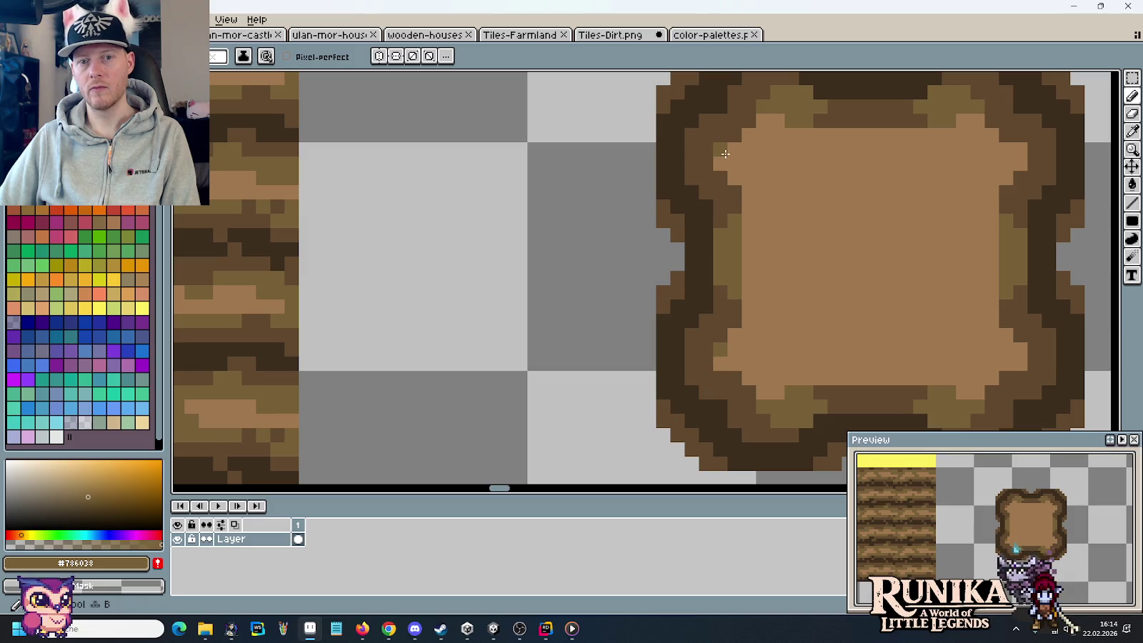
- Paint olive pixels along the left and inner edges of the right-hand dirt patch
mouse_move(749, 188)
left_mouse_down()
mouse_move(720, 161)
mouse_move(766, 133)
left_mouse_up()
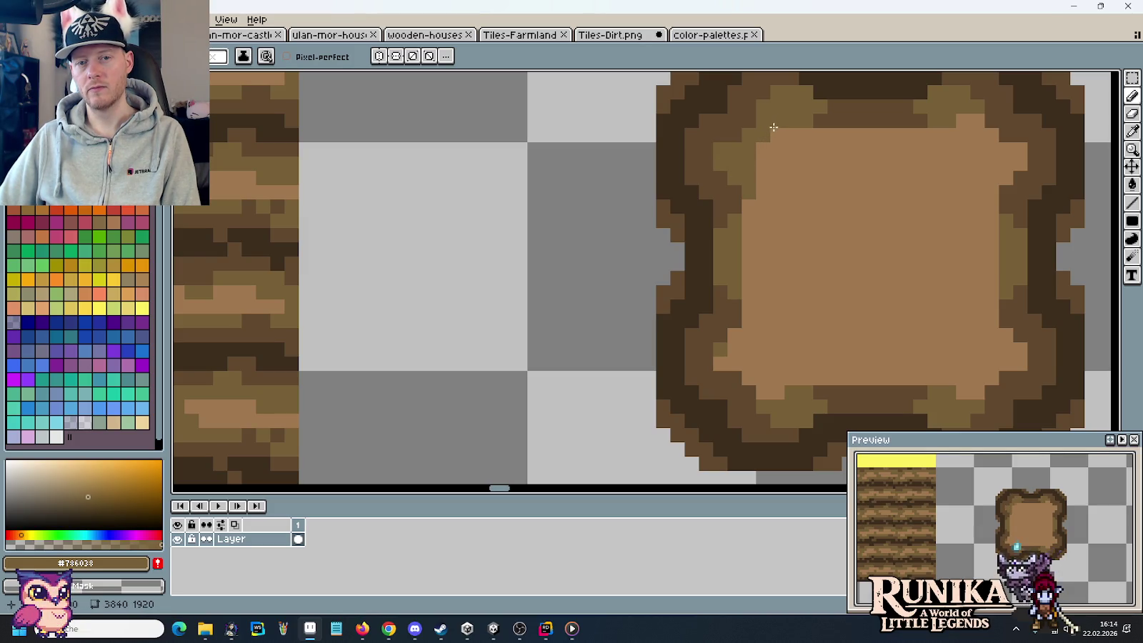
scroll(842, 255, "down", 3)
scroll(841, 255, "down", 1)
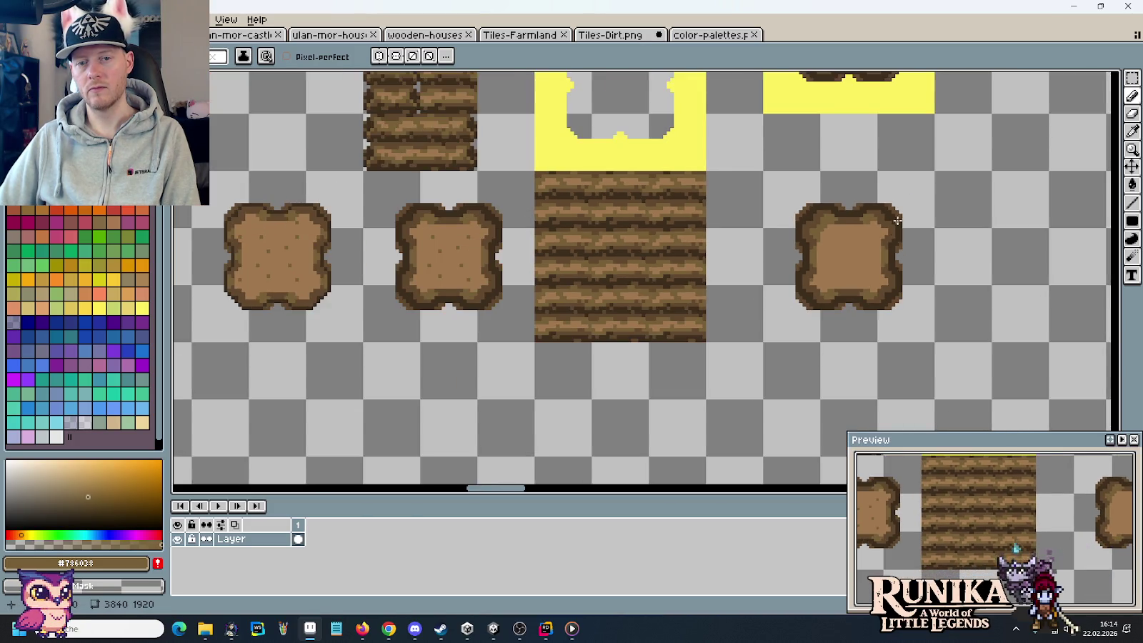
scroll(841, 255, "up", 4)
left_click_drag(837, 299, 837, 232)
mouse_move(857, 270)
left_mouse_down()
mouse_move(851, 284)
mouse_move(865, 255)
left_mouse_up()
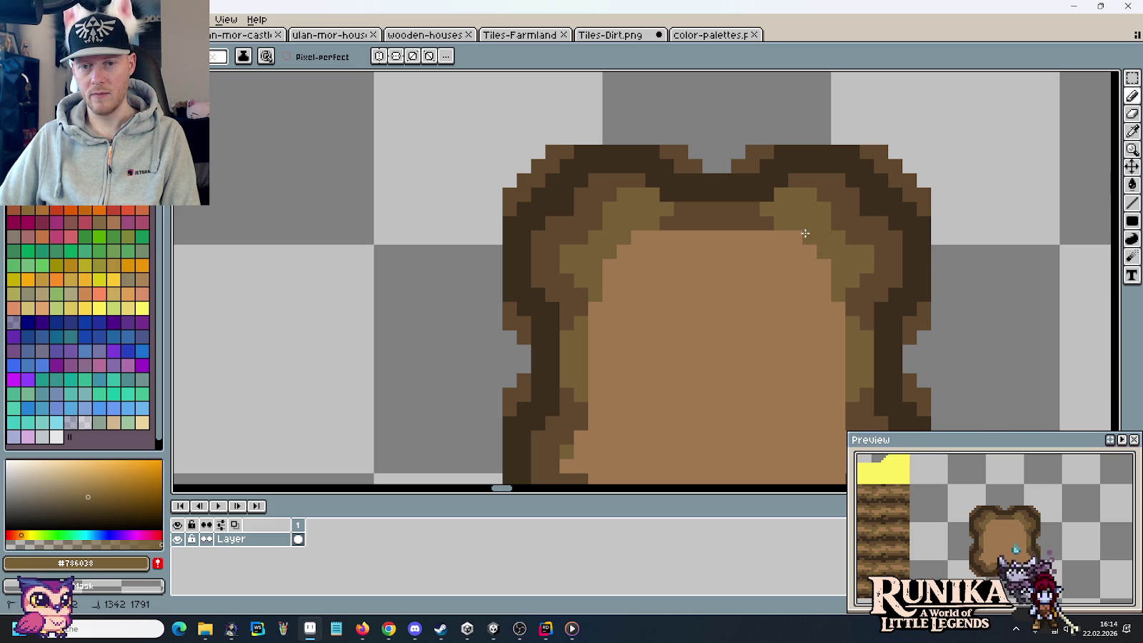
- Shade the patch's lower-left interior darker brown and undo the stray lower-right highlight
scroll(813, 201, "down", 4)
scroll(812, 202, "up", 3)
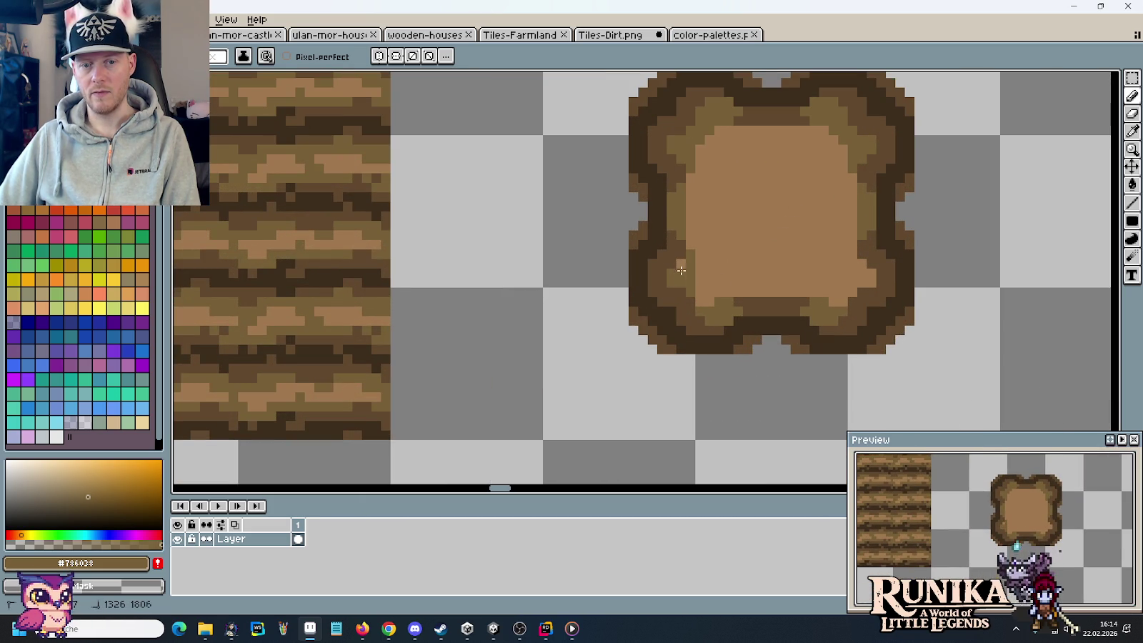
mouse_move(697, 293)
left_mouse_down()
mouse_move(731, 293)
mouse_move(707, 307)
left_mouse_up()
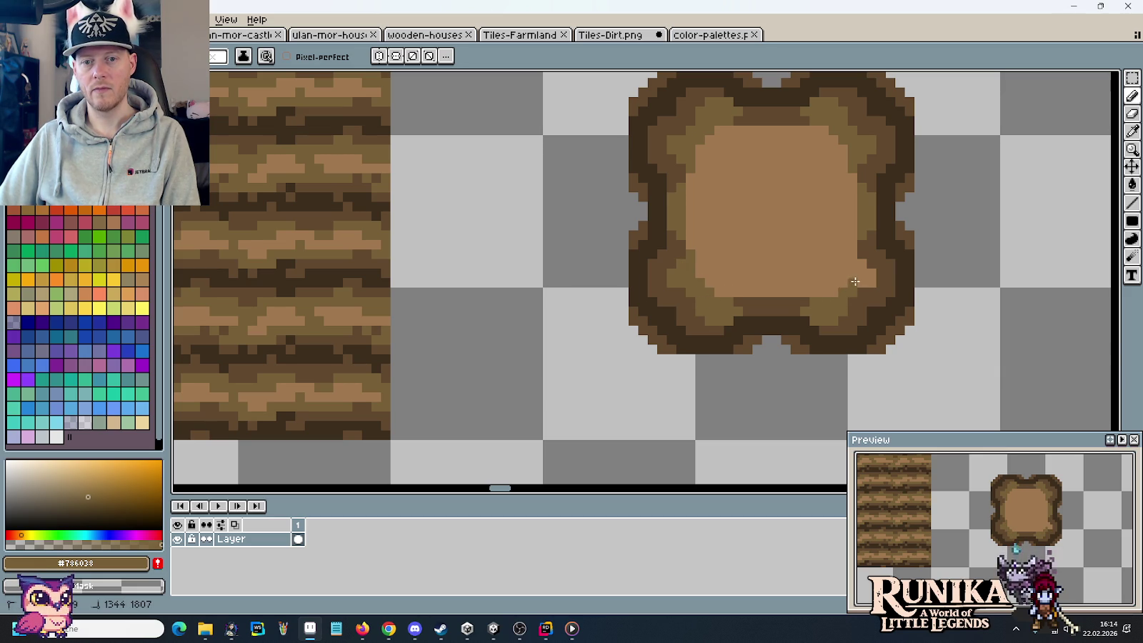
key("ctrl+z")
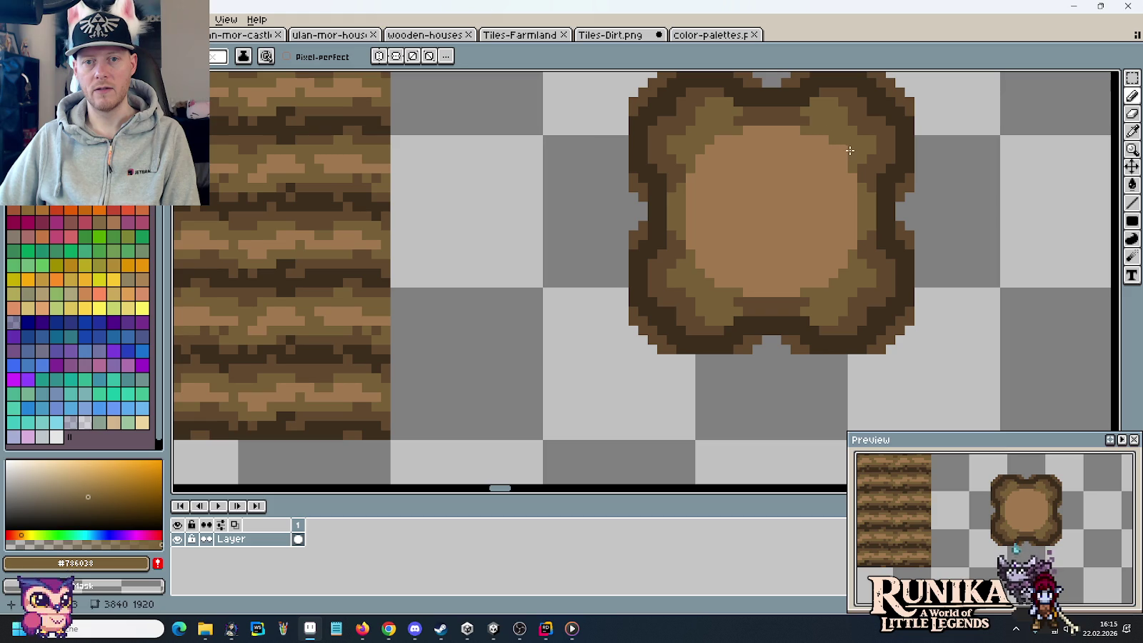
scroll(808, 312, "down", 2)
scroll(808, 311, "down", 1)
scroll(813, 332, "down", 1)
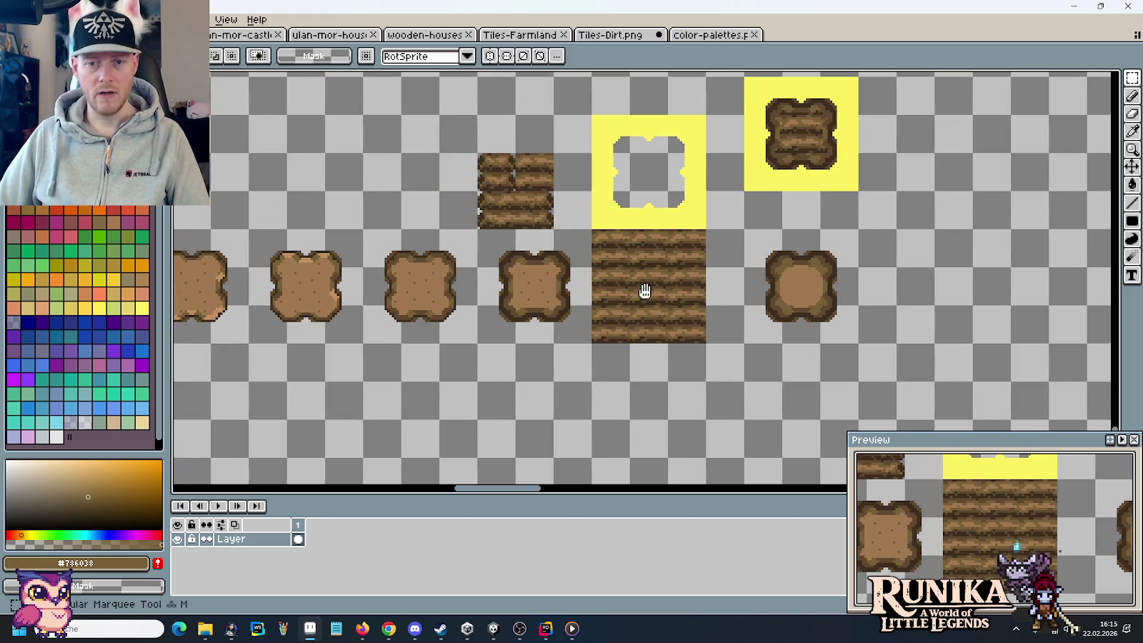
- Paste a copy of the newly shaded round dirt patch onto the large dirt area
left_click_drag(643, 296, 924, 277)
scroll(961, 277, "down", 1)
mouse_move(1064, 301)
left_mouse_down()
mouse_move(1037, 260)
mouse_move(575, 262)
left_mouse_up()
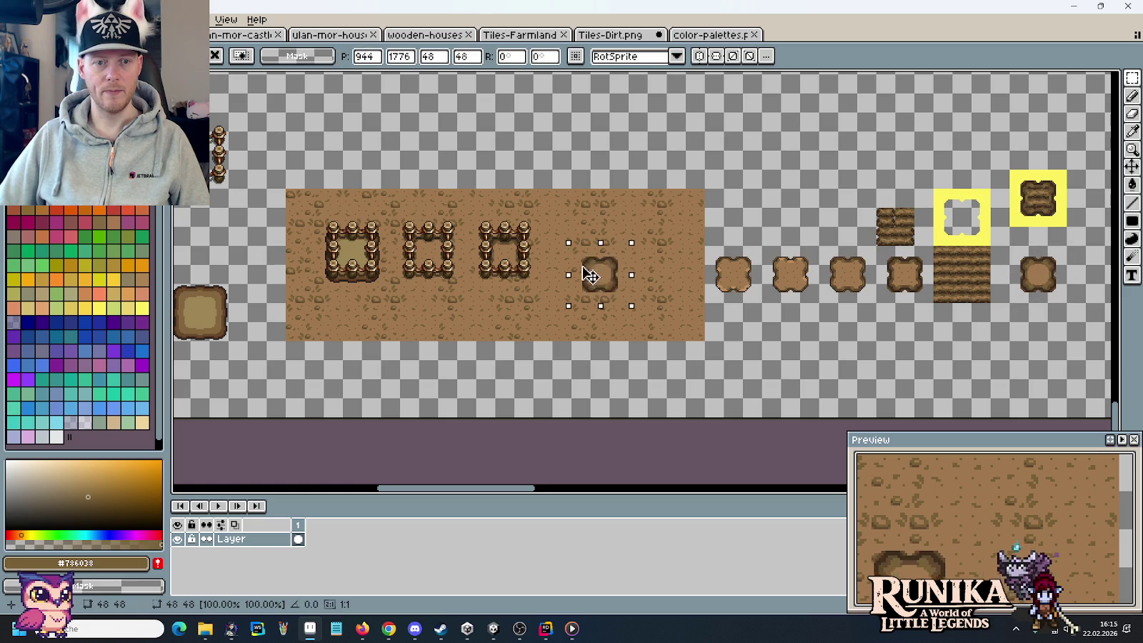
key("Return")
- Copy a fence pen piece and place its posts around the new dirt patch
left_click_drag(218, 111, 248, 190)
left_click_drag(225, 154, 576, 254)
key("Return")
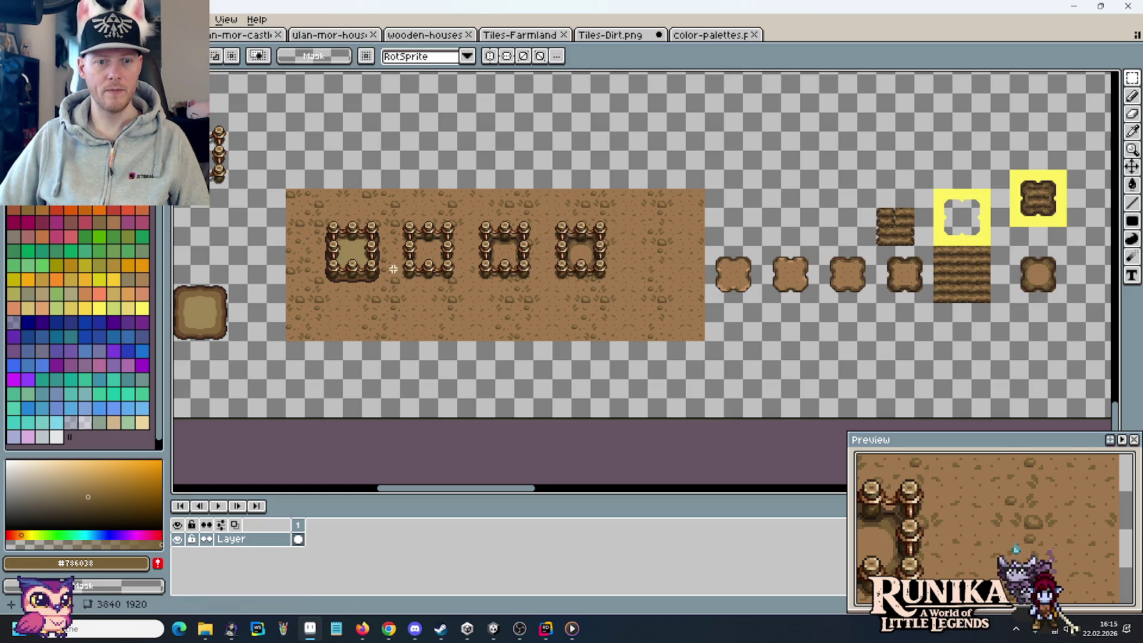
scroll(392, 269, "up", 3)
scroll(392, 269, "down", 1)
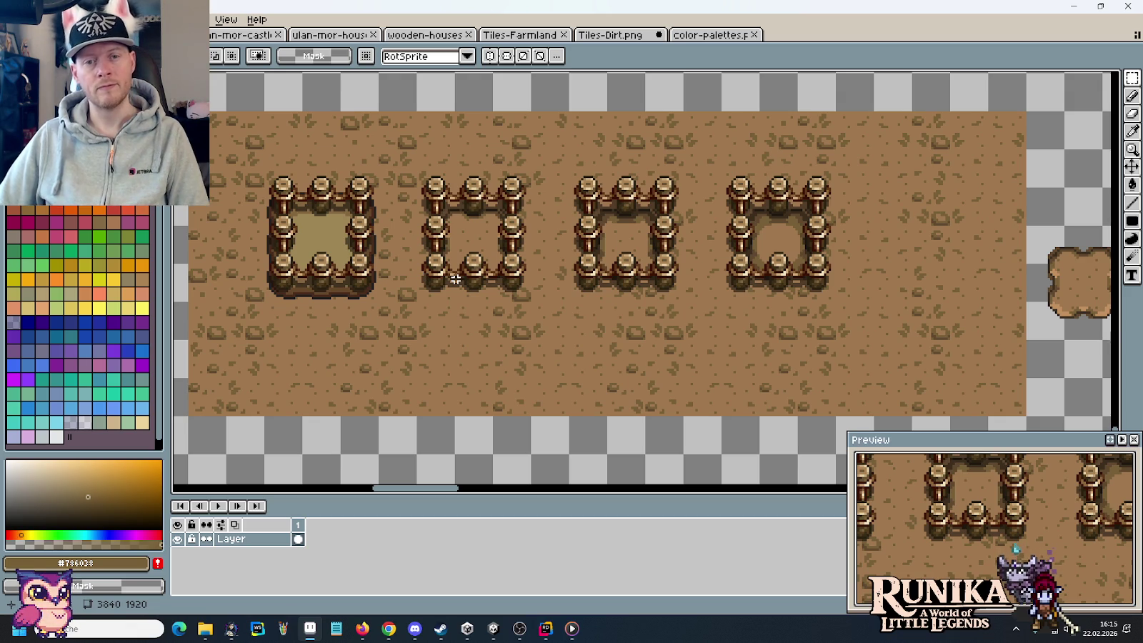
left_click_drag(910, 322, 246, 222)
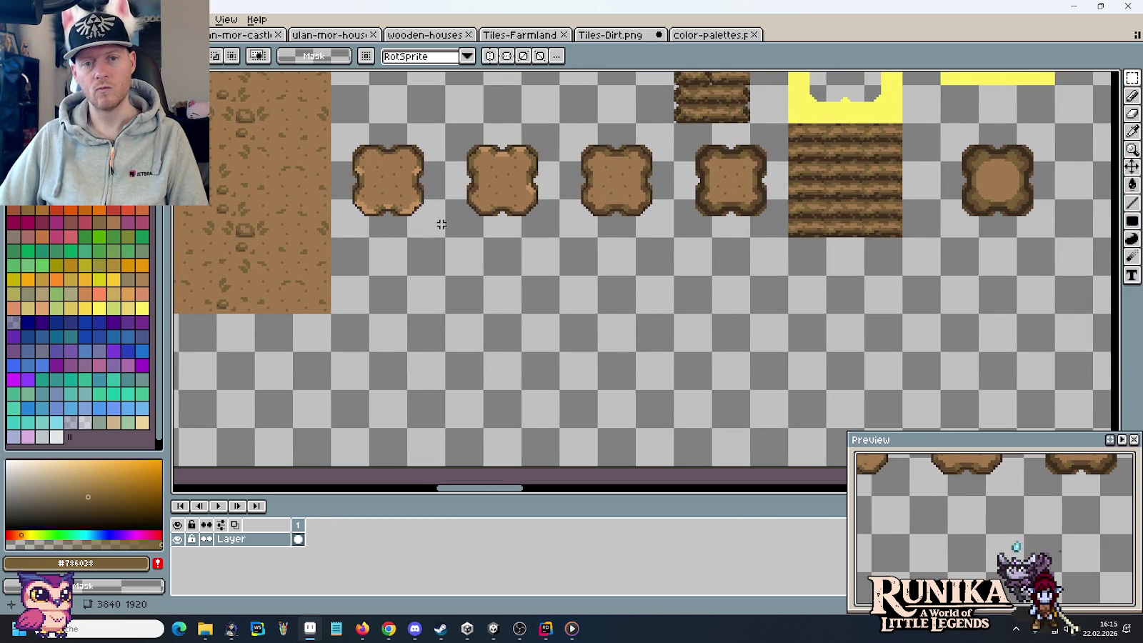
- Select the rightmost round dirt patch in the row and delete it
left_click_drag(441, 224, 374, 277)
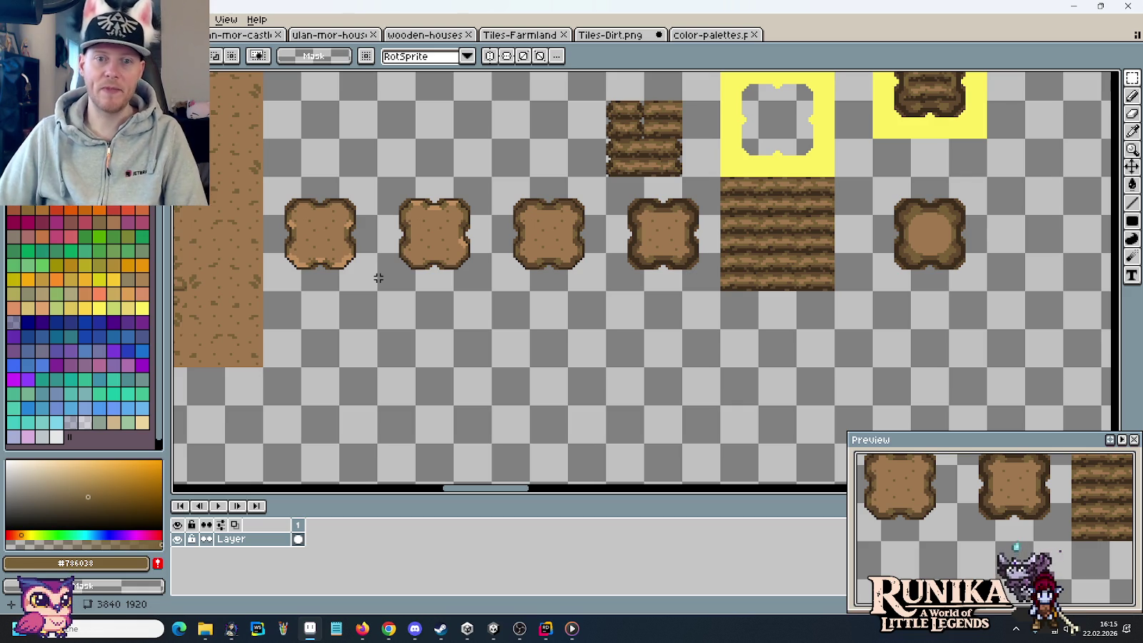
left_click_drag(732, 199, 585, 301)
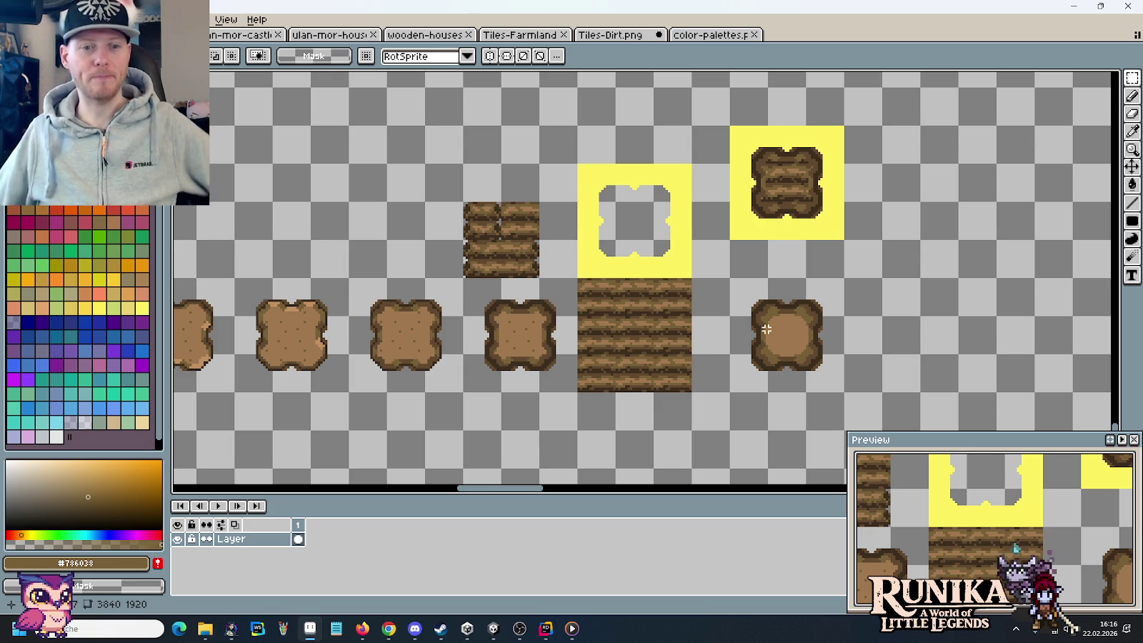
left_click_drag(730, 279, 807, 383)
key("Delete")
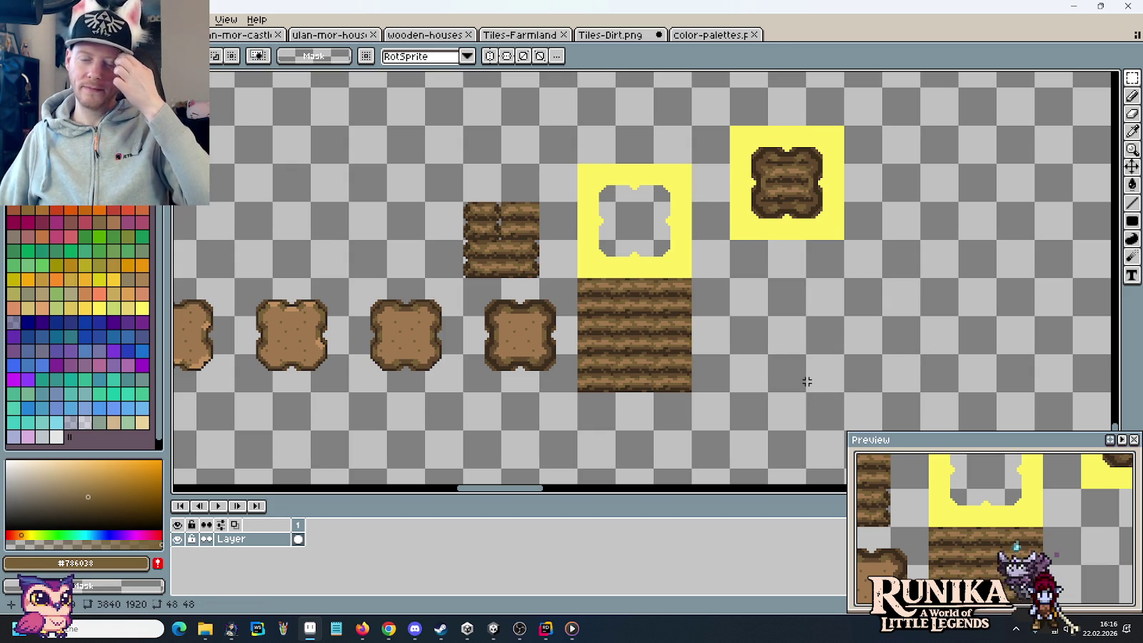
left_click_drag(577, 391, 463, 277)
- Drop the copied dotted dirt patch into the empty slot at the row's end
left_click_drag(520, 334, 780, 328)
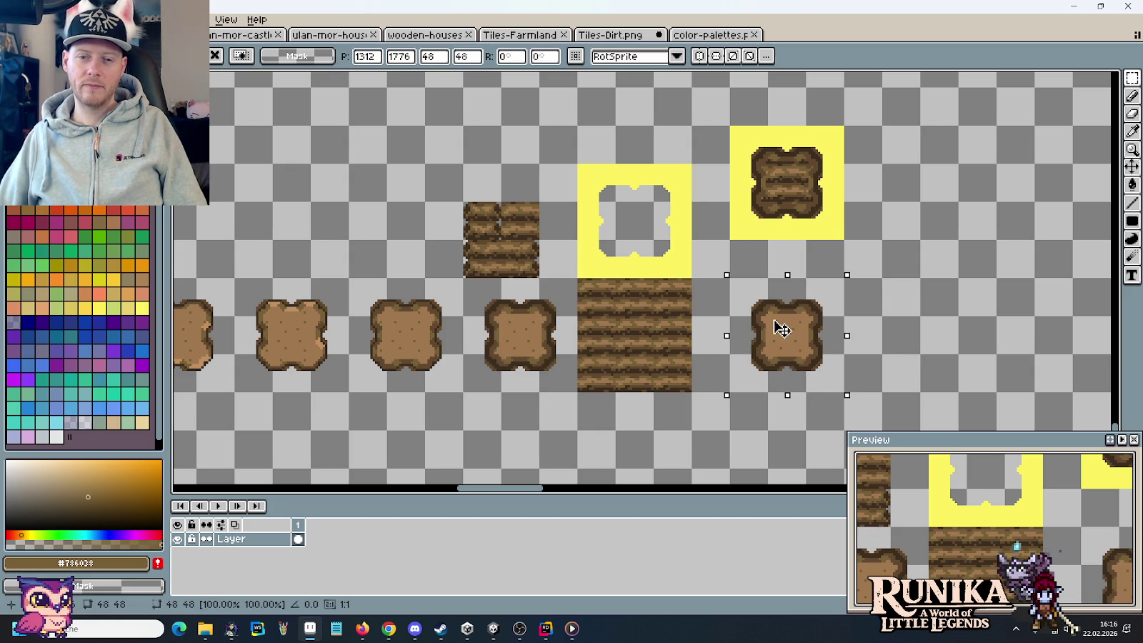
key("ctrl+d")
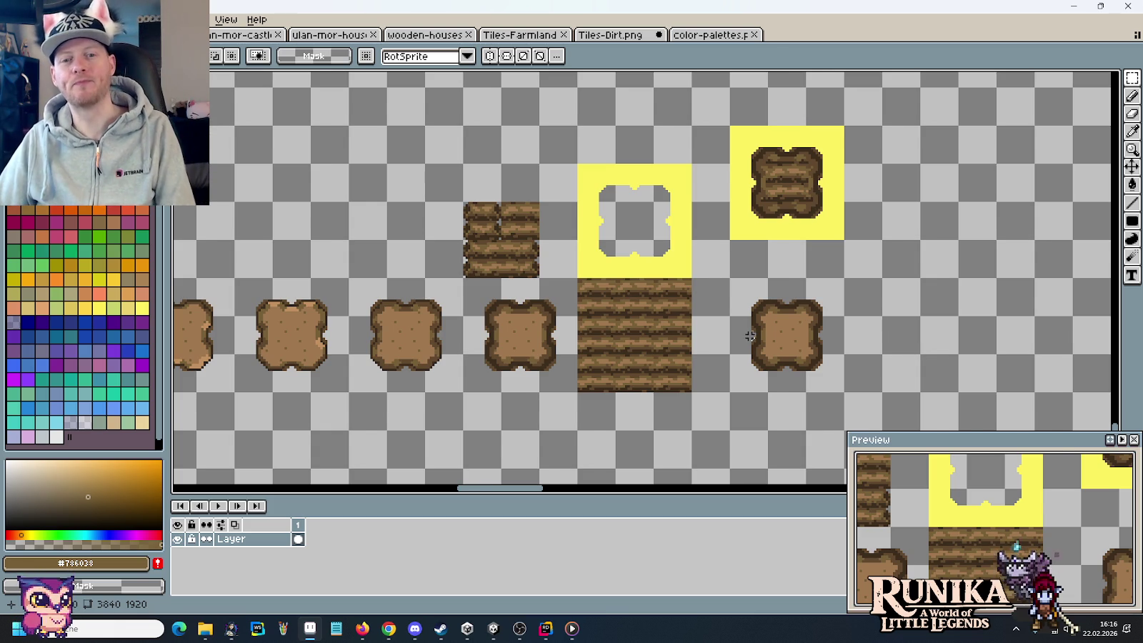
scroll(750, 336, "down", 2)
left_click_drag(749, 335, 830, 307)
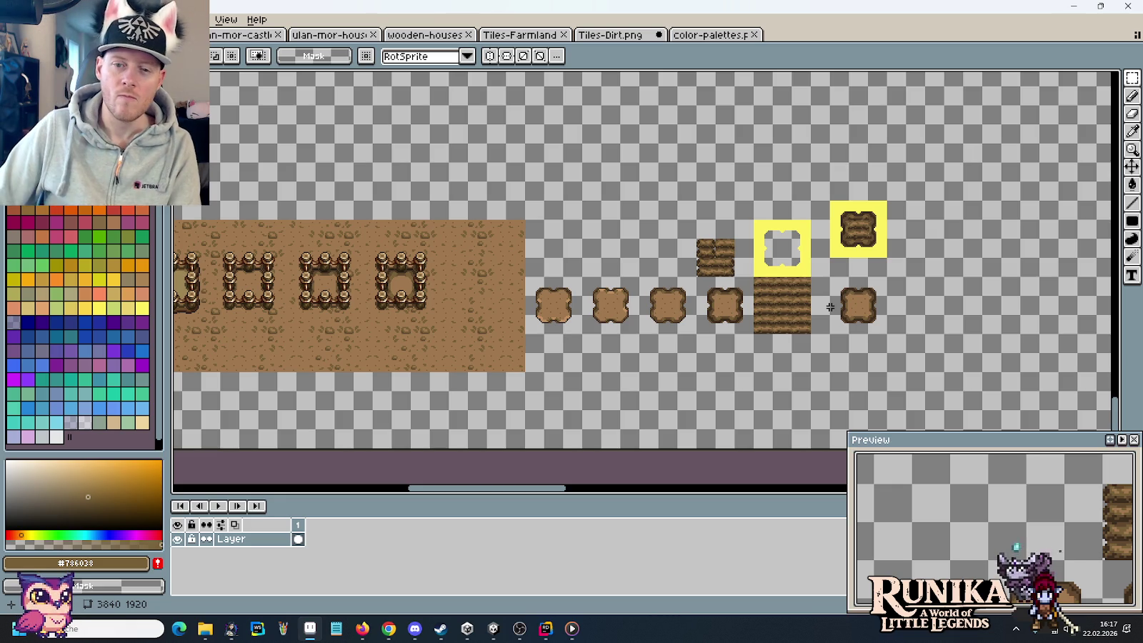
scroll(861, 307, "up", 2)
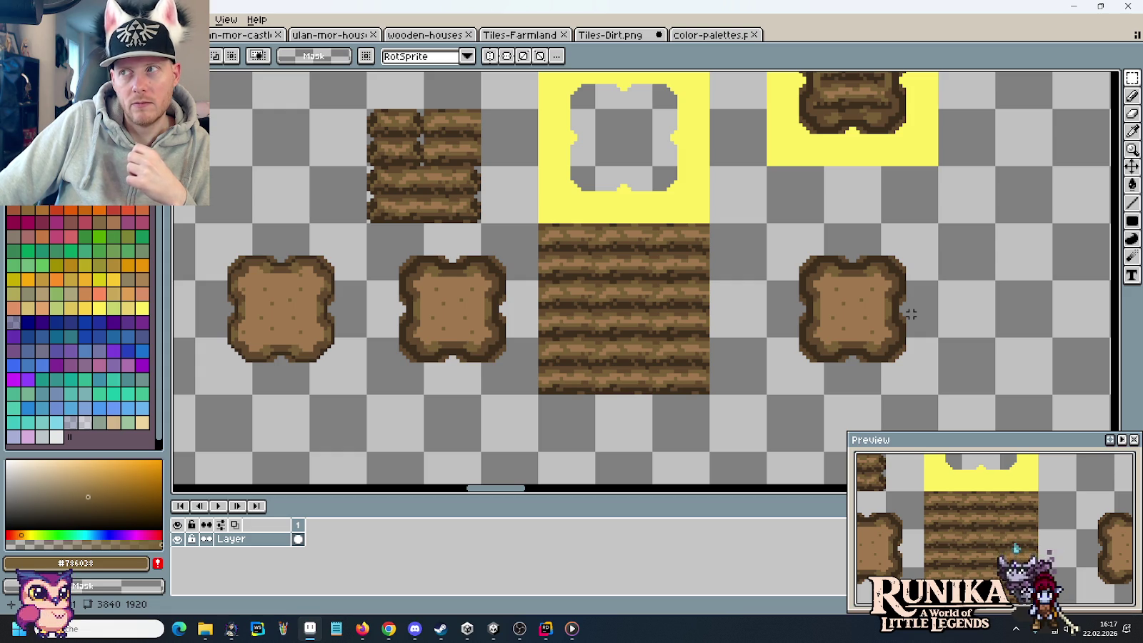
left_click(205, 628)
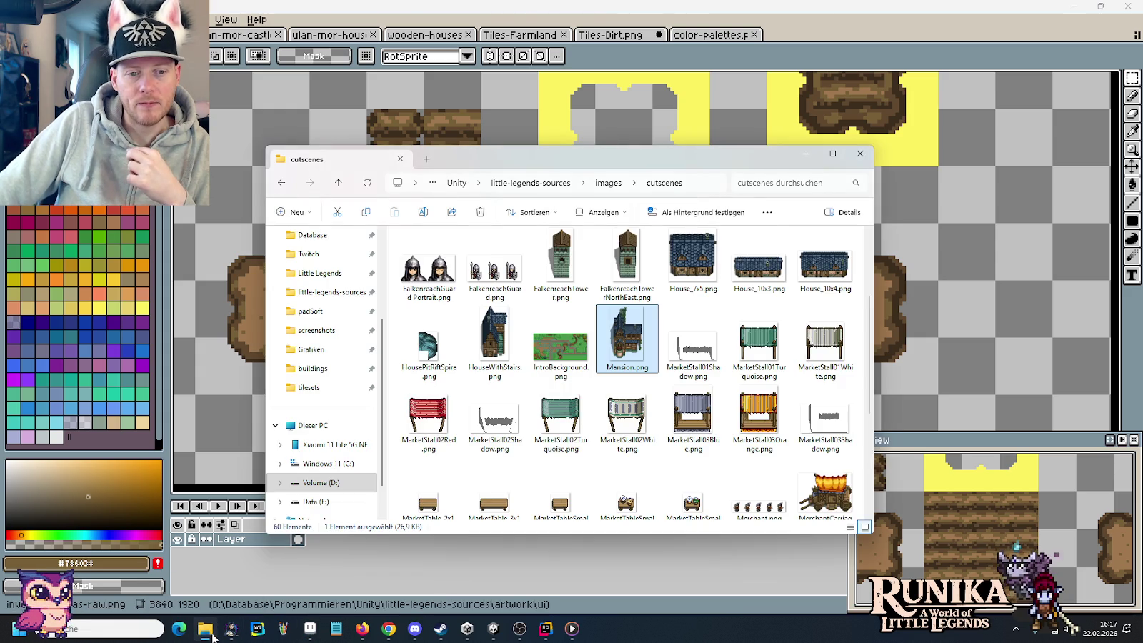
- Browse to little-legends-sources > artwork > tileset samples and open the first image maximised
left_click(607, 182)
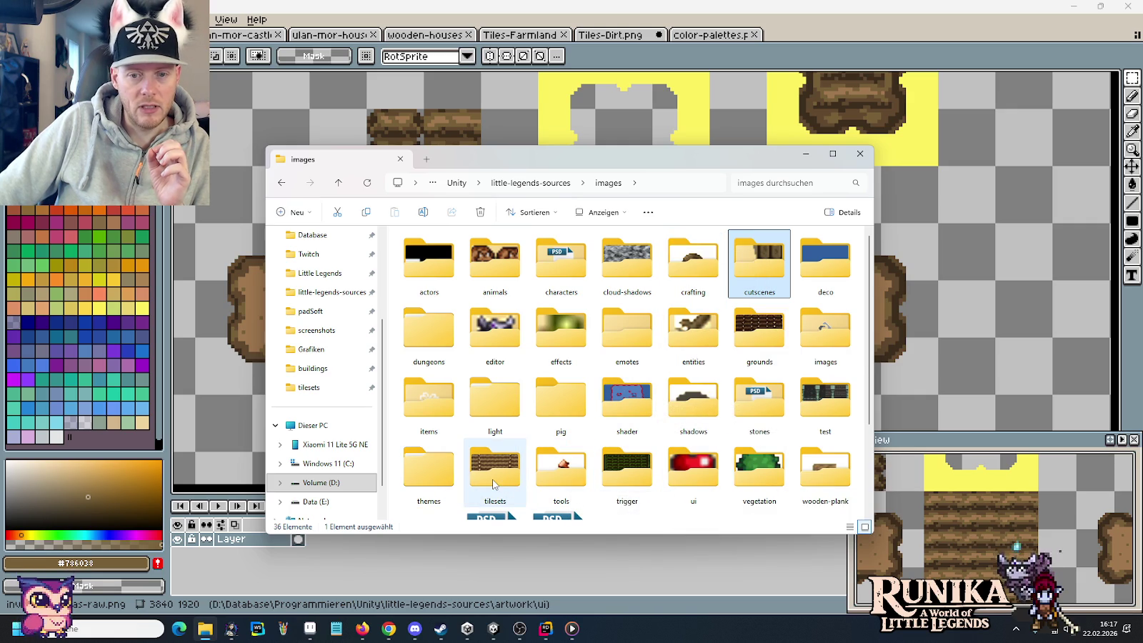
left_click(542, 183)
double_click(565, 286)
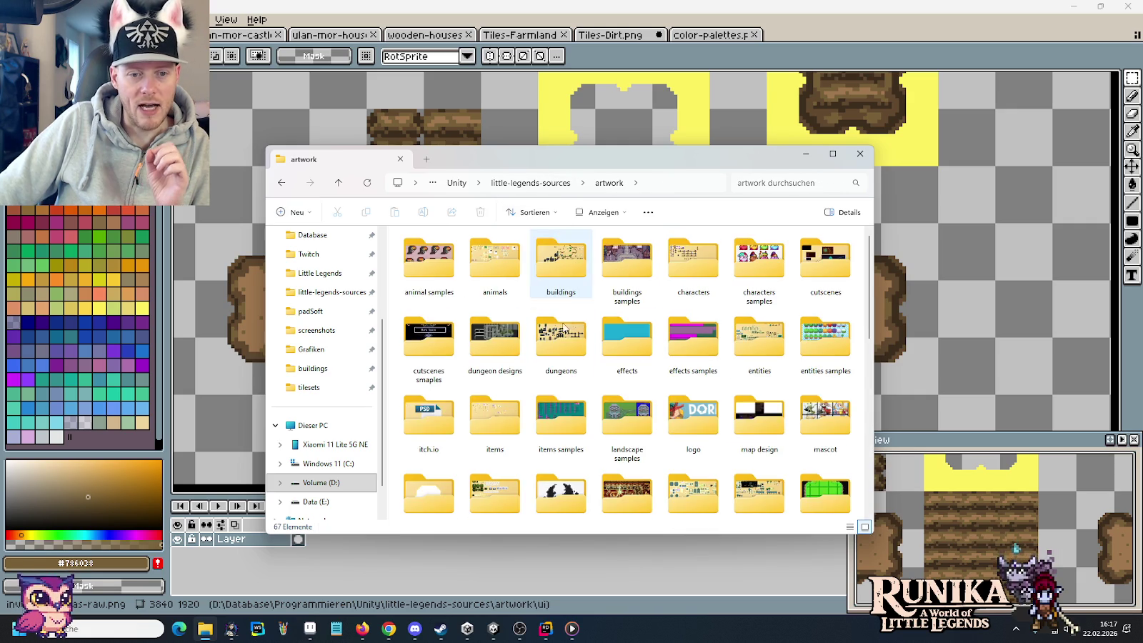
scroll(567, 301, "down", 2)
double_click(450, 468)
left_click(443, 273)
double_click(444, 272)
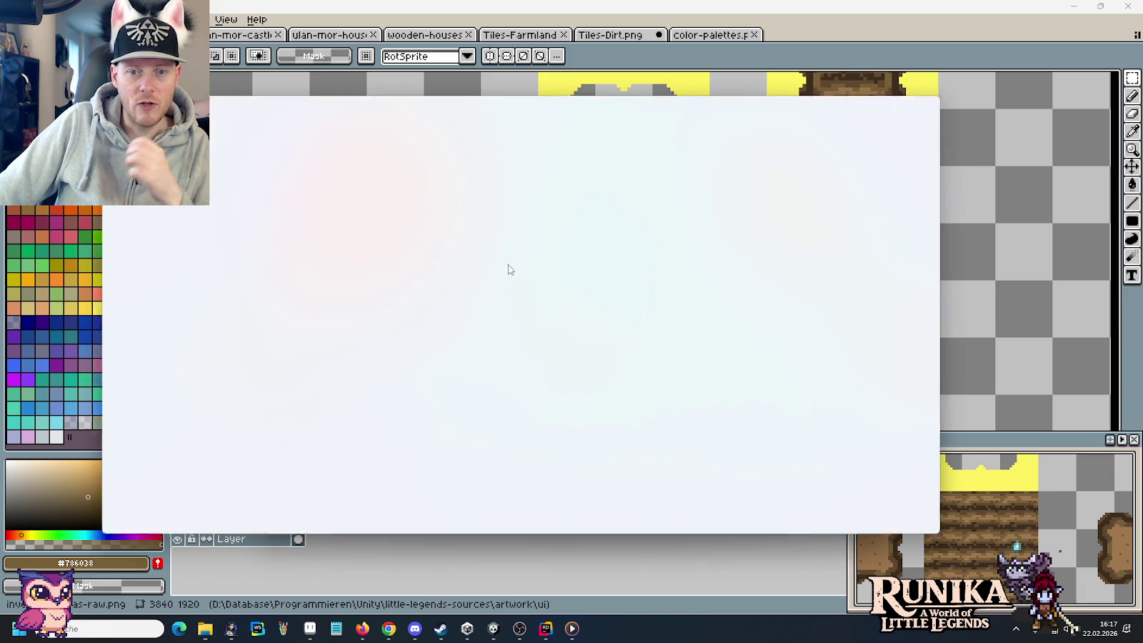
left_click(905, 105)
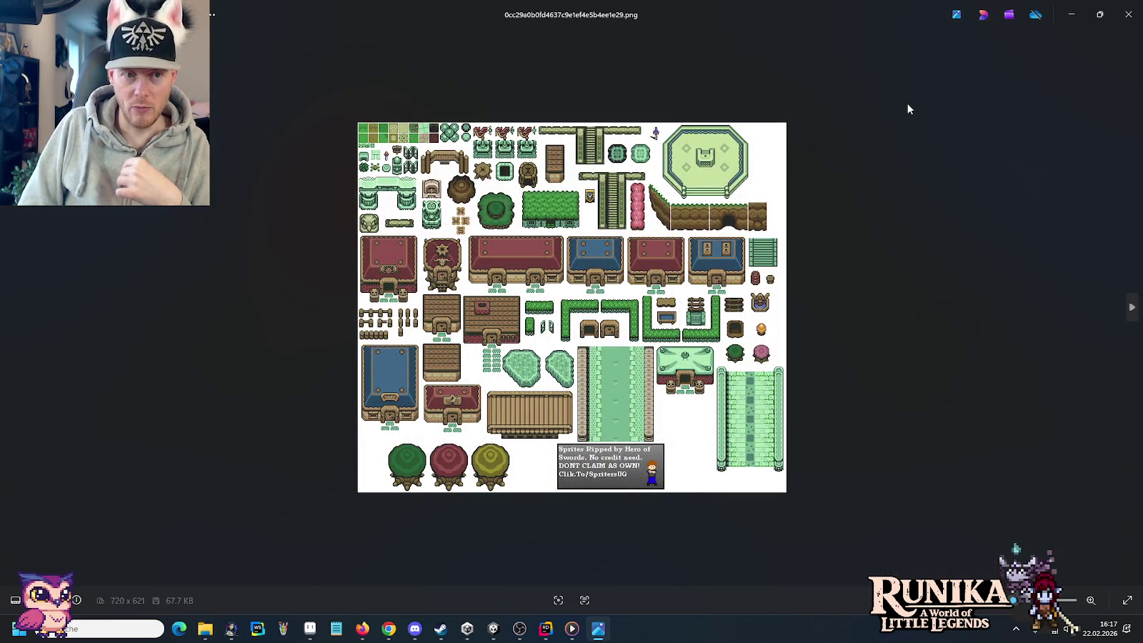
- Step forward two images to the fenced garden scene with stone paths
key("Right")
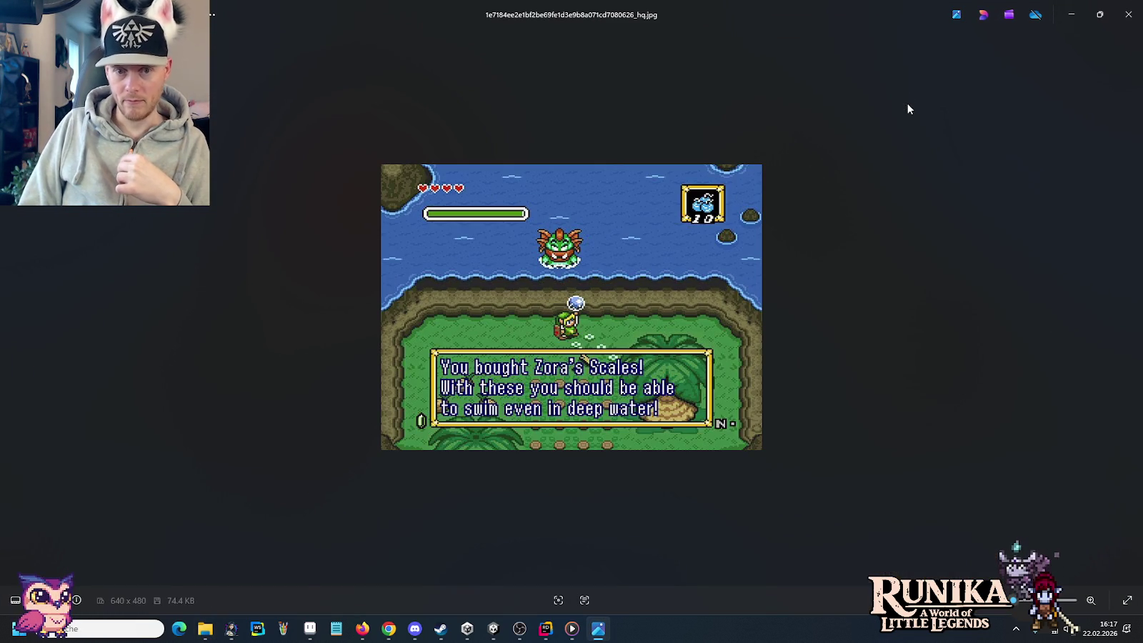
key("Right")
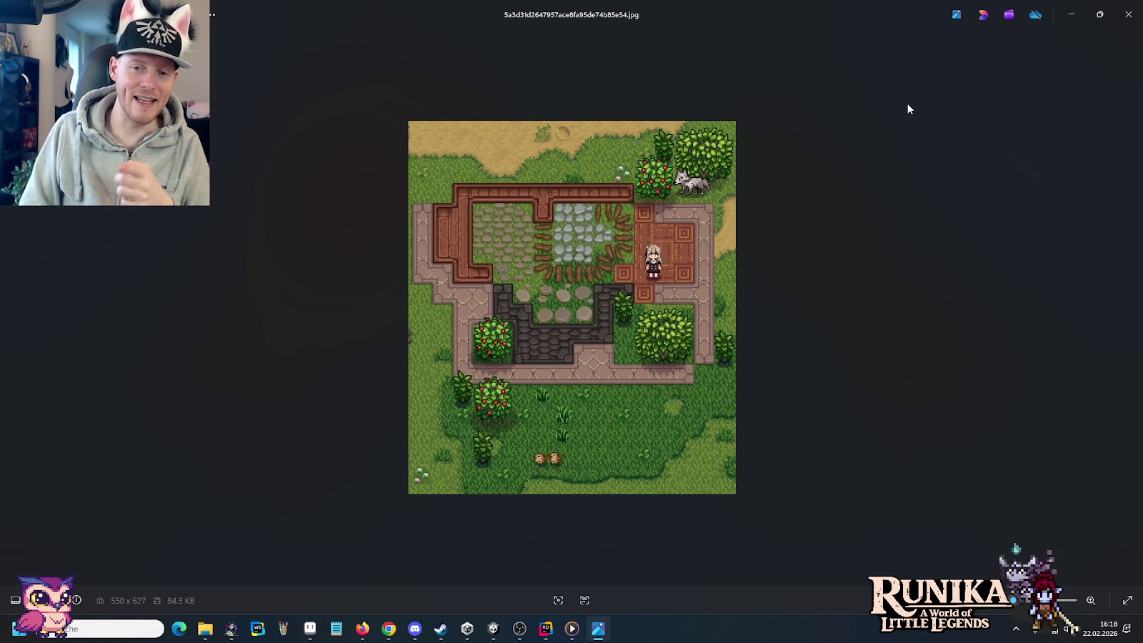
- Page past the Arcane Waters screenshot to the 521×490 tileset sample, then return to Aseprite
key("Right")
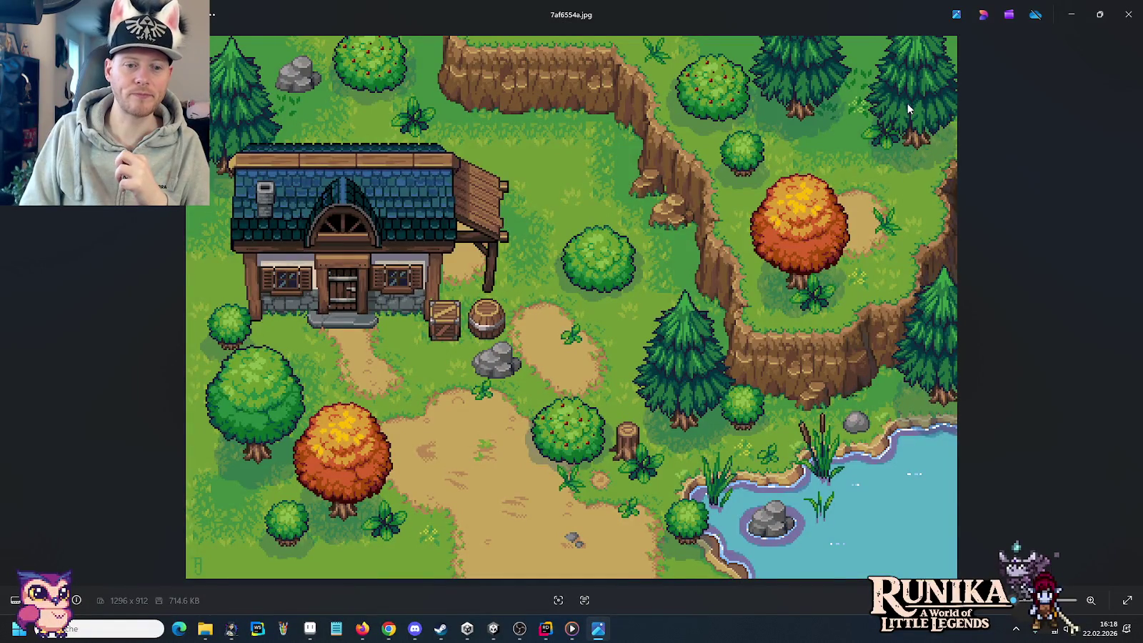
key("Left")
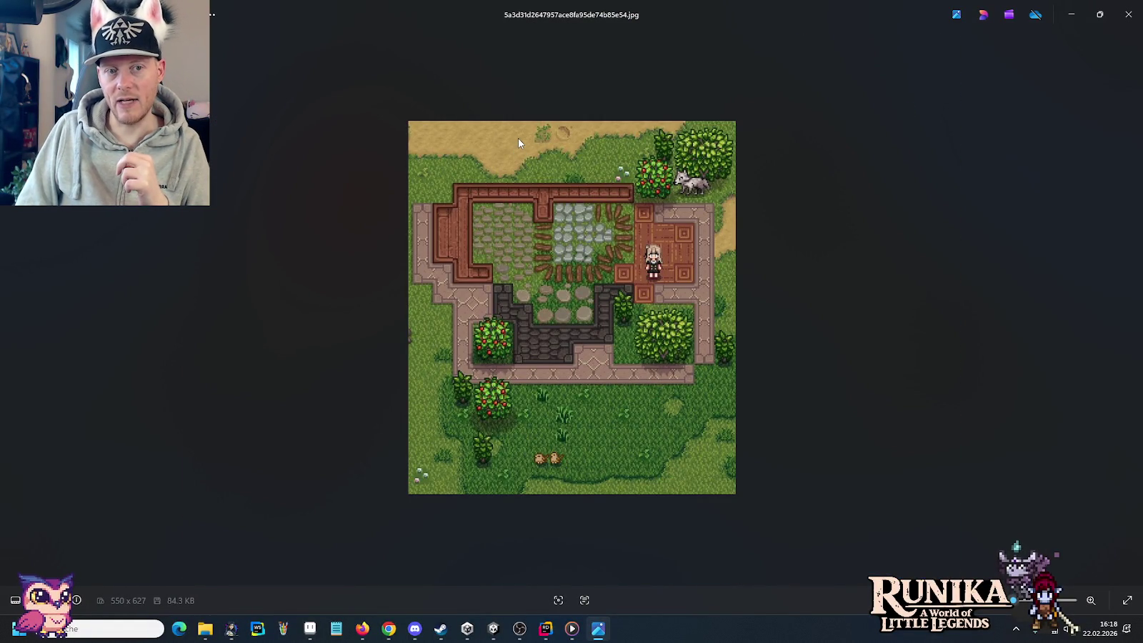
key("Right")
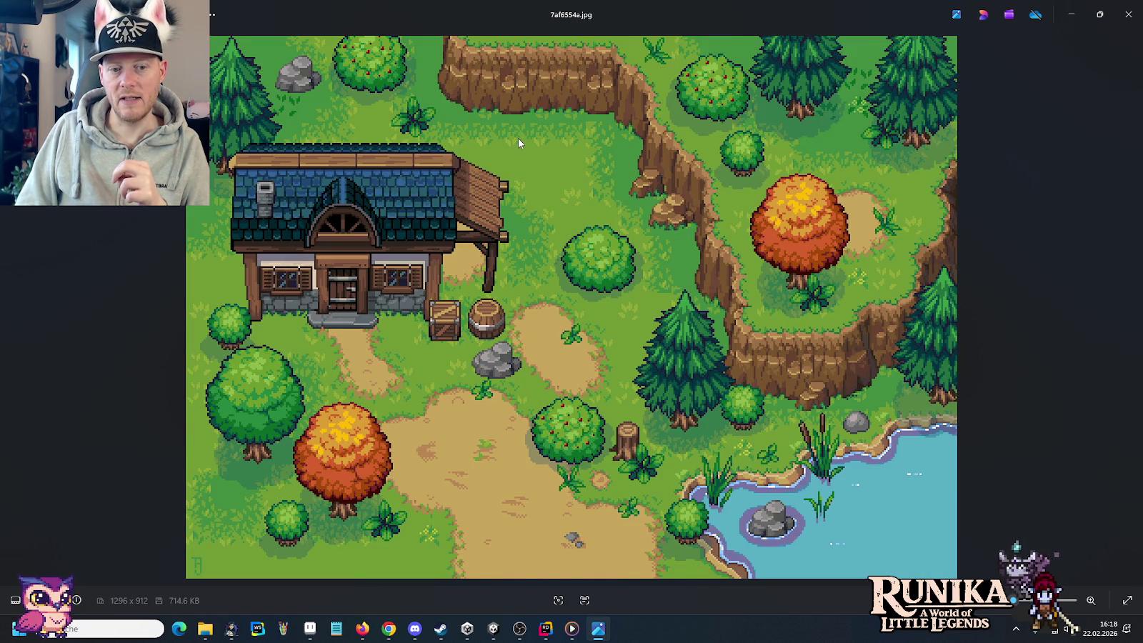
key("Right")
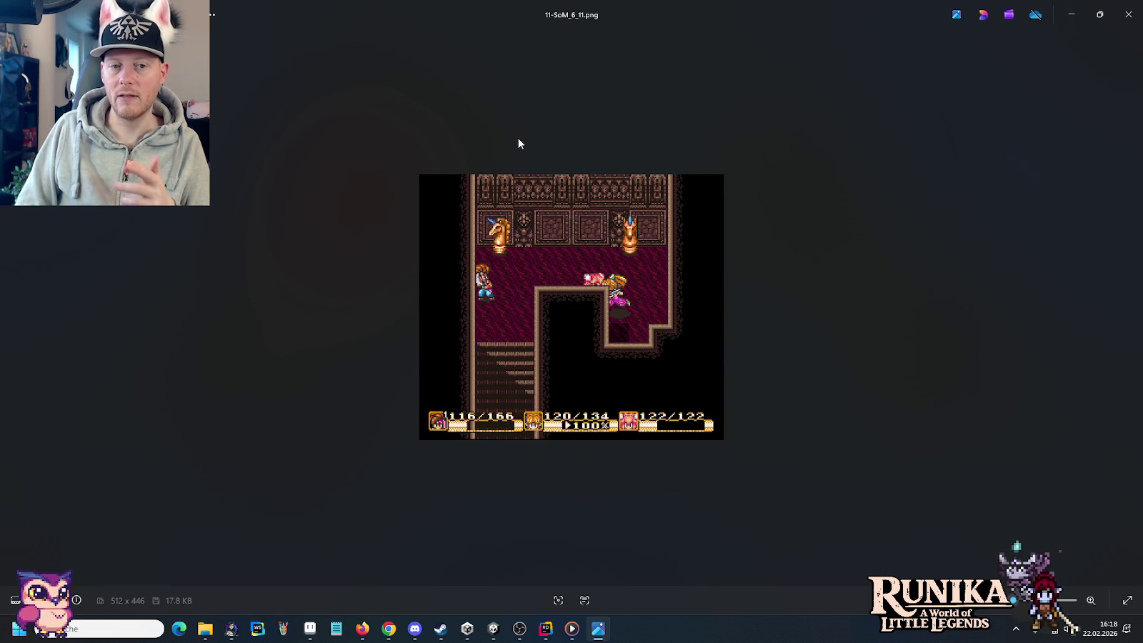
key("Right")
key("Right")
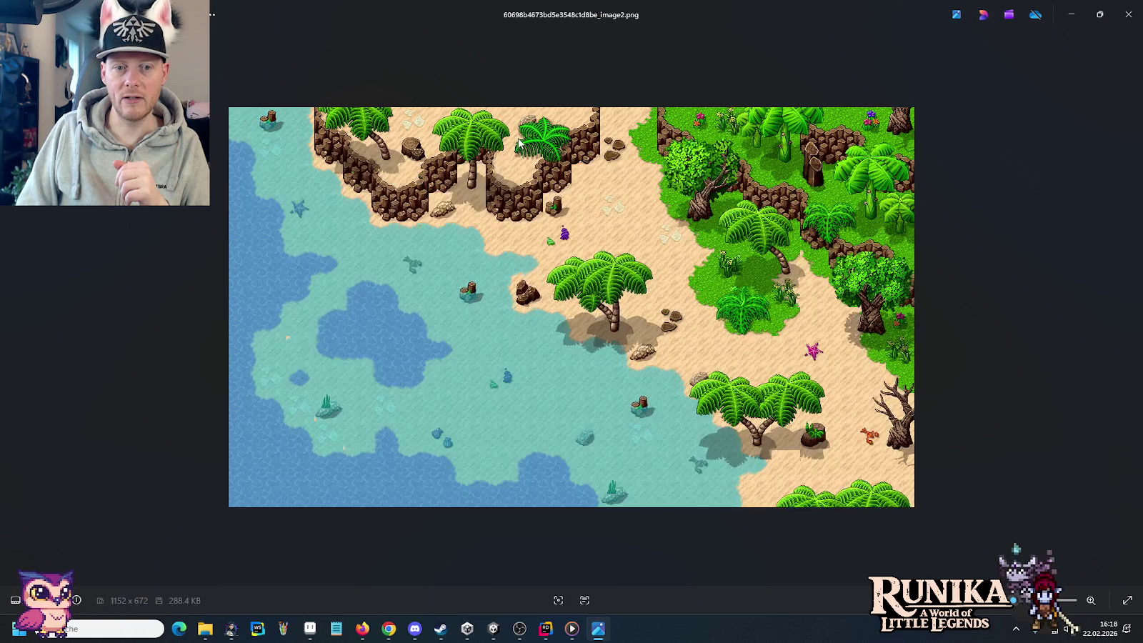
key("Right")
key("Right")
key("Right")
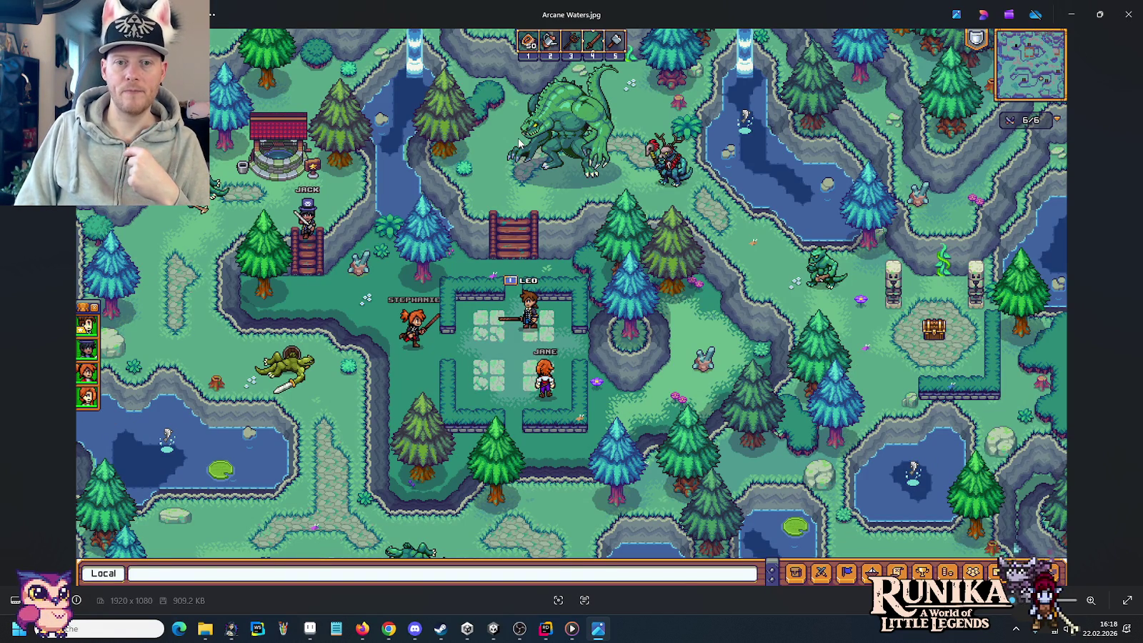
key("Right")
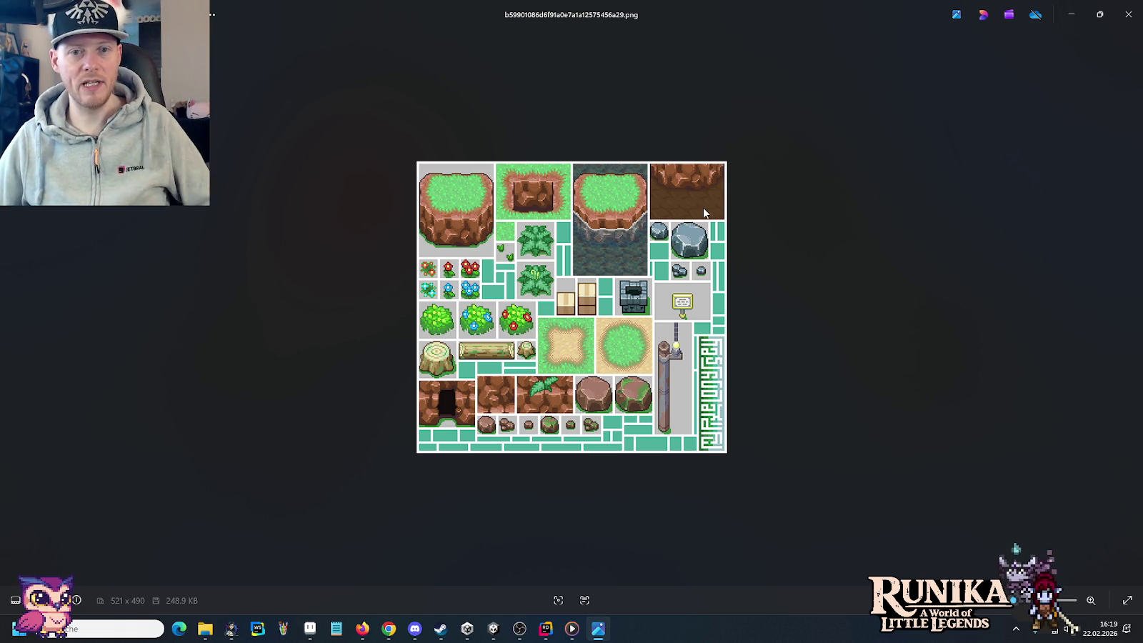
left_click(309, 629)
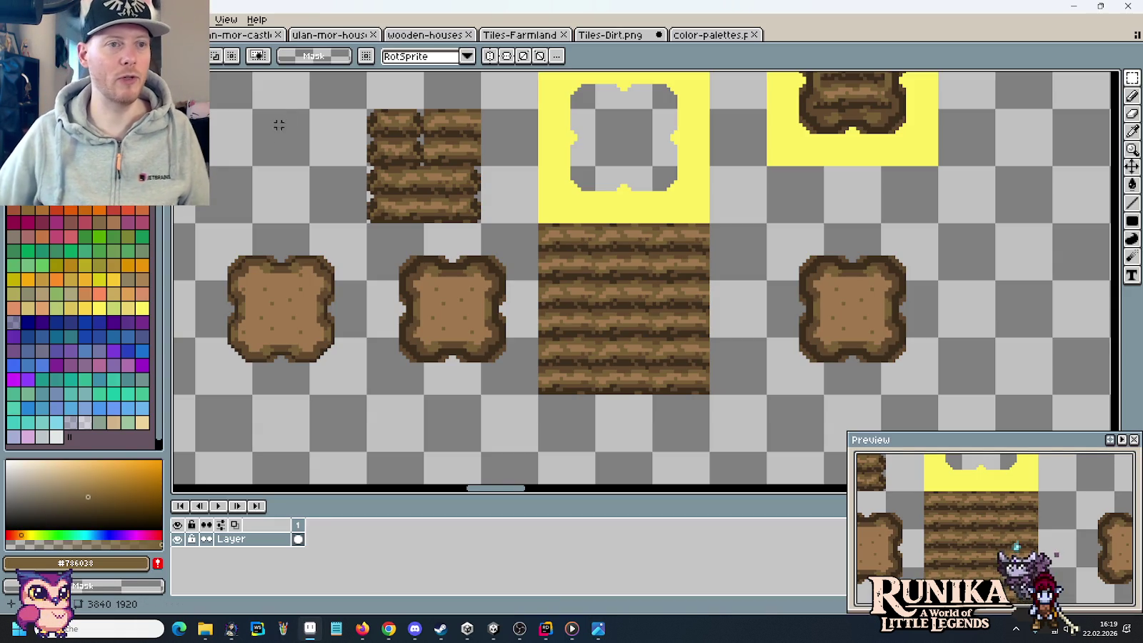
- Open tilesets/tiles-dirt-mine.png in Aseprite
key("ctrl+o")
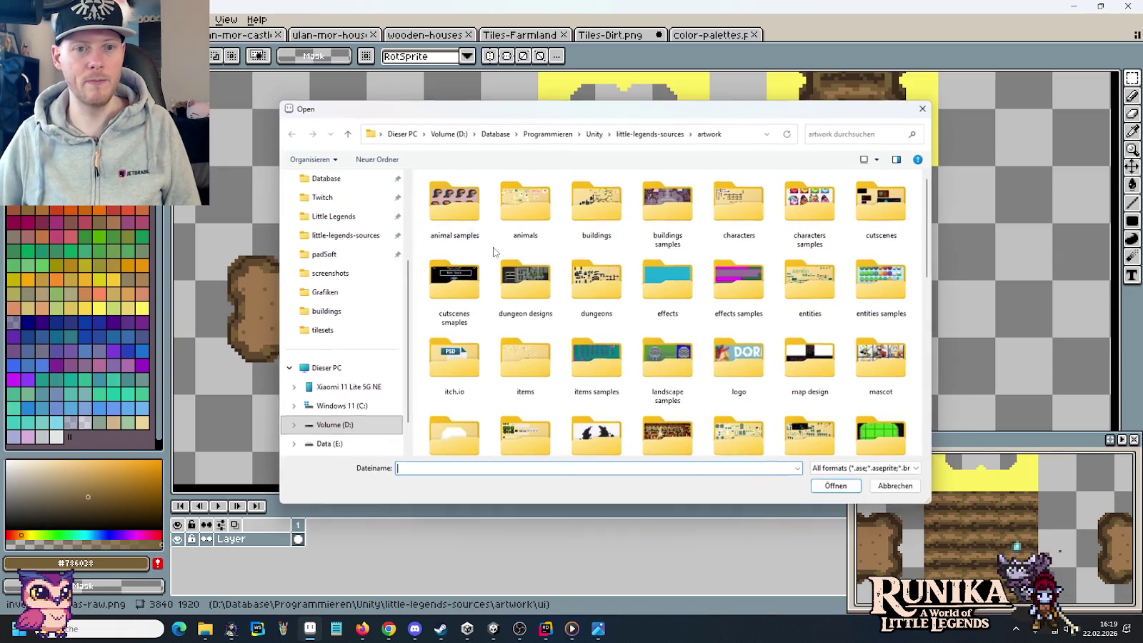
scroll(743, 364, "down", 2)
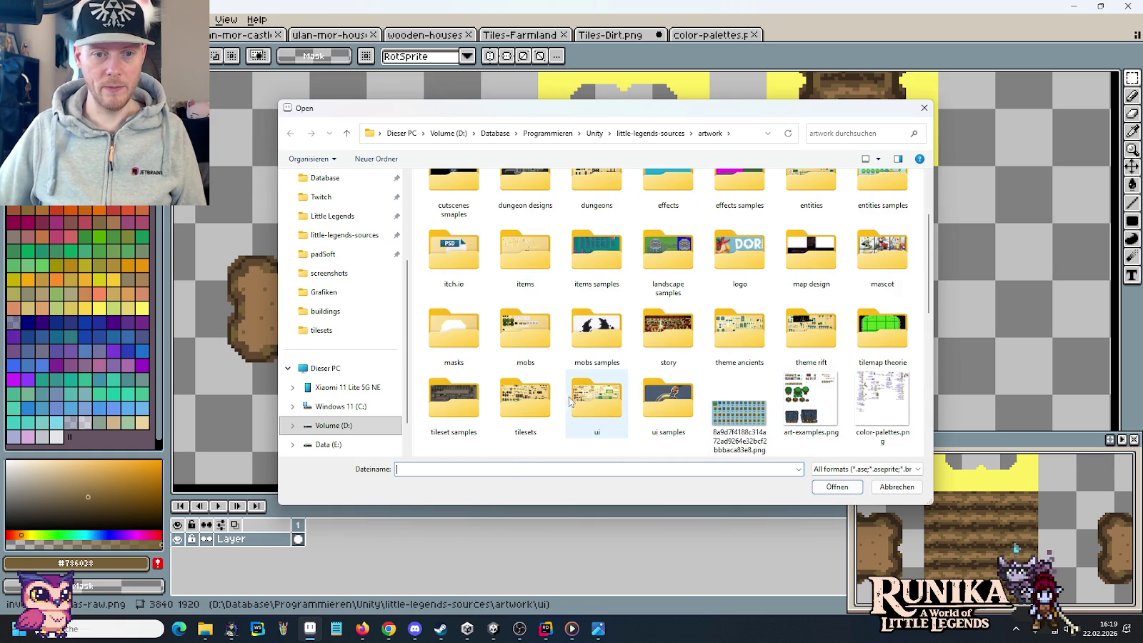
double_click(523, 397)
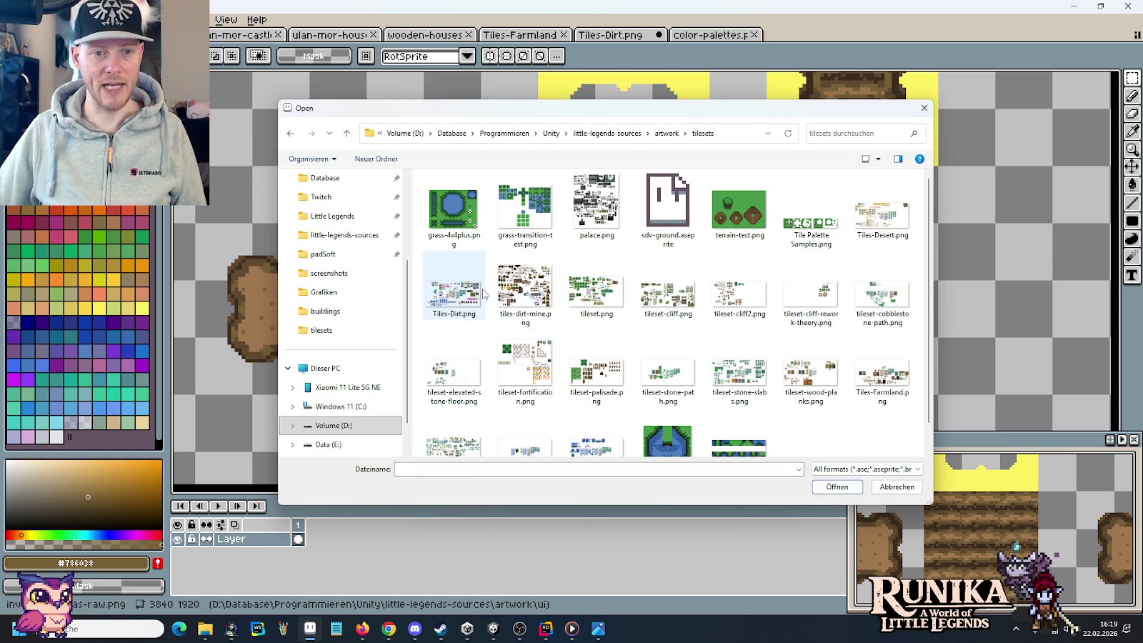
double_click(521, 309)
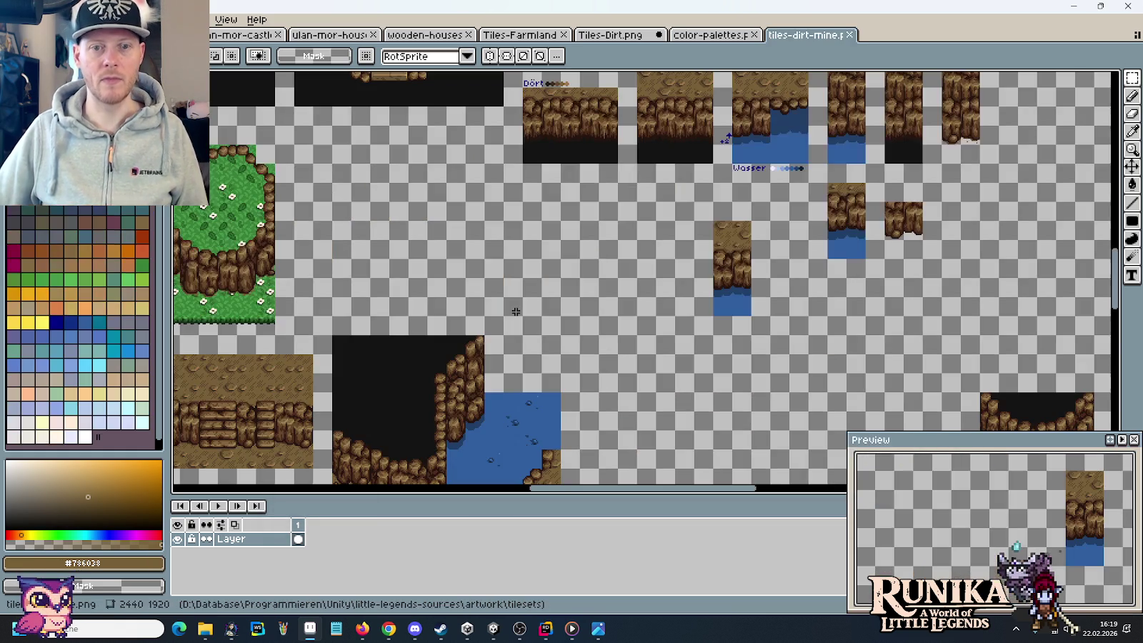
- Select the plain textured dirt tile in tiles-dirt-mine.png and go back to Tiles-Dirt.png
scroll(519, 312, "down", 1)
scroll(581, 334, "down", 1)
scroll(719, 296, "down", 1)
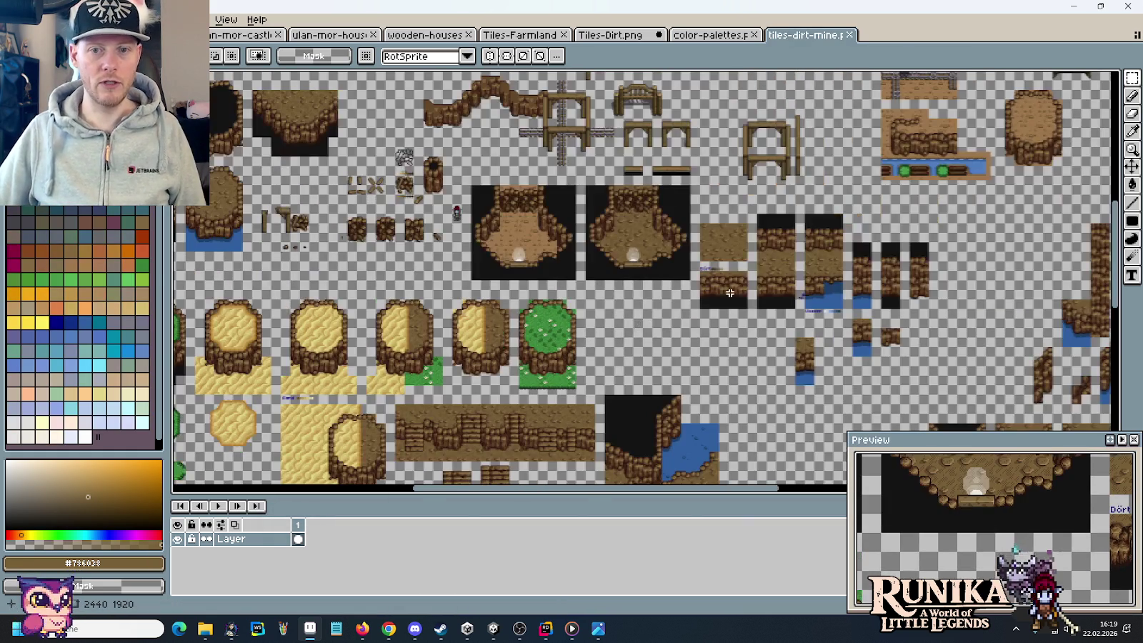
left_click_drag(557, 352, 417, 413)
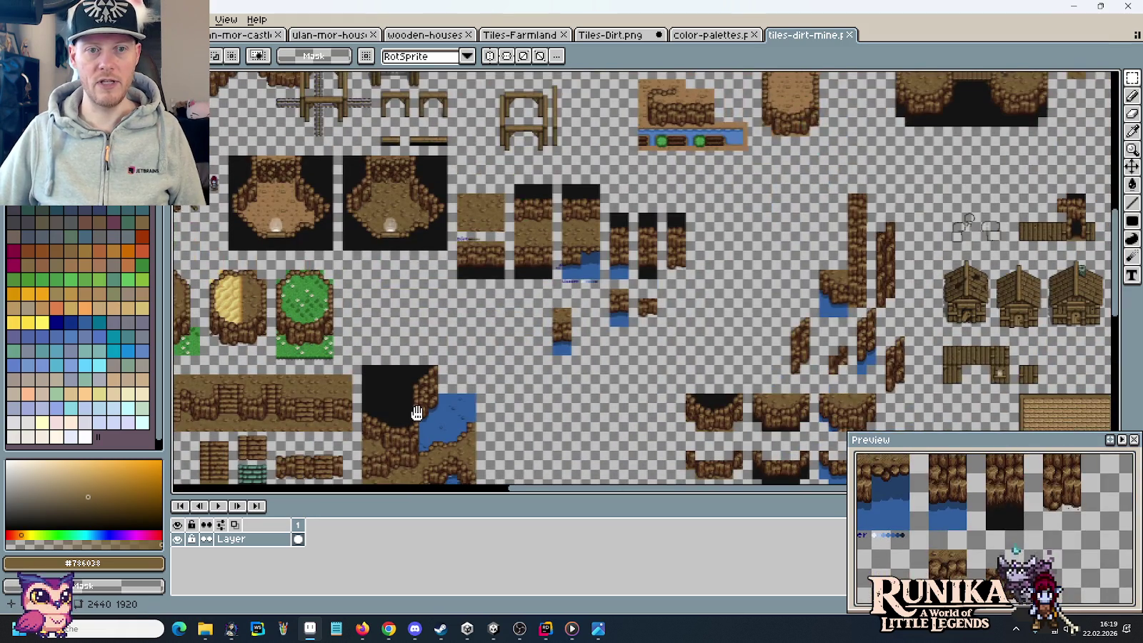
scroll(465, 222, "up", 4)
scroll(541, 253, "down", 1)
left_click_drag(685, 329, 541, 218)
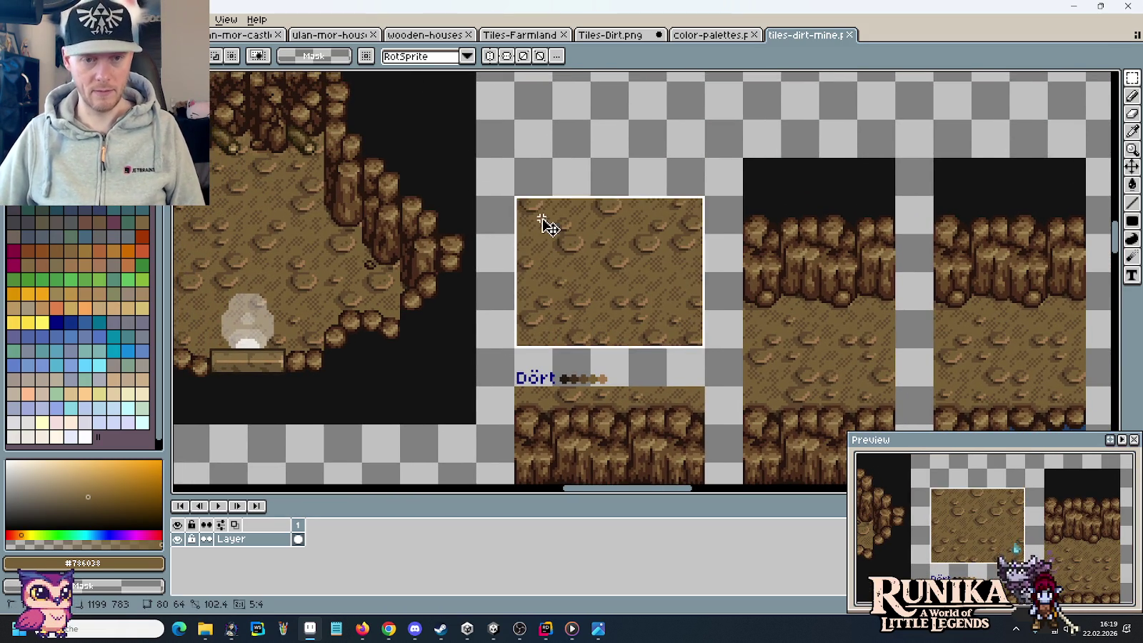
left_click(597, 35)
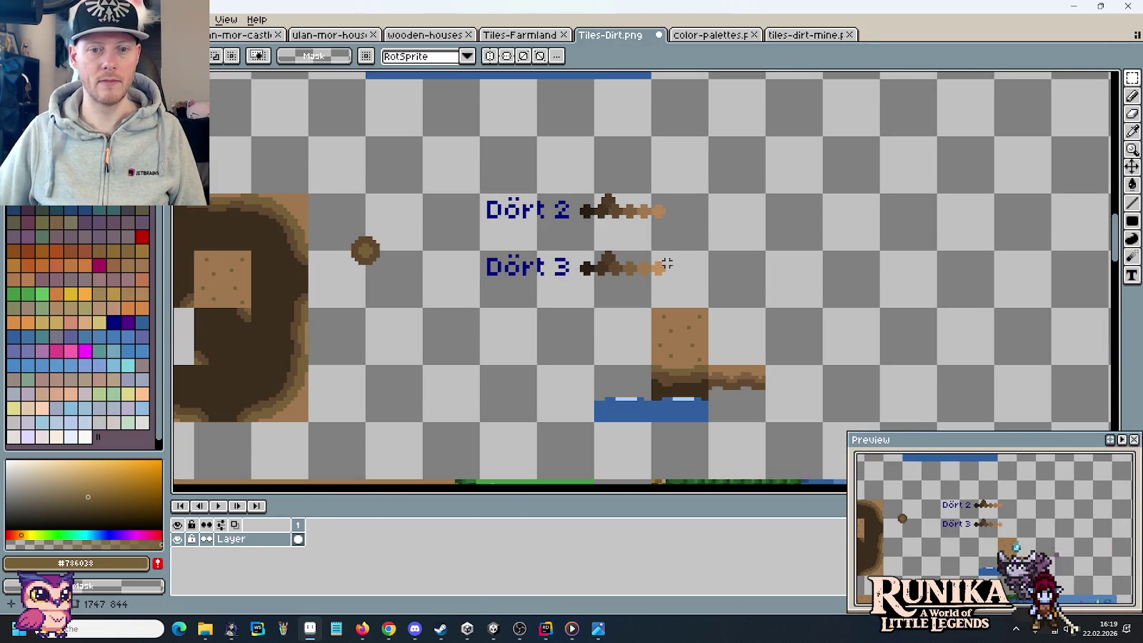
- Paste the textured dirt tile beside the small dirt pad and commit it
scroll(666, 260, "down", 1)
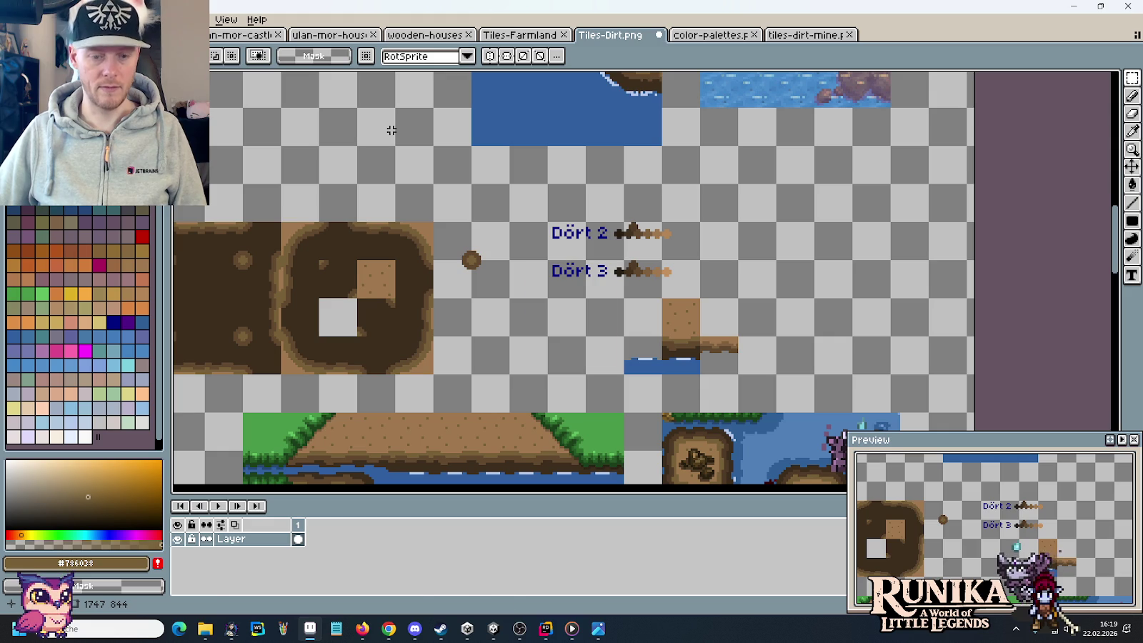
left_click(805, 34)
scroll(660, 296, "right", 3)
key("ctrl+v")
left_click_drag(659, 297, 681, 242)
left_click(525, 191)
left_click_drag(552, 162, 796, 318)
left_click_drag(443, 265, 613, 324)
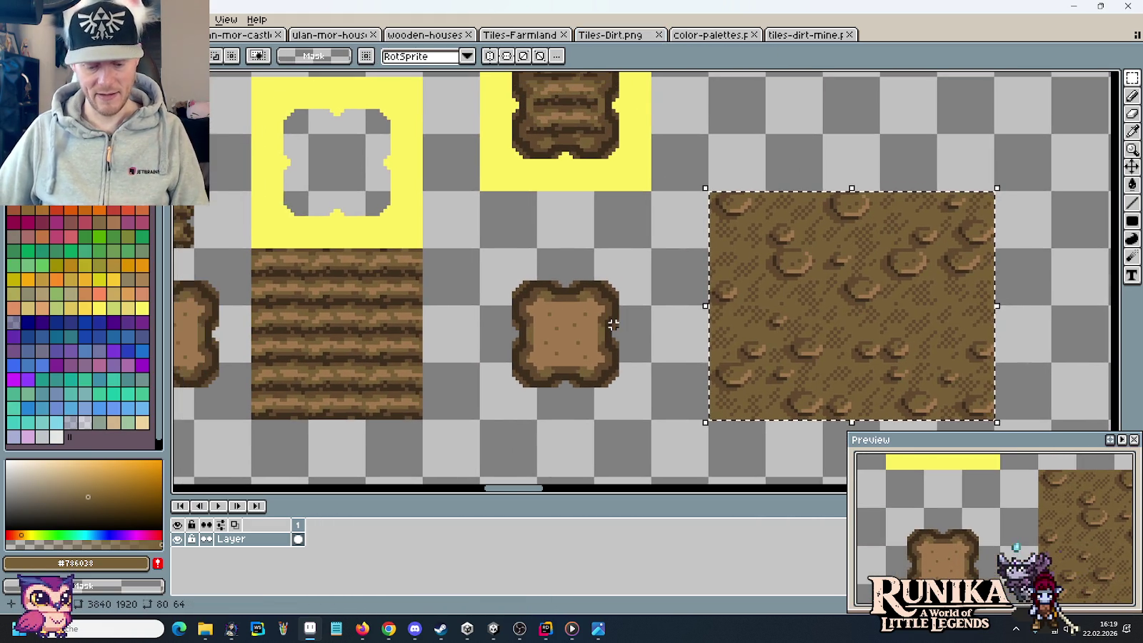
- Eyedrop the darkest brown and mid brown #61492f from the dirt tile
key("i")
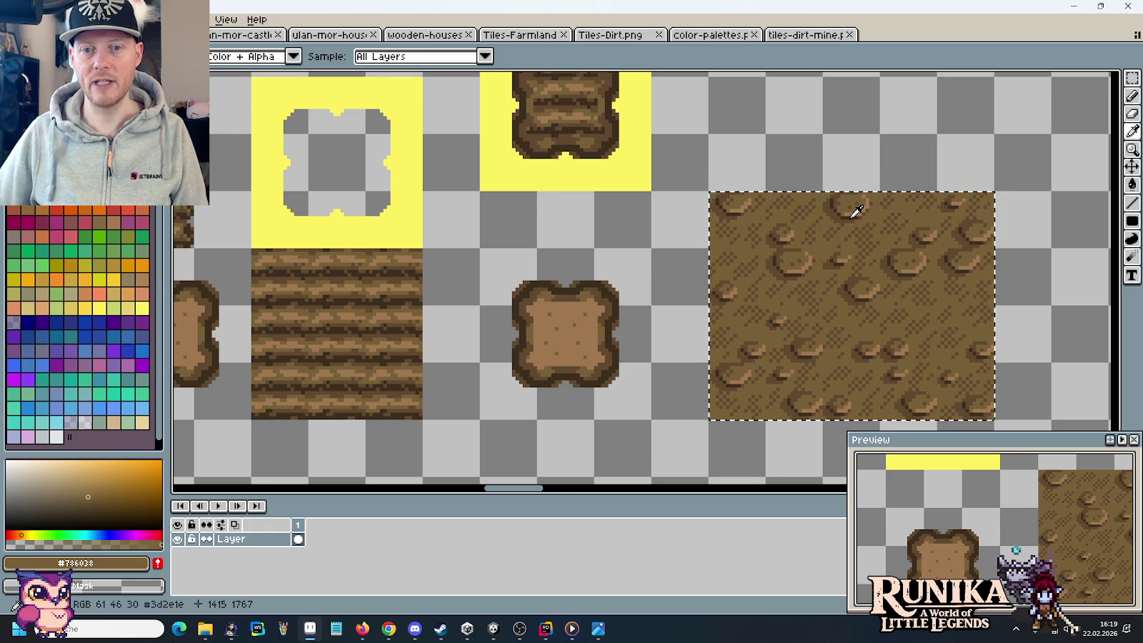
left_click(856, 211)
scroll(532, 204, "down", 2)
mouse_move(523, 211)
left_mouse_down()
mouse_move(734, 273)
mouse_move(986, 224)
mouse_move(492, 209)
left_mouse_up()
scroll(552, 268, "up", 1)
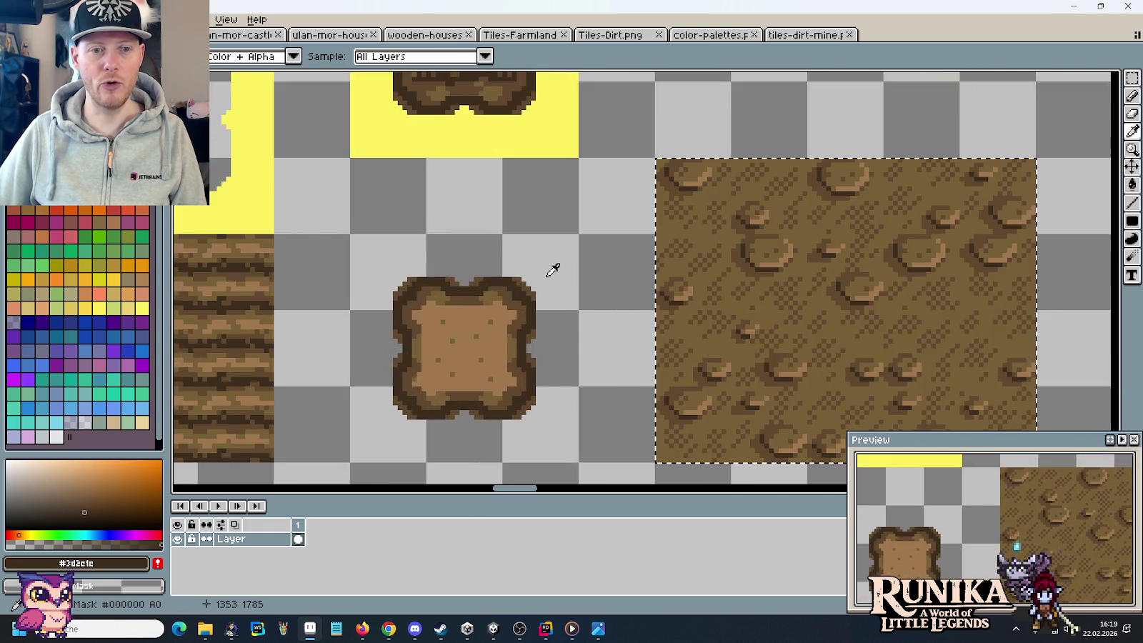
left_click_drag(551, 268, 425, 206)
scroll(406, 214, "down", 1)
key("e")
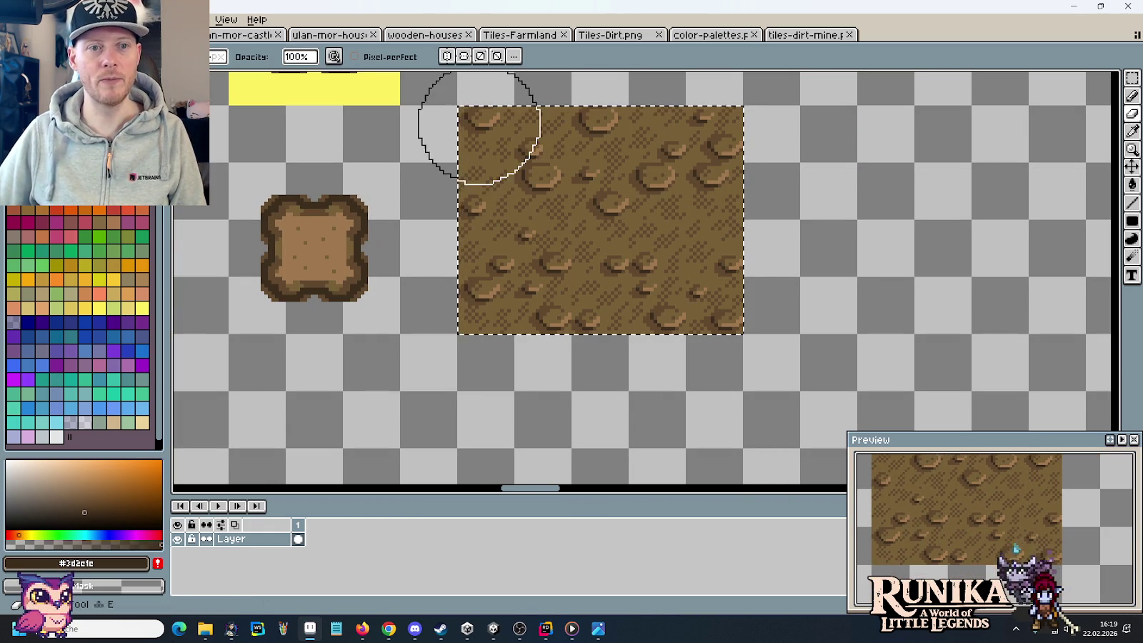
key("i")
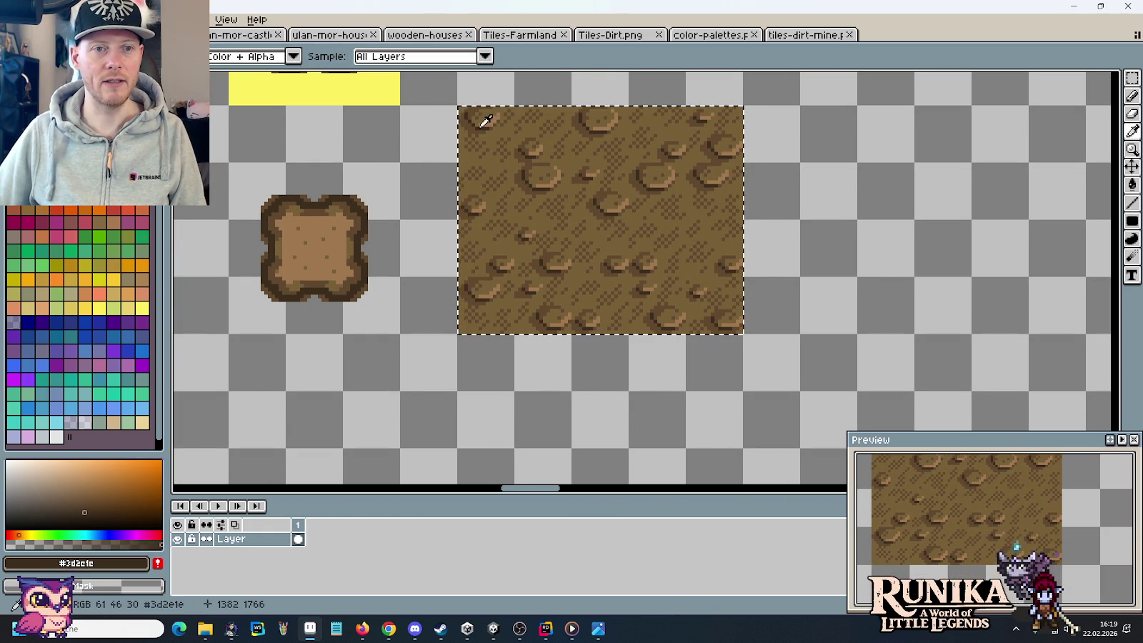
key("e")
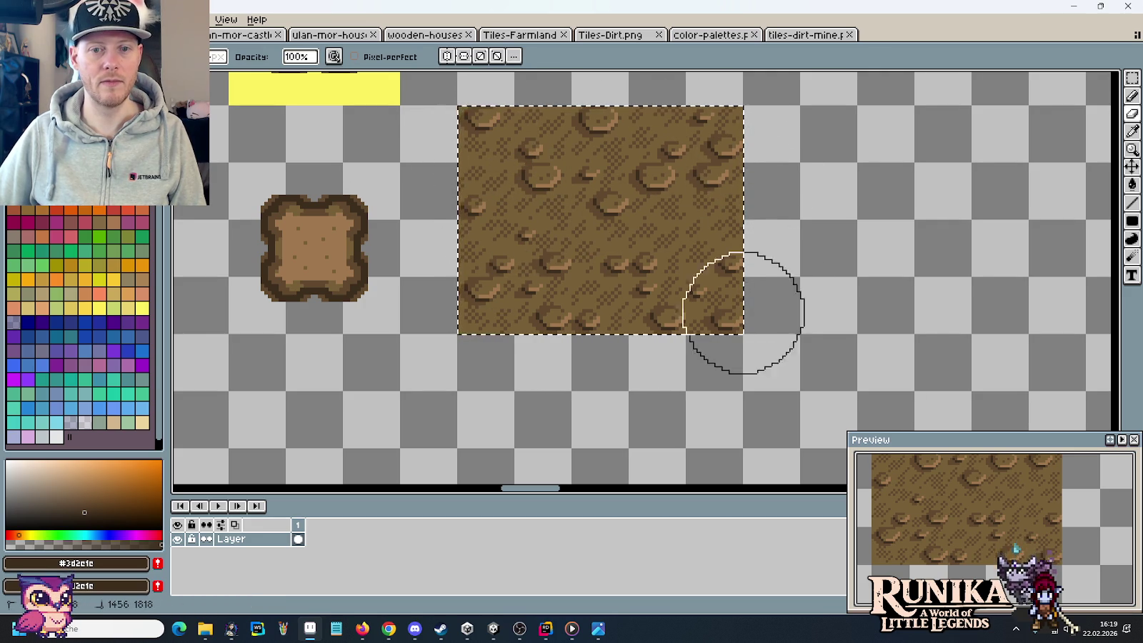
key("i")
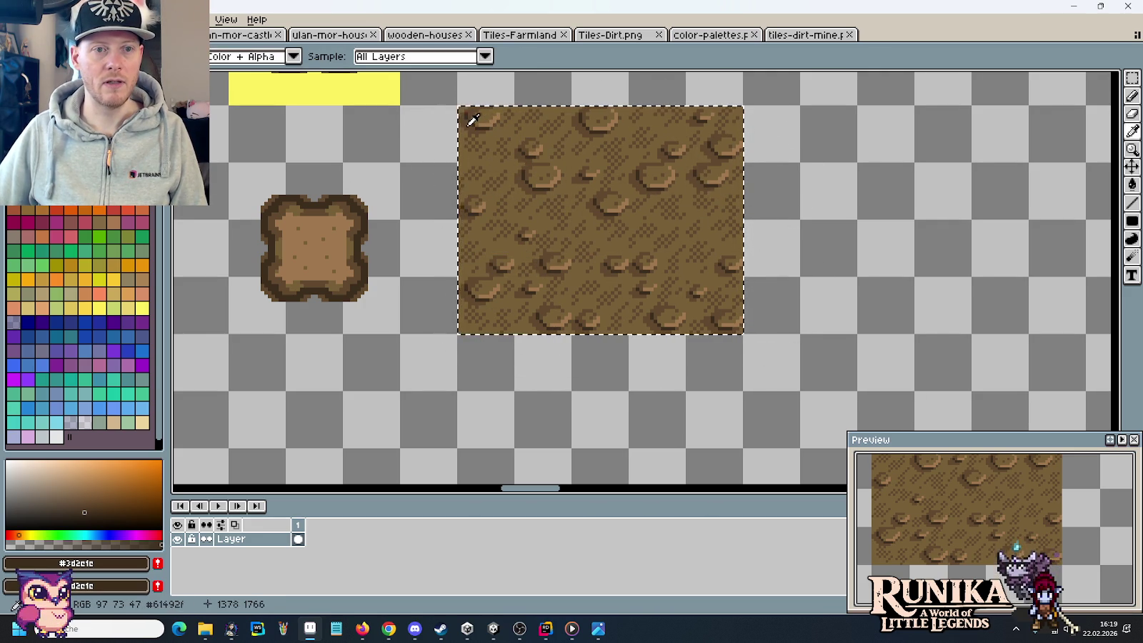
left_click(471, 120)
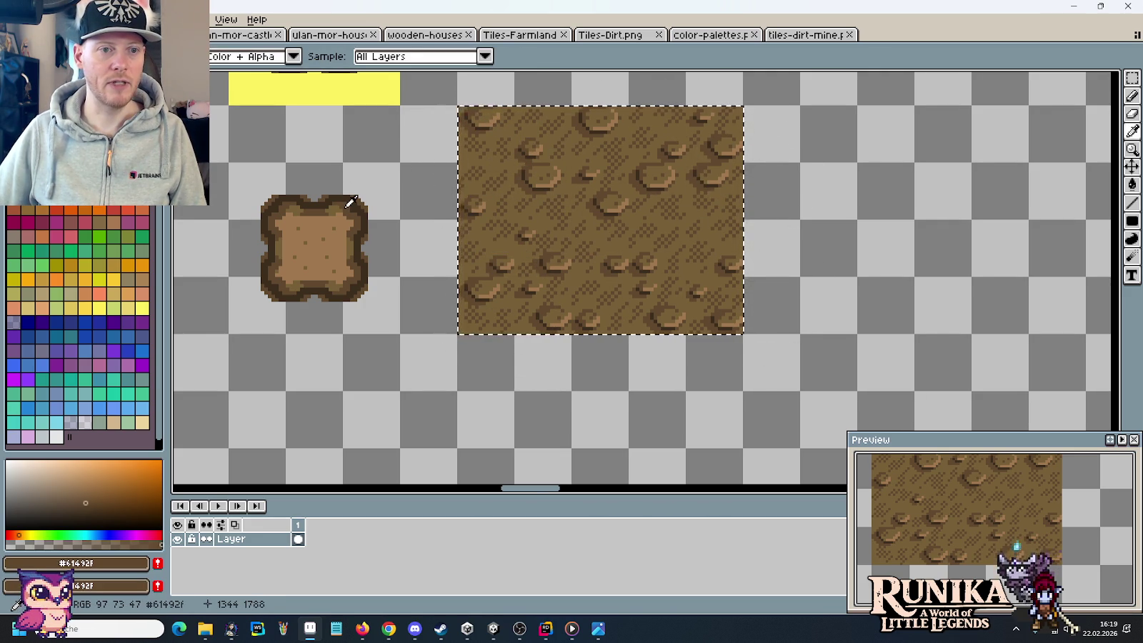
- Sample lighter brown #786038 and light tan #a0784f from the pad as secondary colours
key("b")
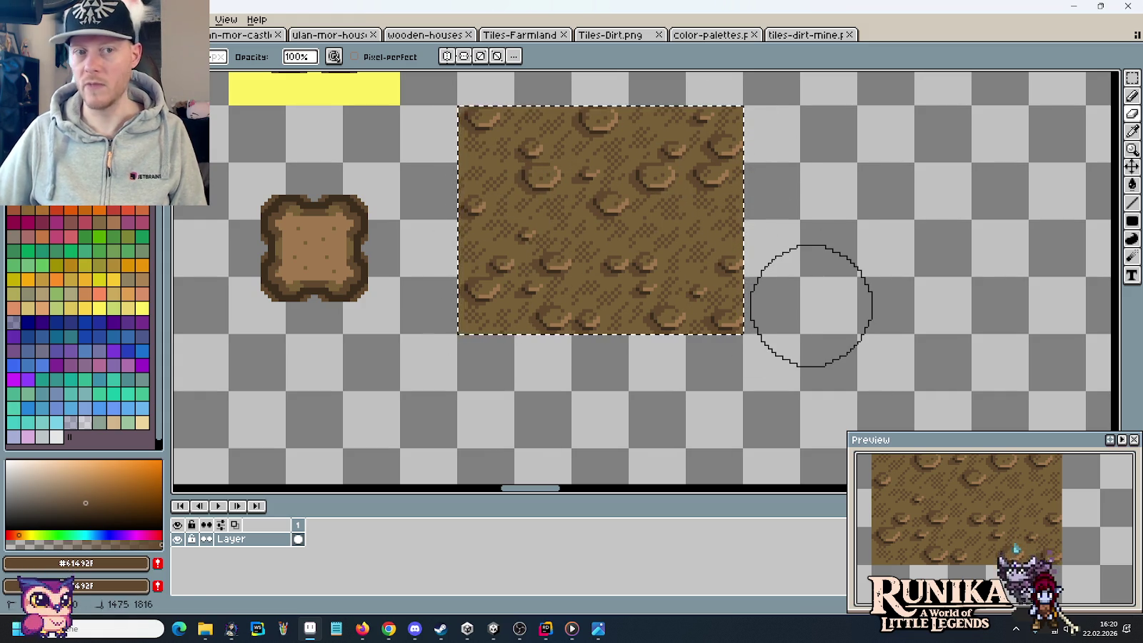
key("i")
left_click(490, 116)
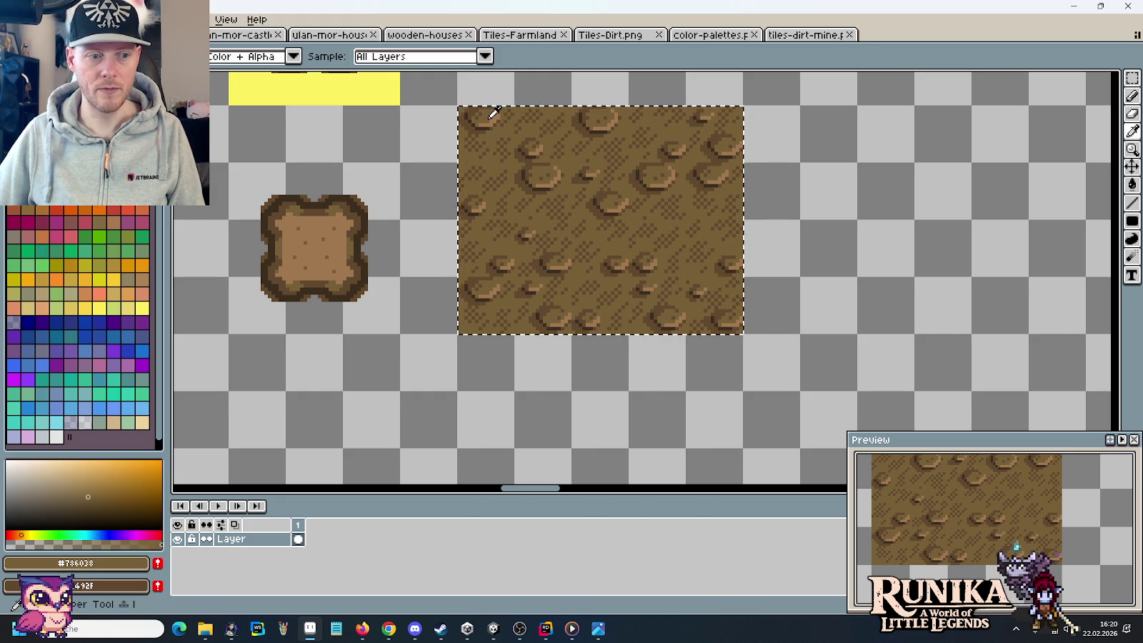
right_click(335, 210)
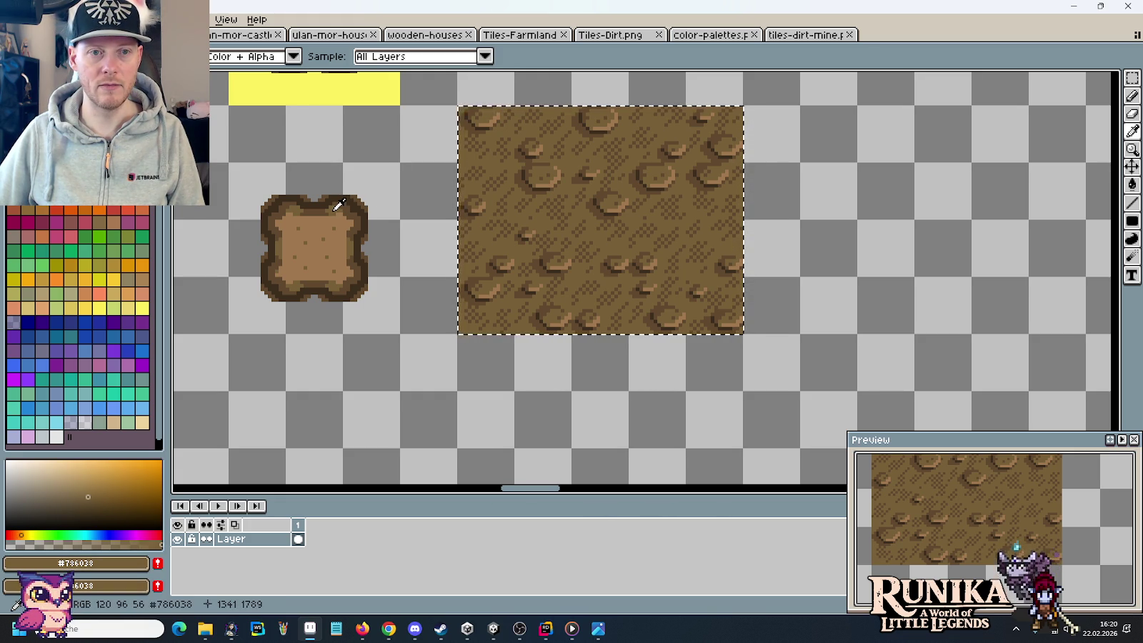
left_click(496, 118)
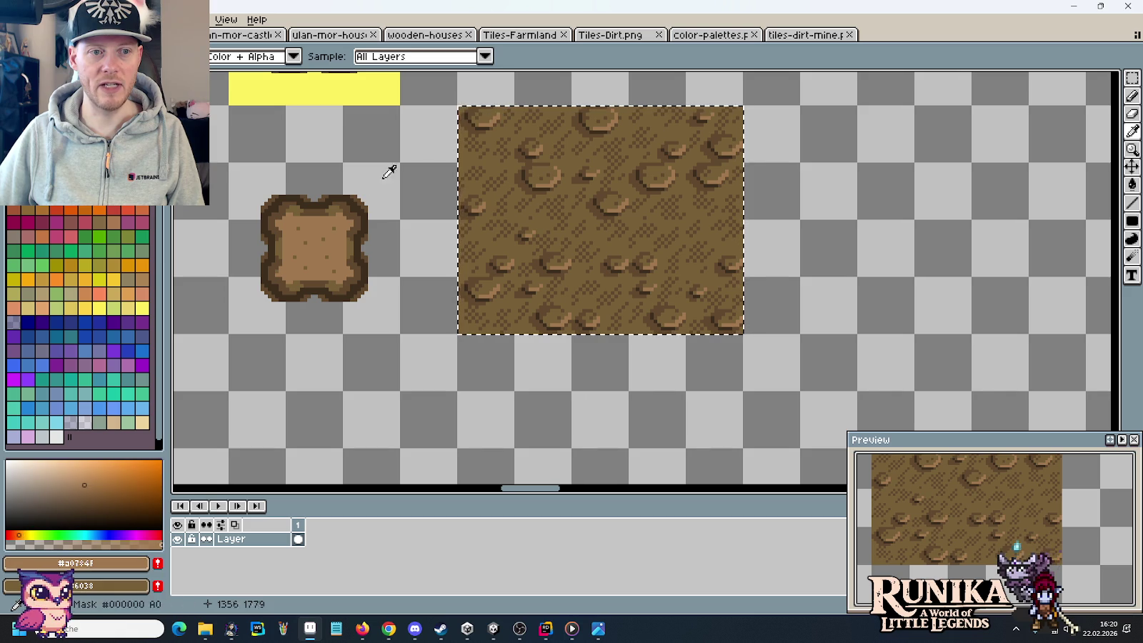
right_click(344, 210)
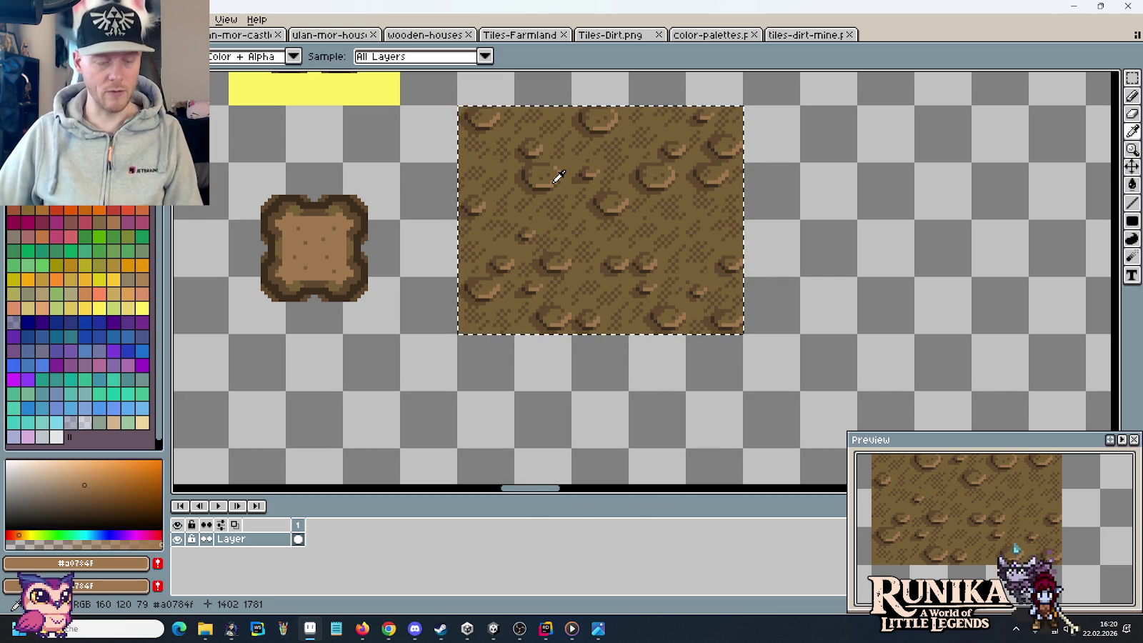
key("ctrl+Tab")
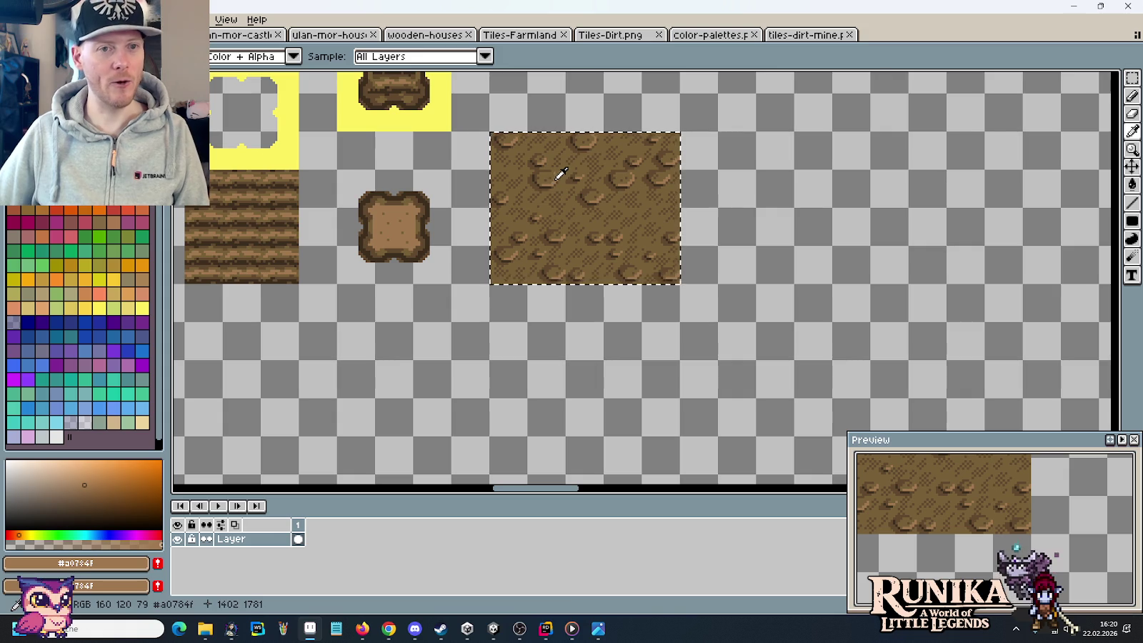
- Copy the Dört 3 colour row from the color-palettes sheet
left_click(253, 36)
left_click(314, 35)
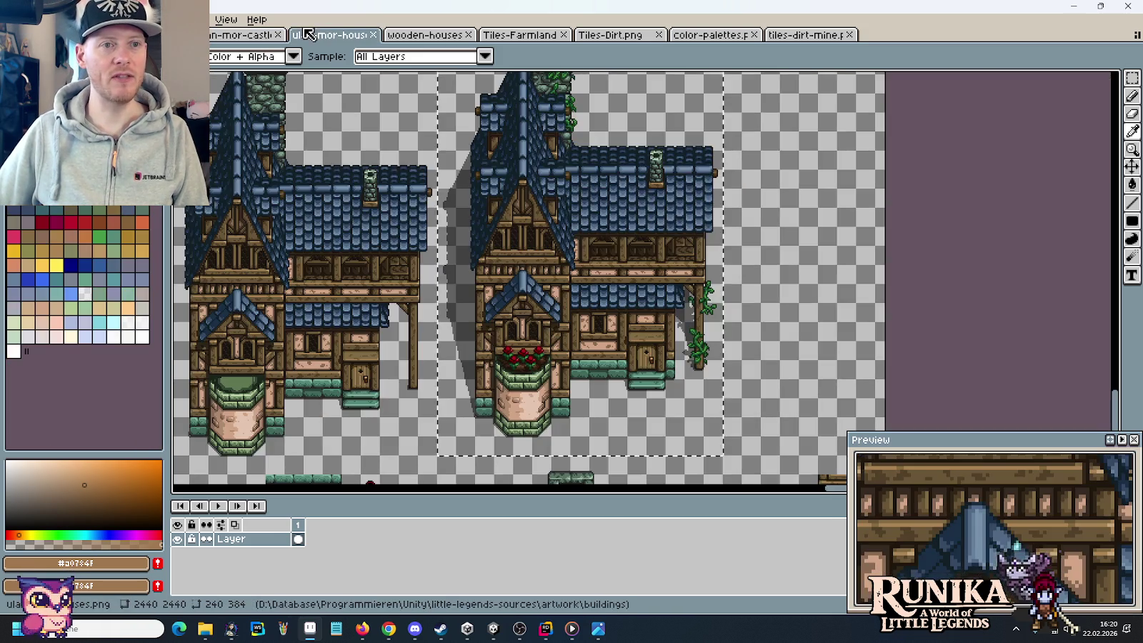
left_click(707, 35)
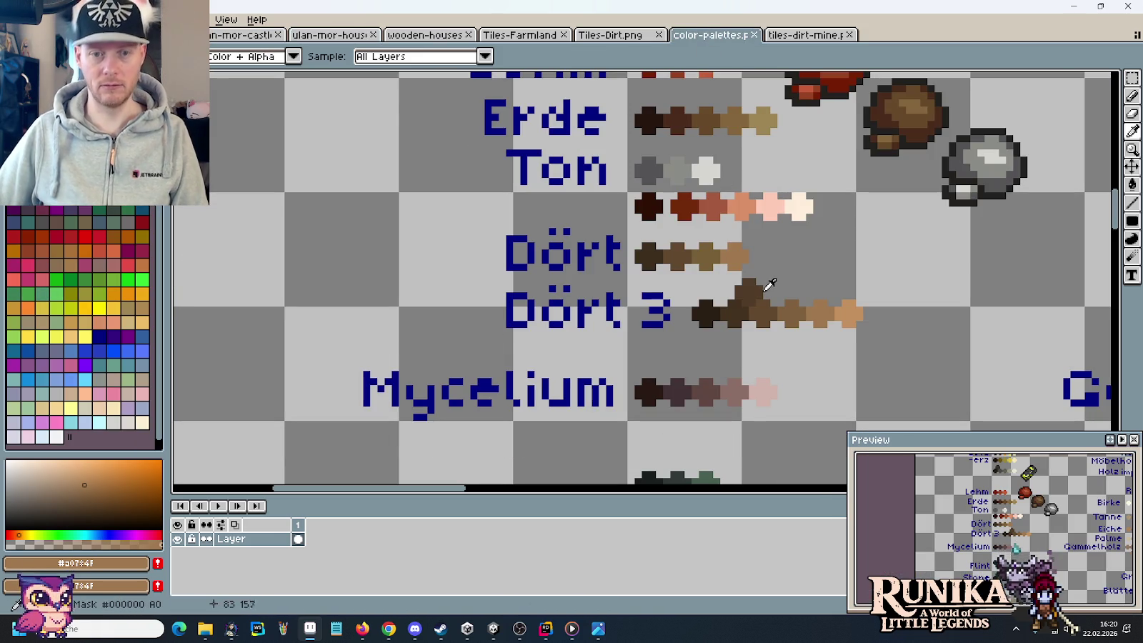
key("m")
left_click_drag(886, 351, 461, 275)
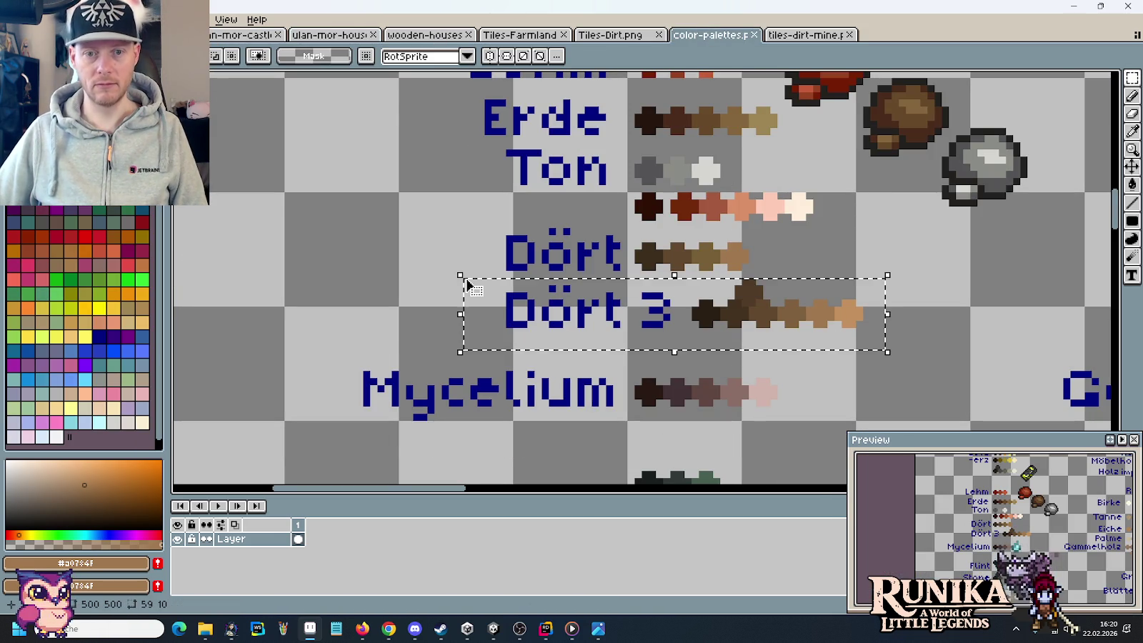
key("ctrl+c")
- Paste the Dört 3 row into Tiles-Dirt below the small dirt pad
key("ctrl+Tab")
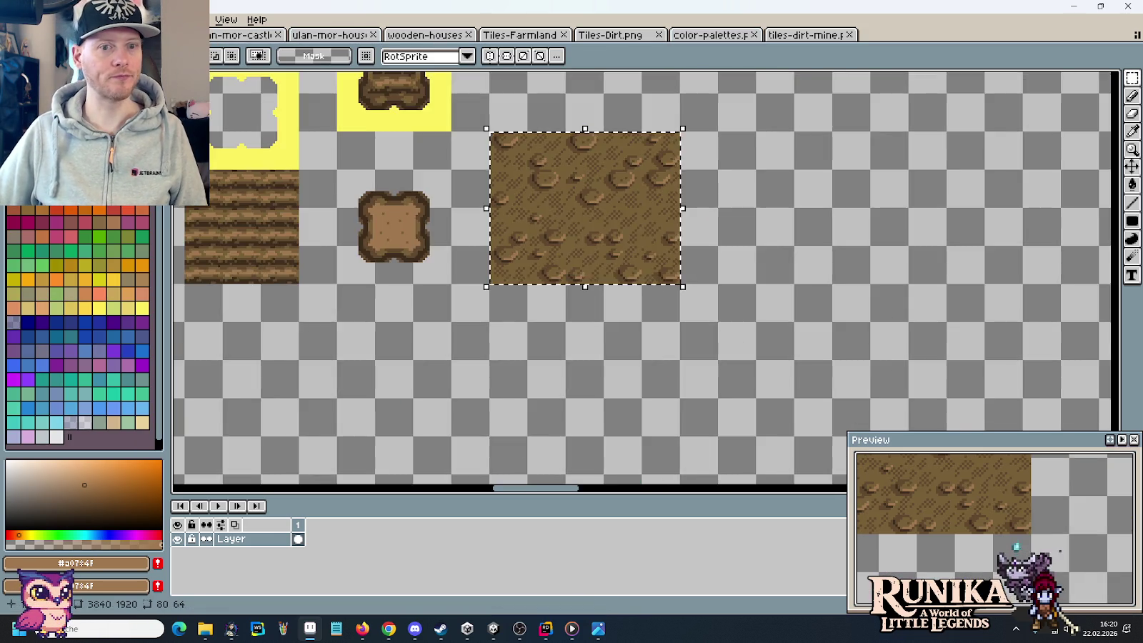
scroll(581, 280, "up", 1)
scroll(598, 268, "up", 1)
key("ctrl+v")
mouse_move(740, 285)
left_mouse_down()
mouse_move(705, 272)
mouse_move(439, 308)
left_mouse_up()
scroll(706, 271, "down", 2)
key("Return")
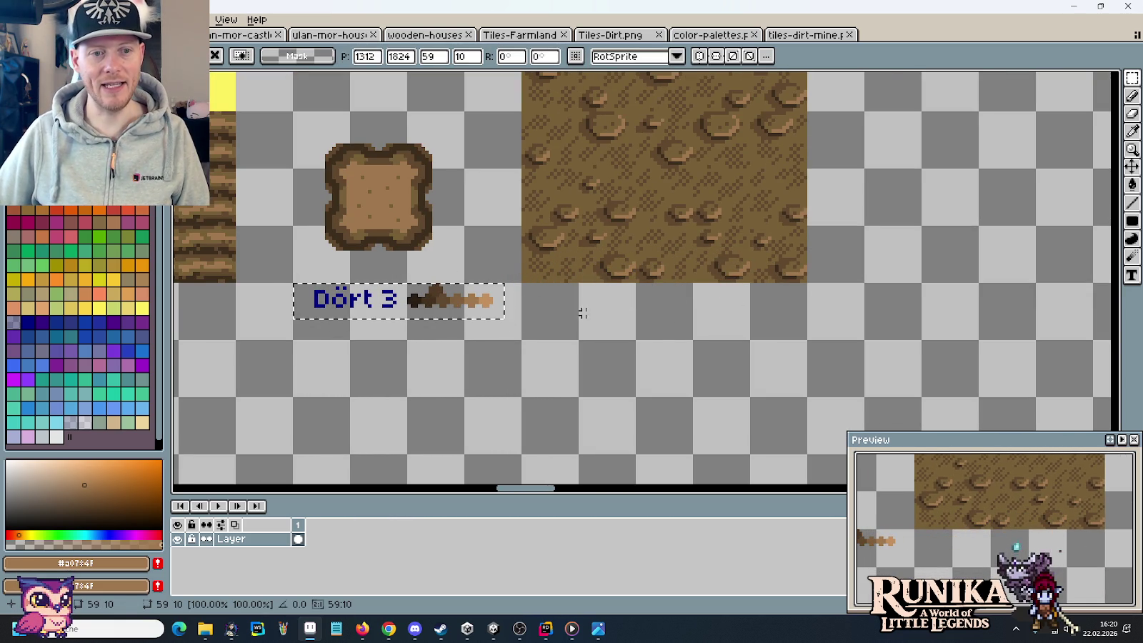
left_click(619, 316)
- Select the dirt tile and repaint its upper area in the lighter mid brown #786038
mouse_move(616, 266)
left_mouse_down()
mouse_move(614, 324)
mouse_move(615, 296)
left_mouse_up()
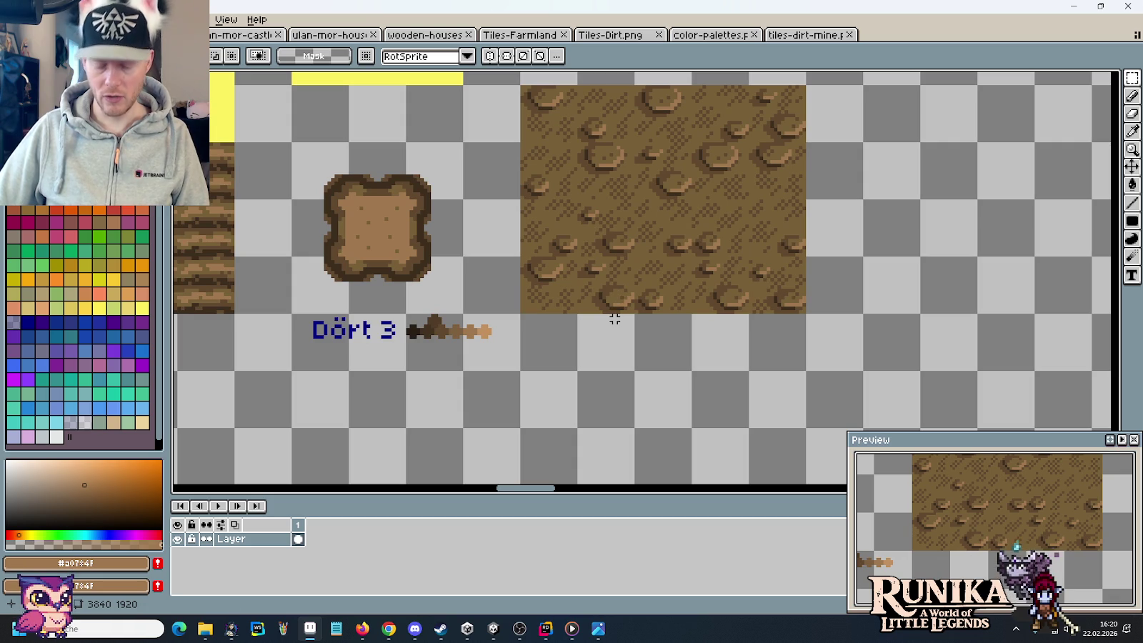
key("i")
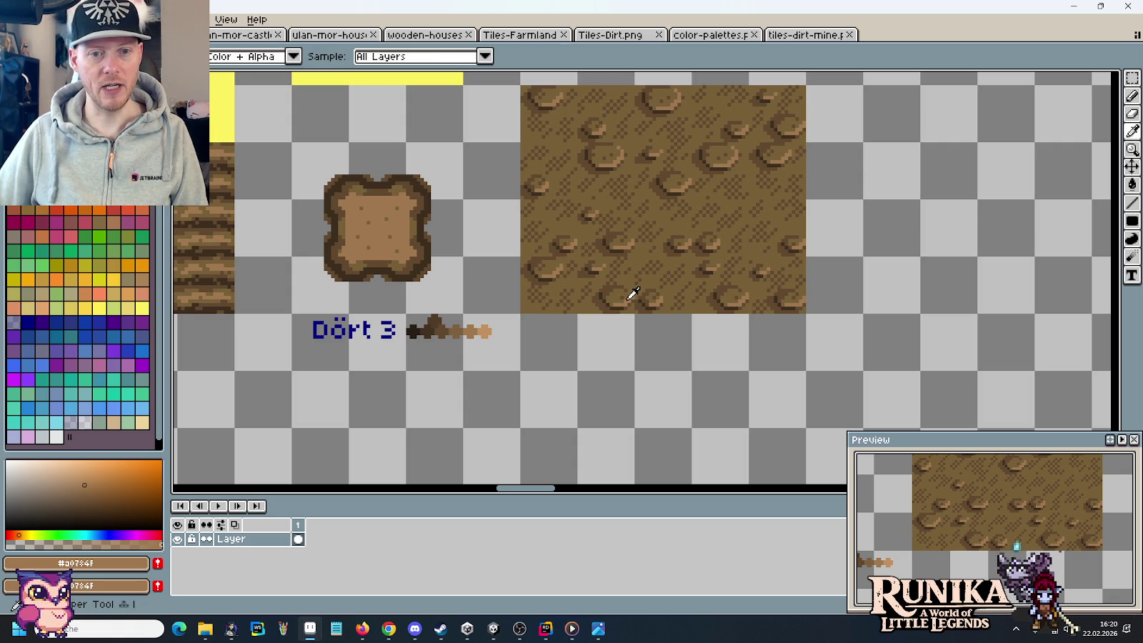
key("m")
left_click_drag(782, 297, 550, 122)
key("i")
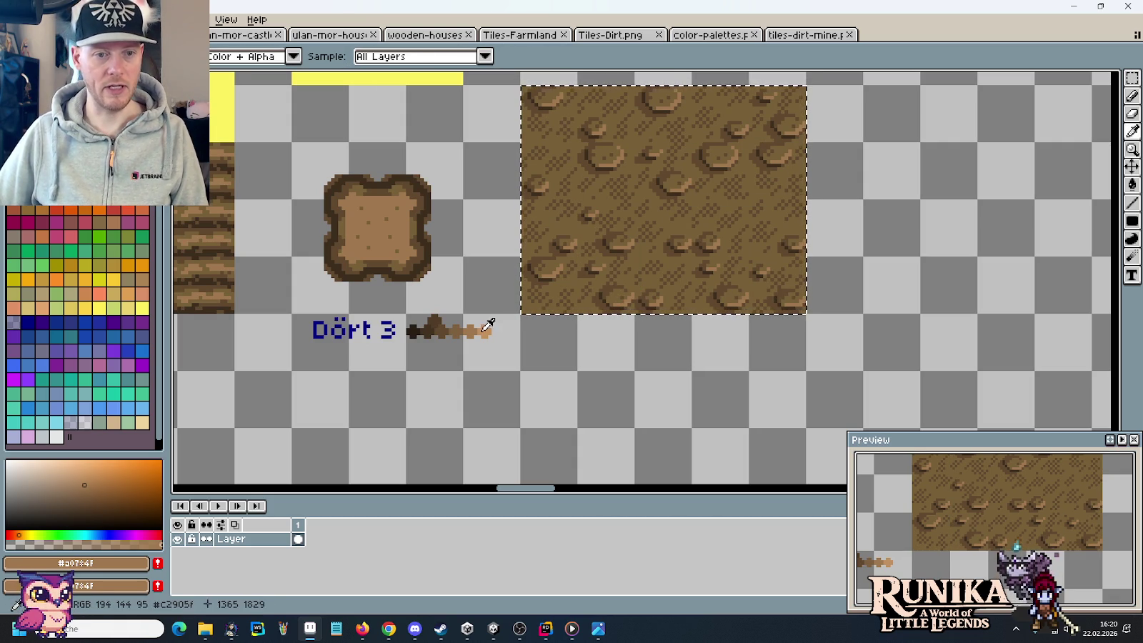
right_click(486, 330)
key("b")
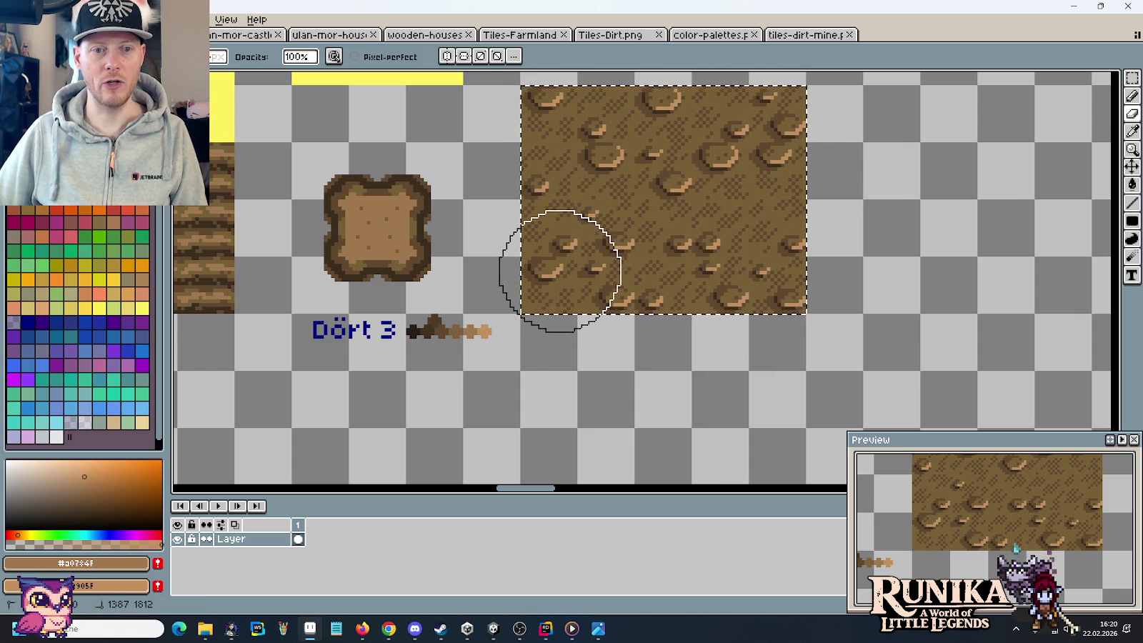
key("i")
left_click(550, 254)
key("b")
mouse_move(557, 136)
left_mouse_down()
mouse_move(836, 125)
mouse_move(543, 204)
mouse_move(625, 255)
mouse_move(747, 301)
left_mouse_up()
- Pick darker brown #61492F as primary and a light brown such as #a0784f as secondary
key("i")
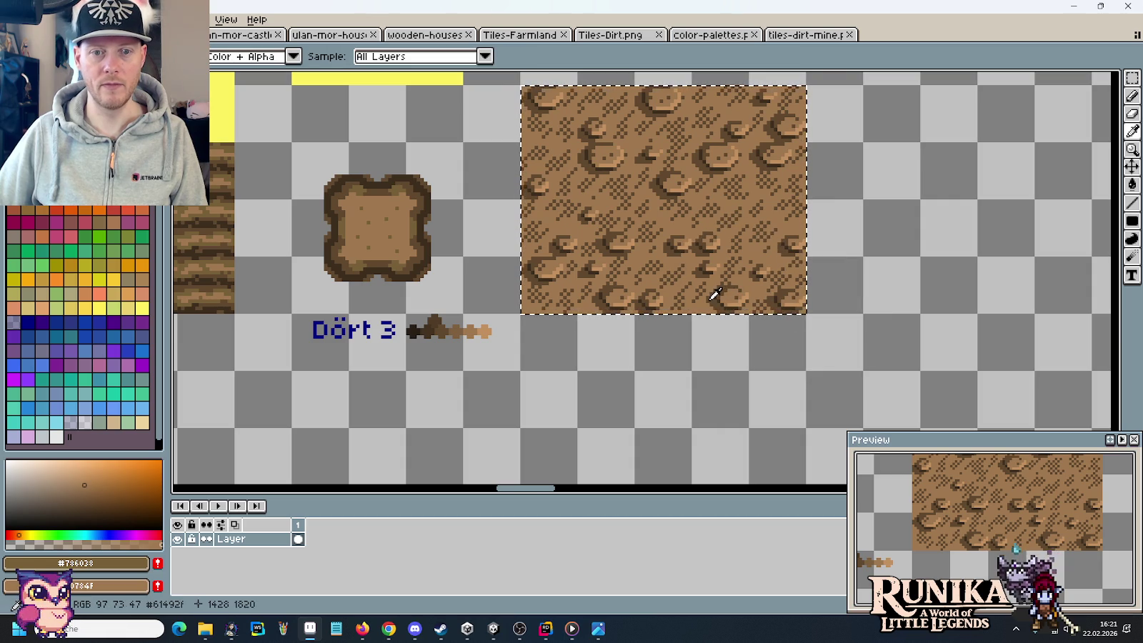
left_click(448, 330)
key("e")
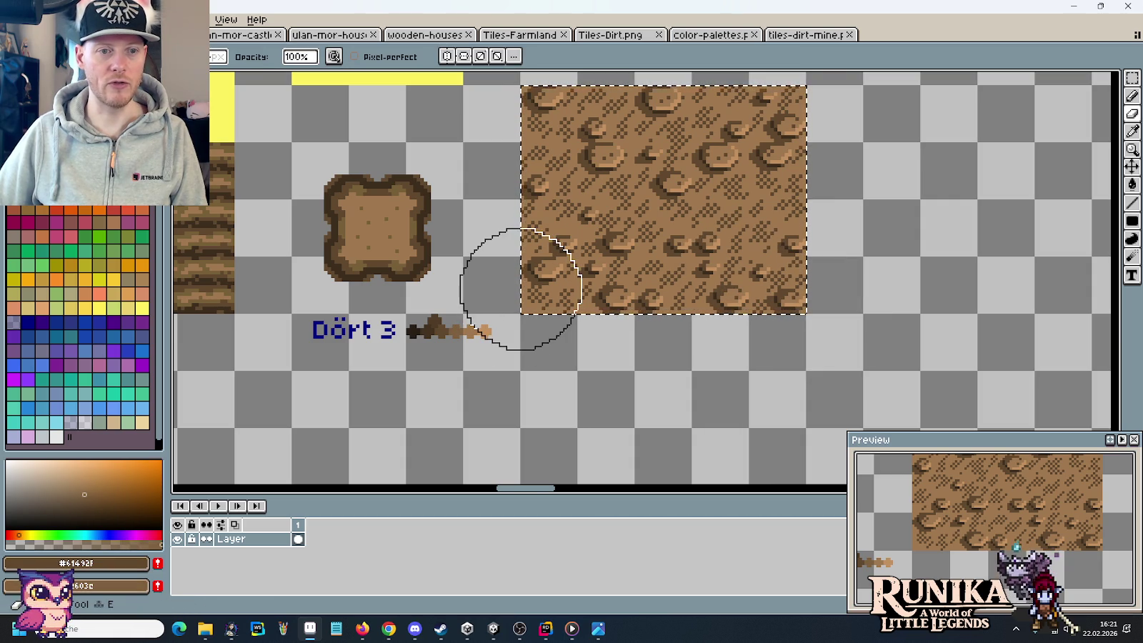
right_click(402, 262)
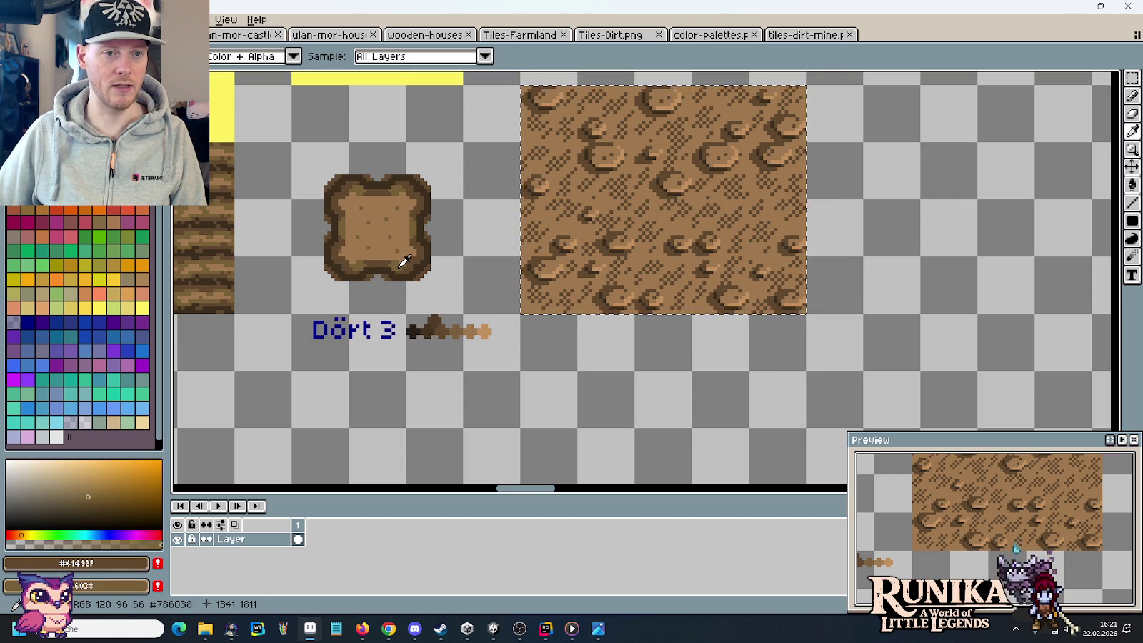
right_click(472, 329)
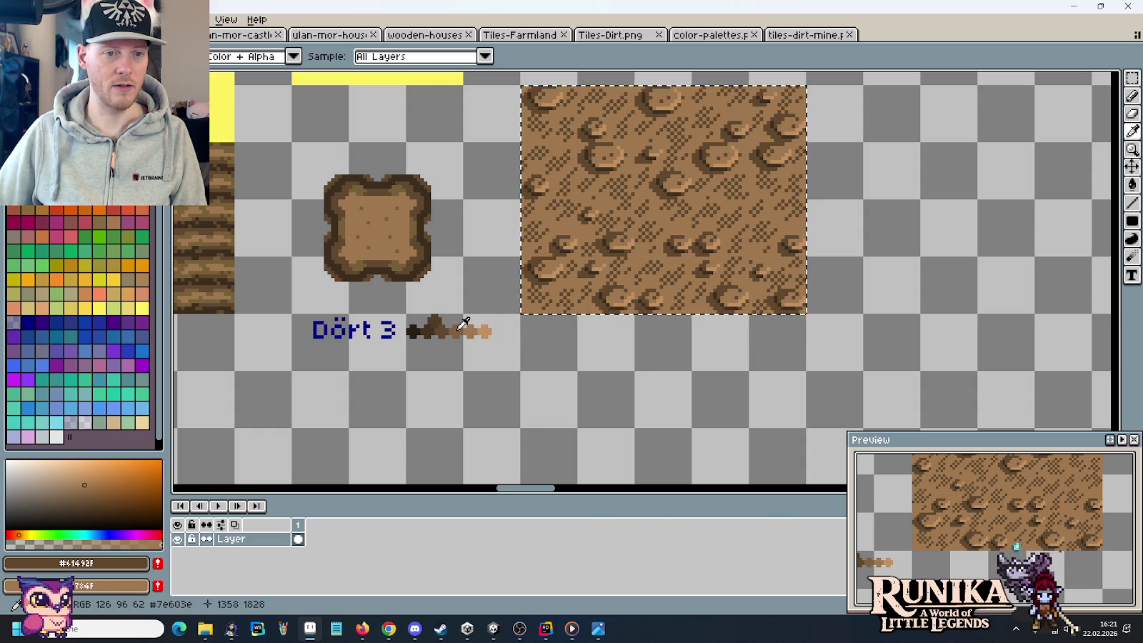
right_click(457, 329)
right_click(403, 261)
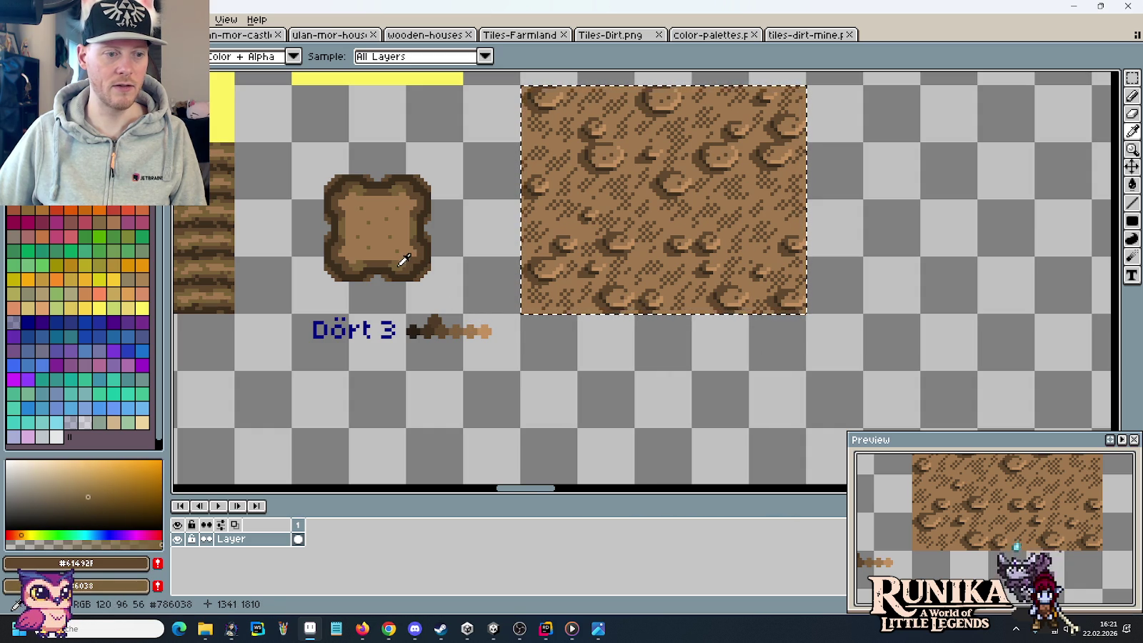
right_click(460, 329)
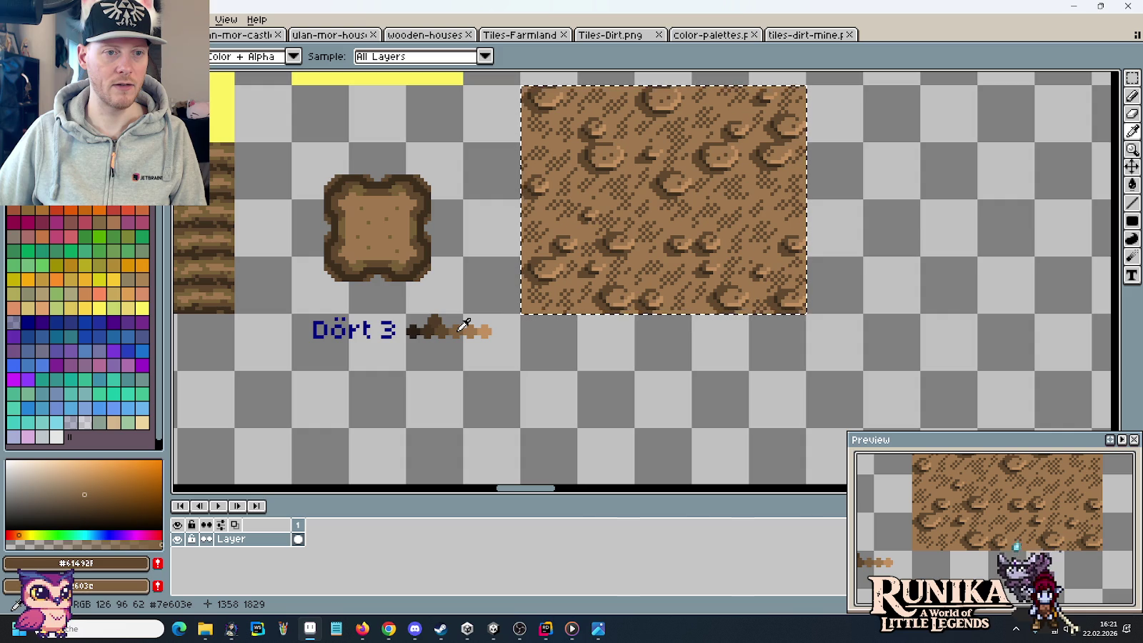
key("b")
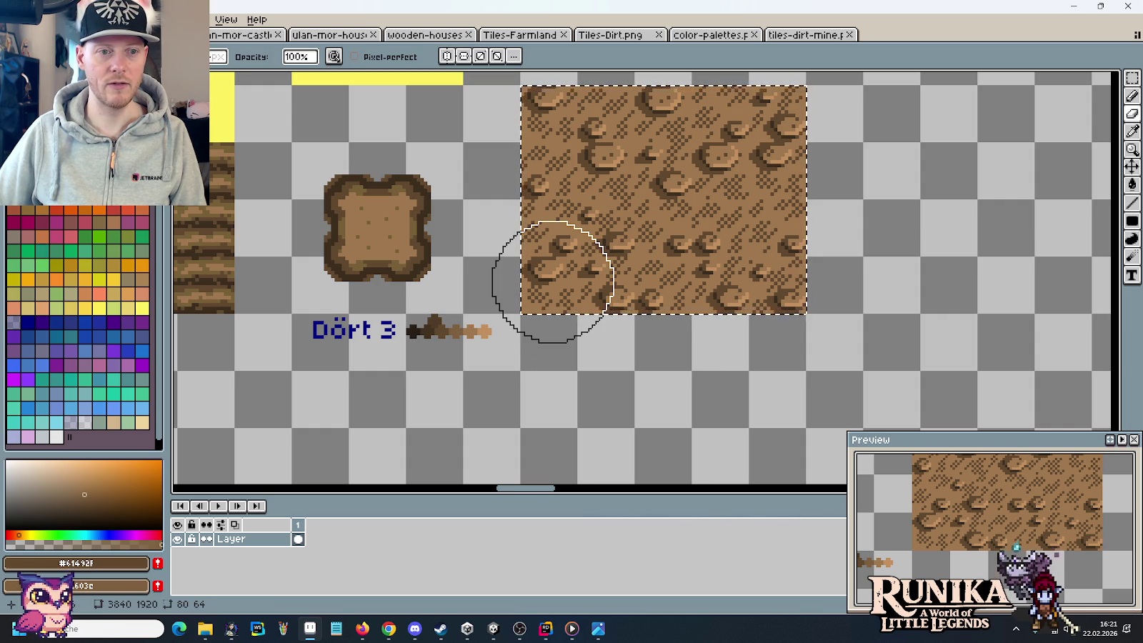
- Soften the dithering along the top of the dirt tile and sample darkest brown #3d2e1e
mouse_move(552, 282)
left_mouse_down()
mouse_move(566, 267)
mouse_move(683, 276)
mouse_move(783, 237)
mouse_move(557, 163)
mouse_move(573, 127)
mouse_move(786, 127)
mouse_move(742, 189)
left_mouse_up()
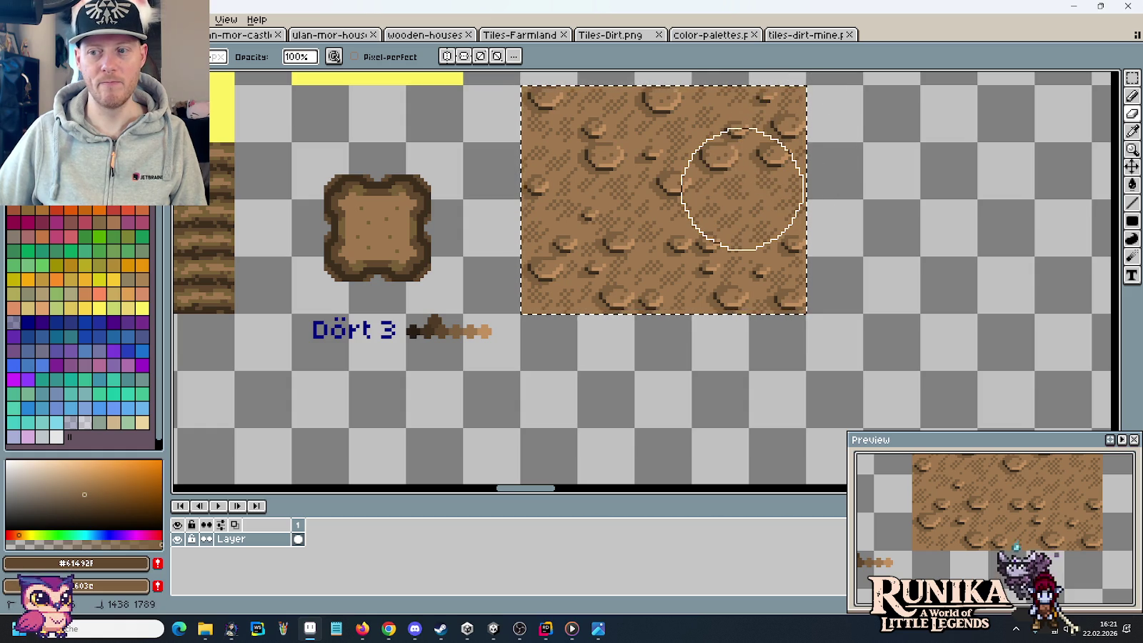
key("ctrl+z")
key("ctrl+z")
mouse_move(543, 150)
left_mouse_down()
mouse_move(561, 128)
mouse_move(816, 115)
mouse_move(584, 164)
mouse_move(740, 255)
mouse_move(620, 280)
mouse_move(806, 293)
left_mouse_up()
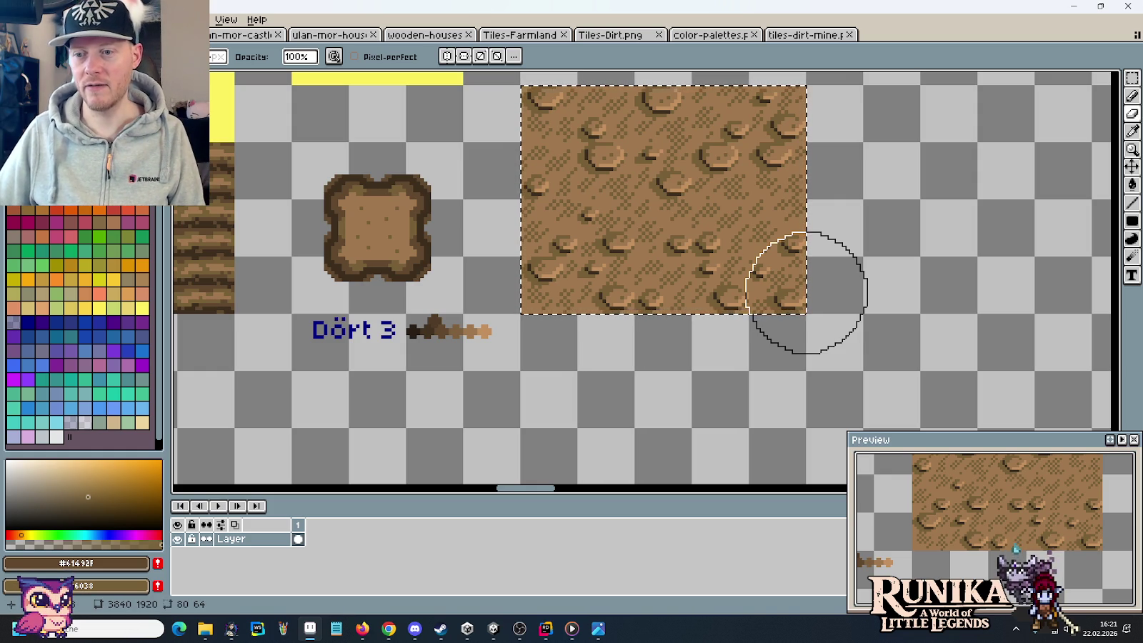
key("i")
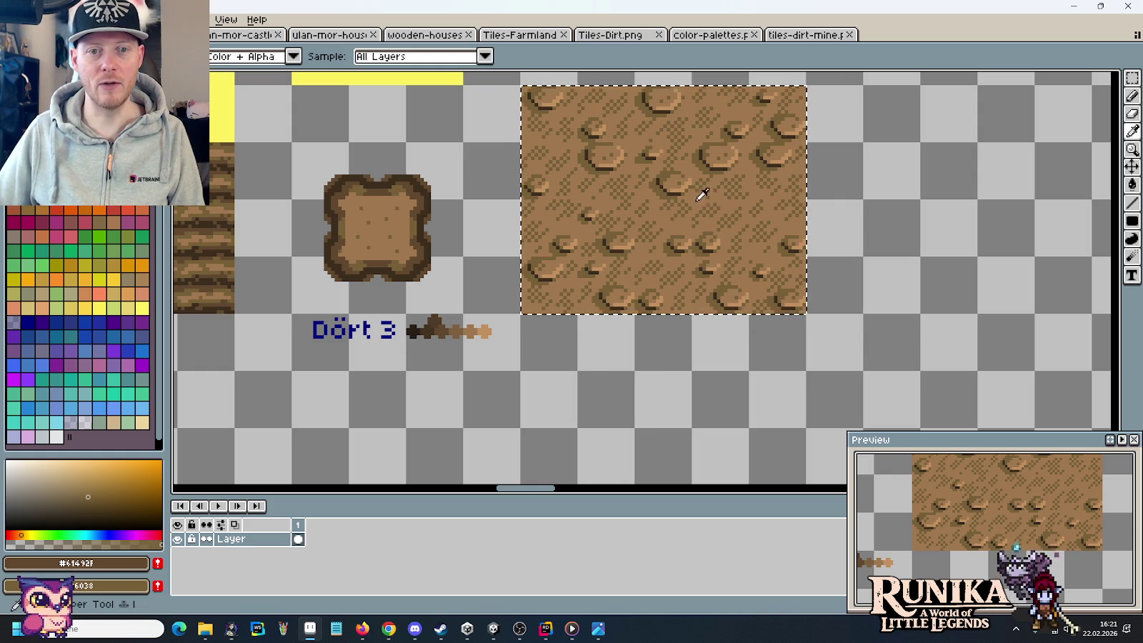
left_click(679, 191)
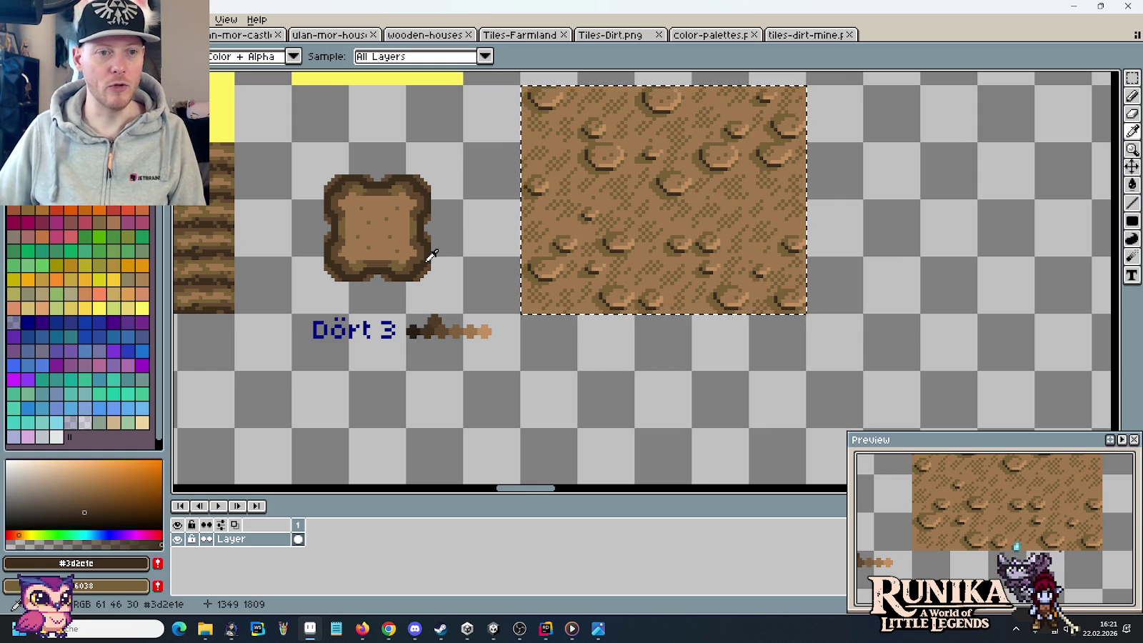
key("b")
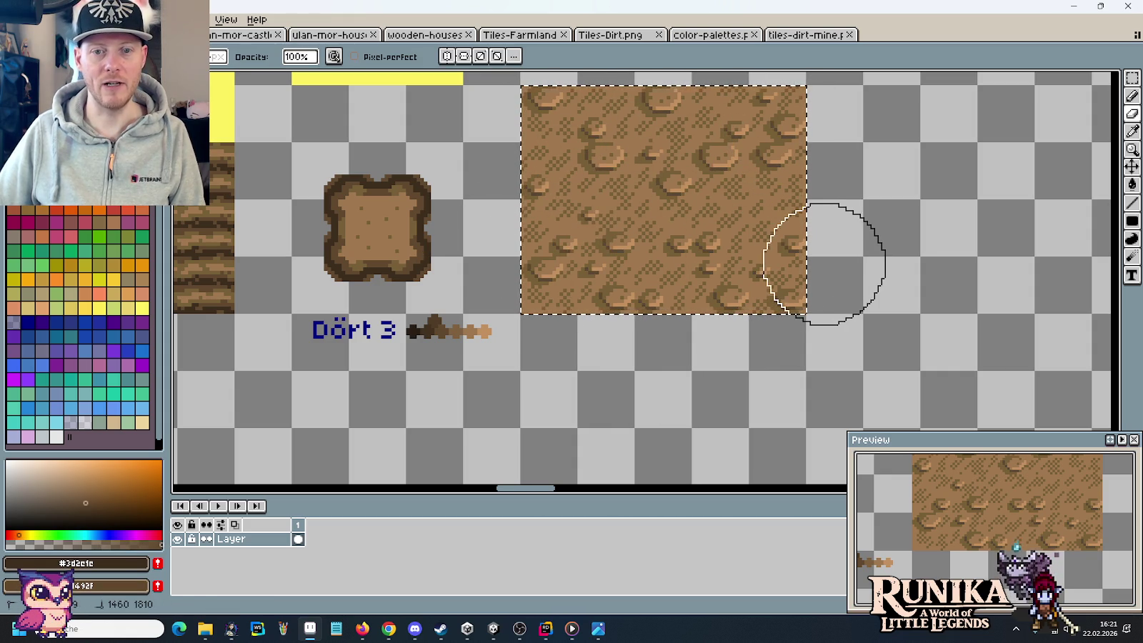
- Delete the Dört 3 label and its colour strip from the sheet
key("m")
left_click_drag(510, 355, 288, 309)
key("Delete")
scroll(478, 254, "down", 1)
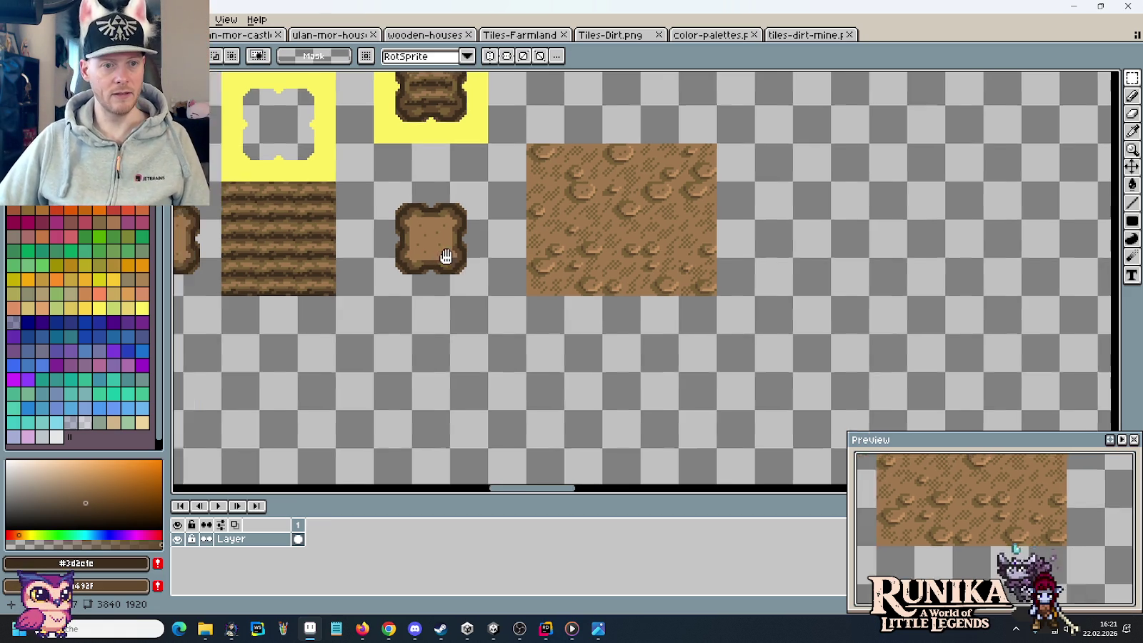
- Fill the fence-frame tile's interior with transparency and select the leftover dots inside it
left_click_drag(443, 273, 549, 301)
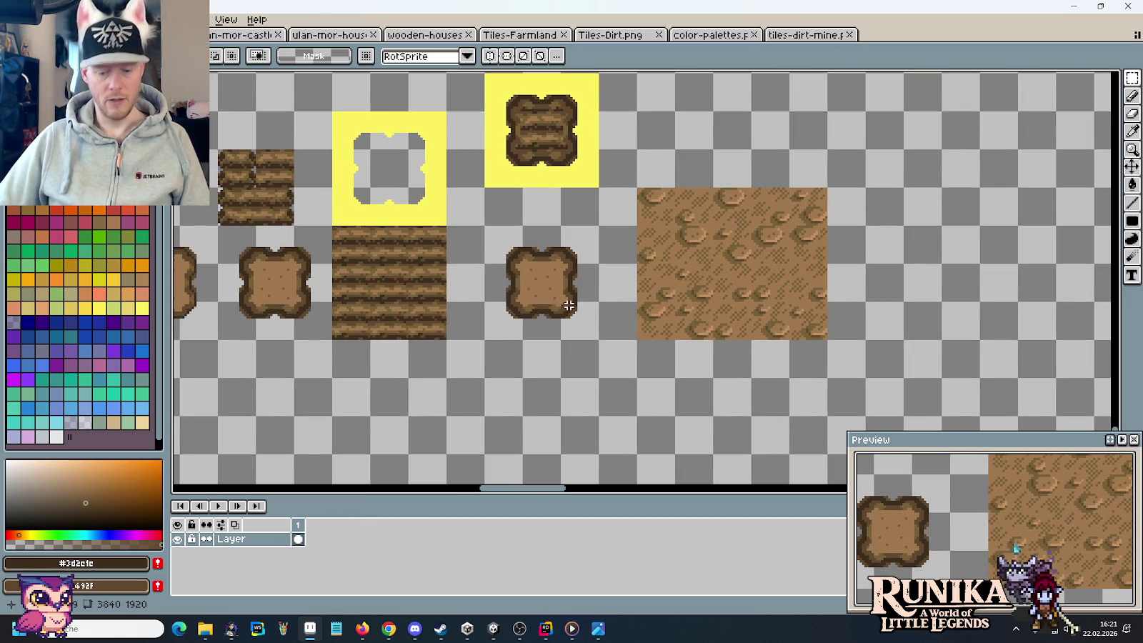
key("g")
right_click(566, 309, "alt")
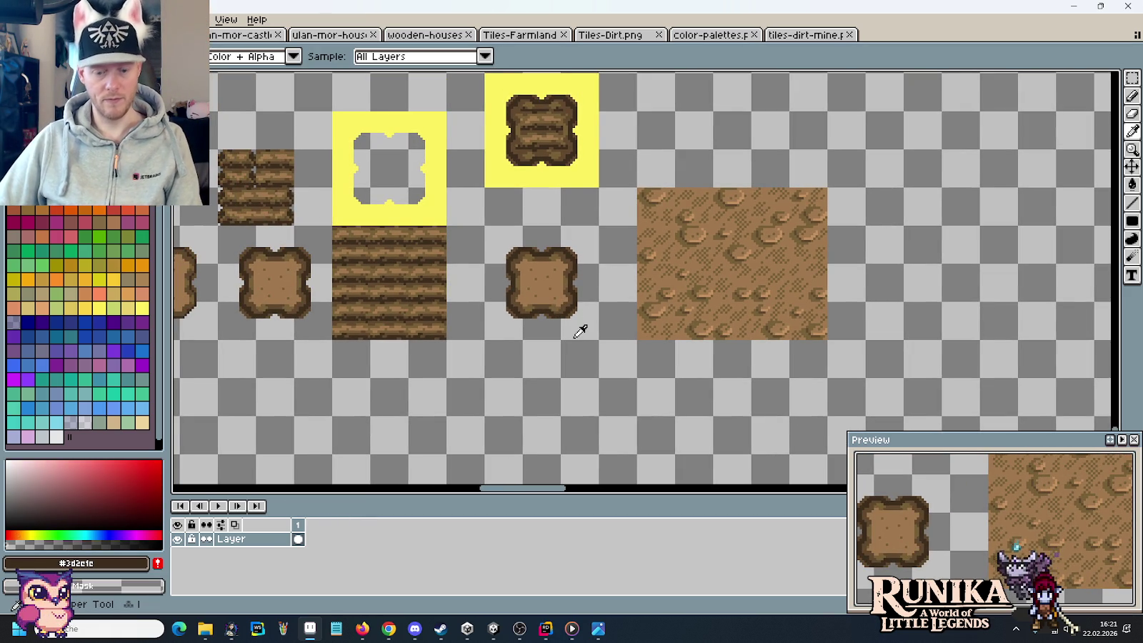
right_click(546, 287)
scroll(554, 297, "up", 3)
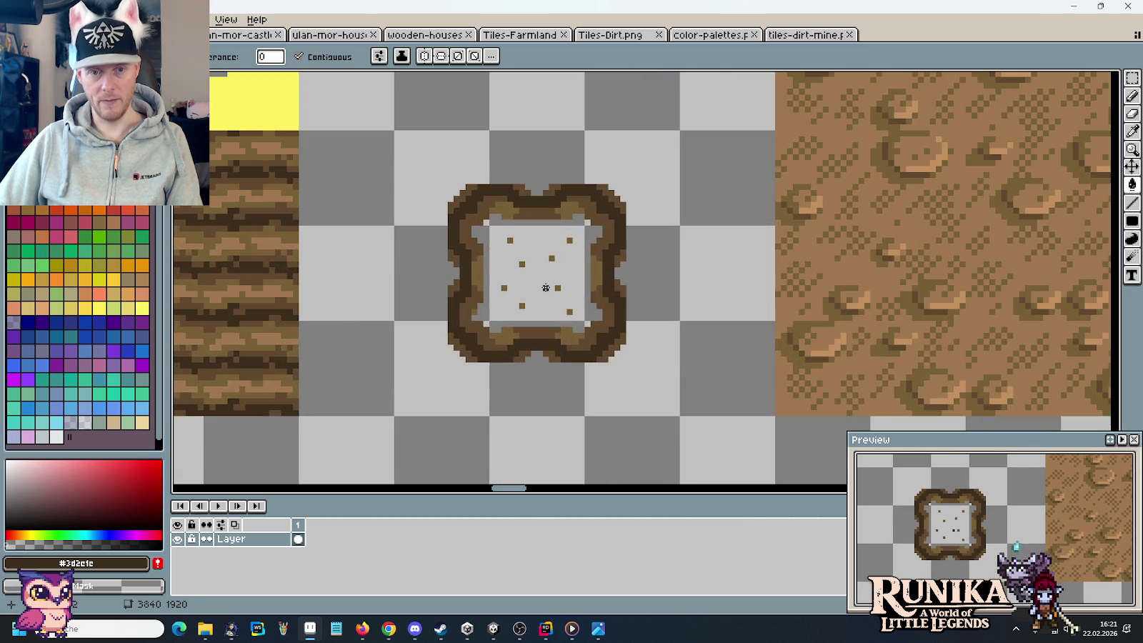
key("m")
left_click_drag(575, 319, 497, 227)
- Delete the stray dots, then sample #786038, #61492f and the Dört 3 brown #7e603e
key("Delete")
key("i")
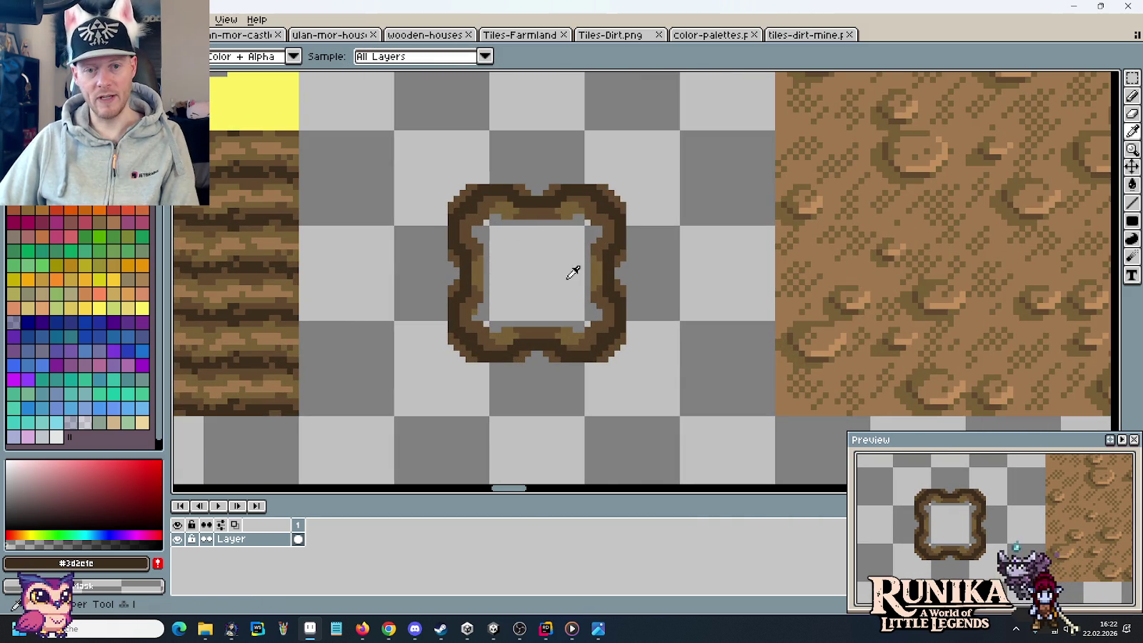
left_click(599, 275)
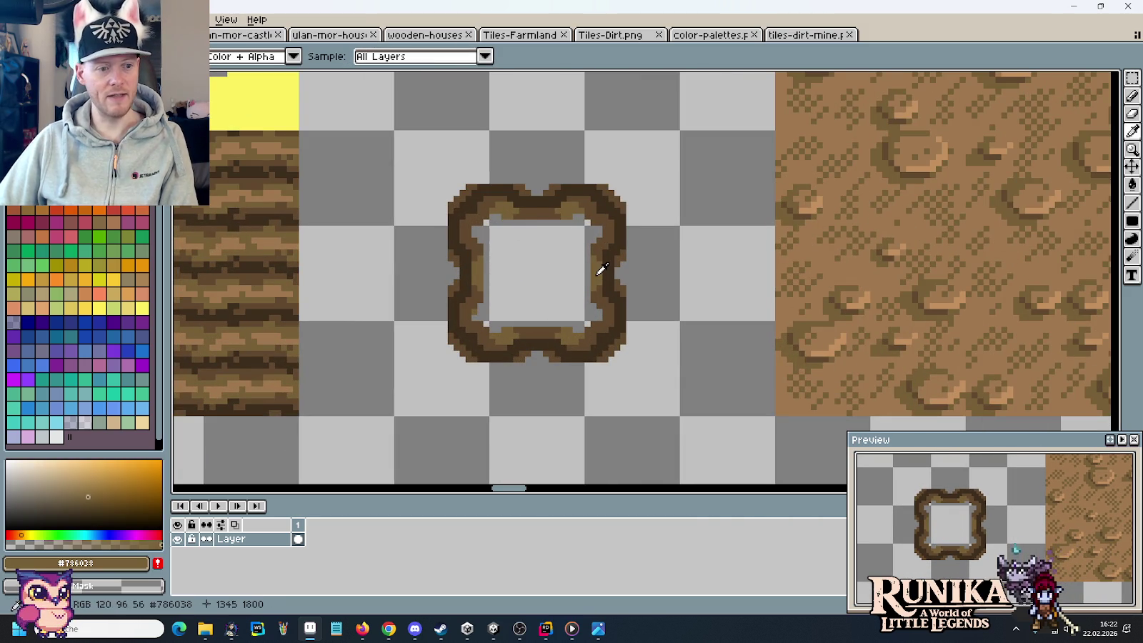
left_click(833, 299)
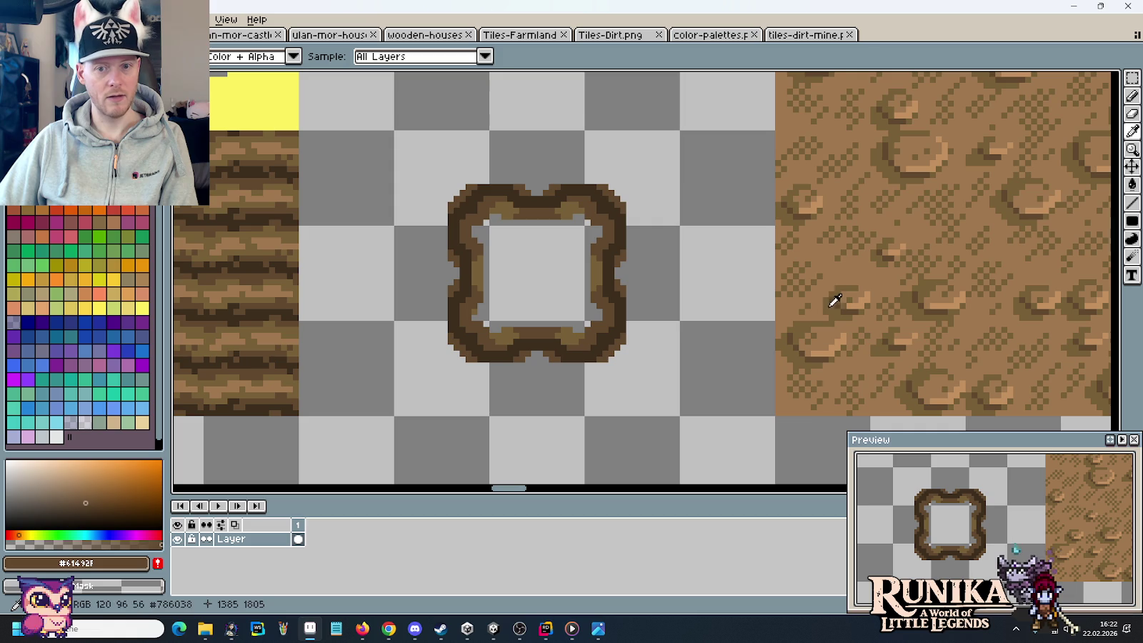
left_click(835, 298)
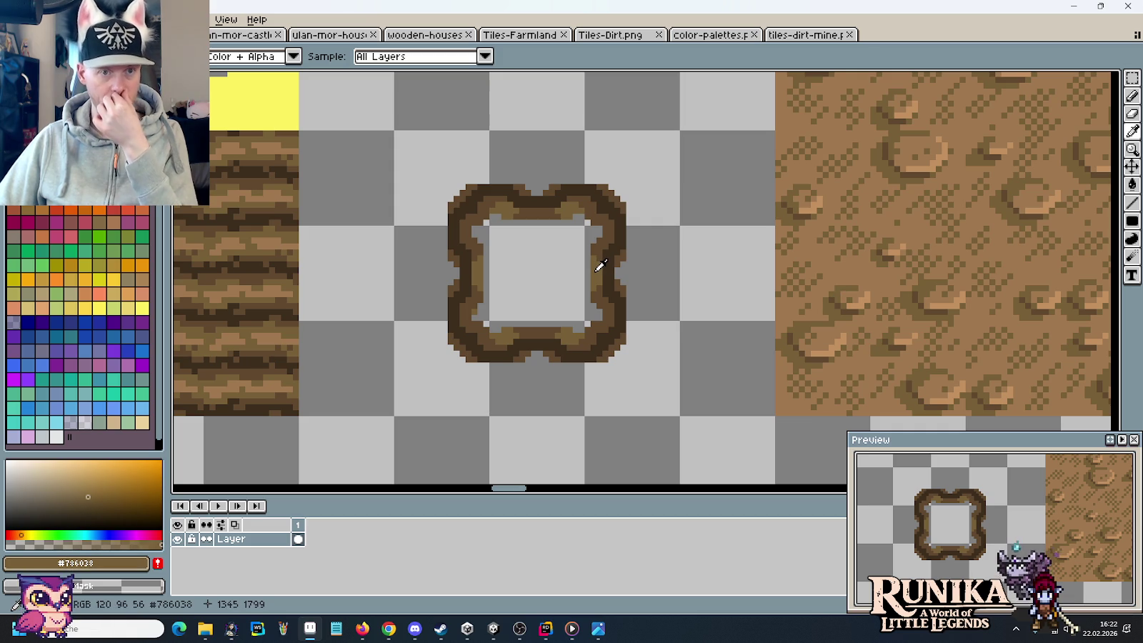
left_click(709, 34)
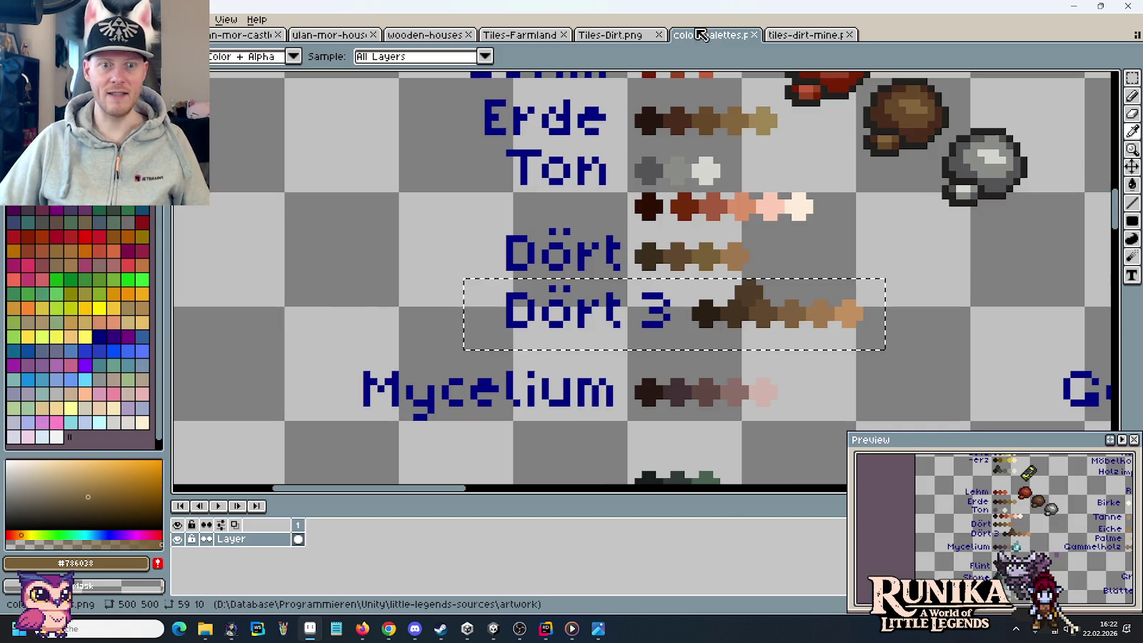
left_click(804, 309)
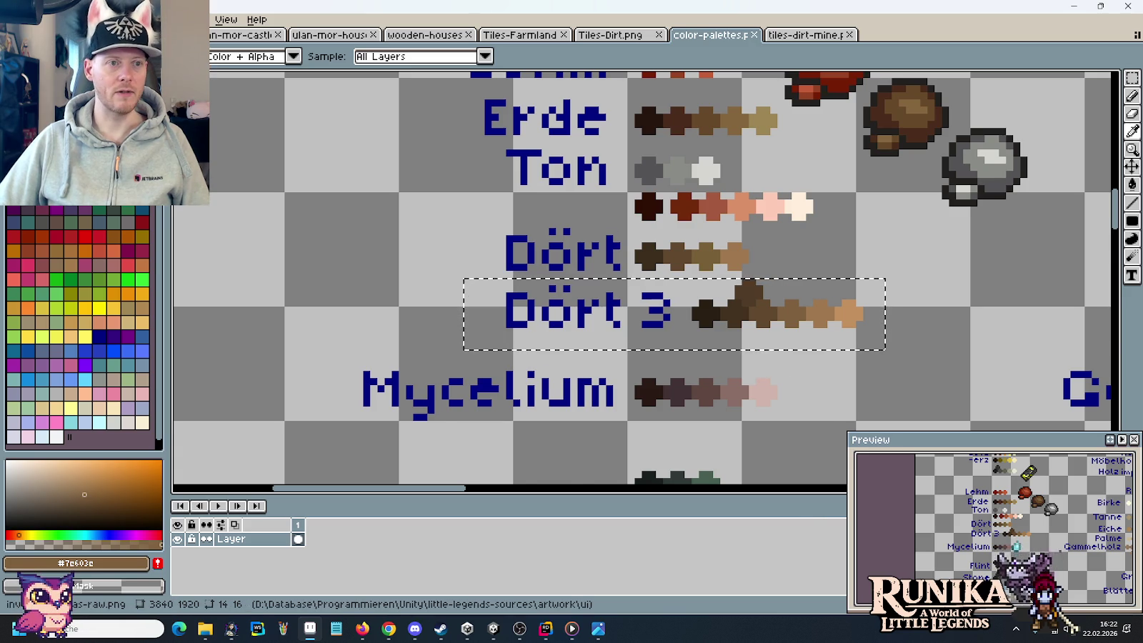
key("ctrl+Tab")
- Load #786038 as primary and Dört 3 brown #7e603e as secondary, then scan the tile row
key("m")
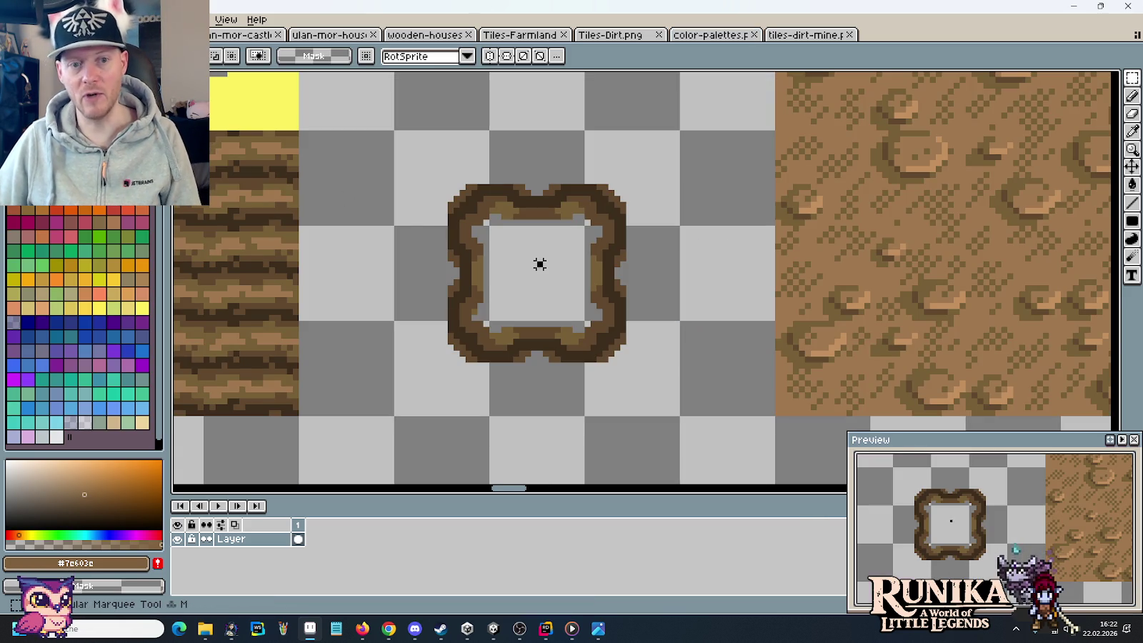
scroll(539, 265, "down", 1)
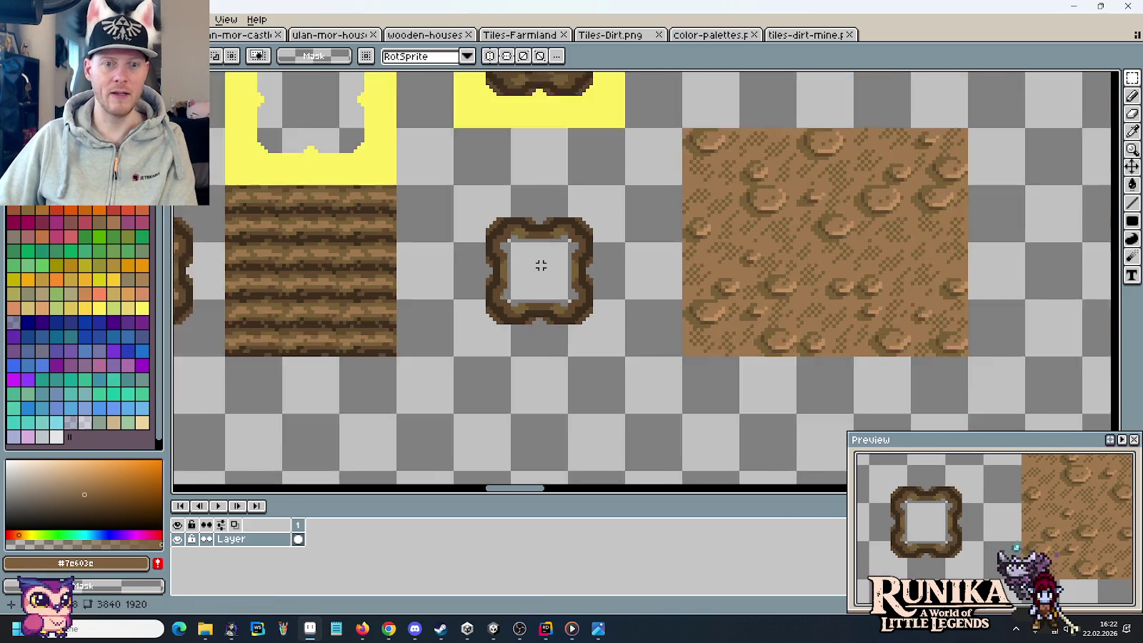
scroll(540, 268, "down", 1)
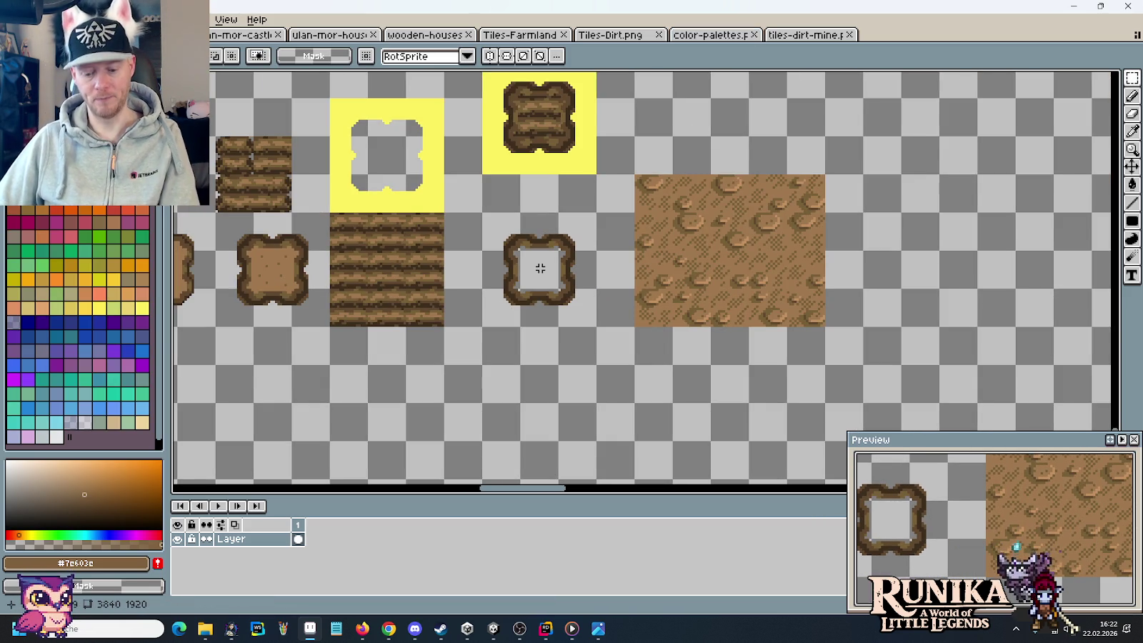
scroll(546, 271, "up", 1)
scroll(564, 280, "up", 1)
key("i")
left_click(564, 250)
left_click(688, 33)
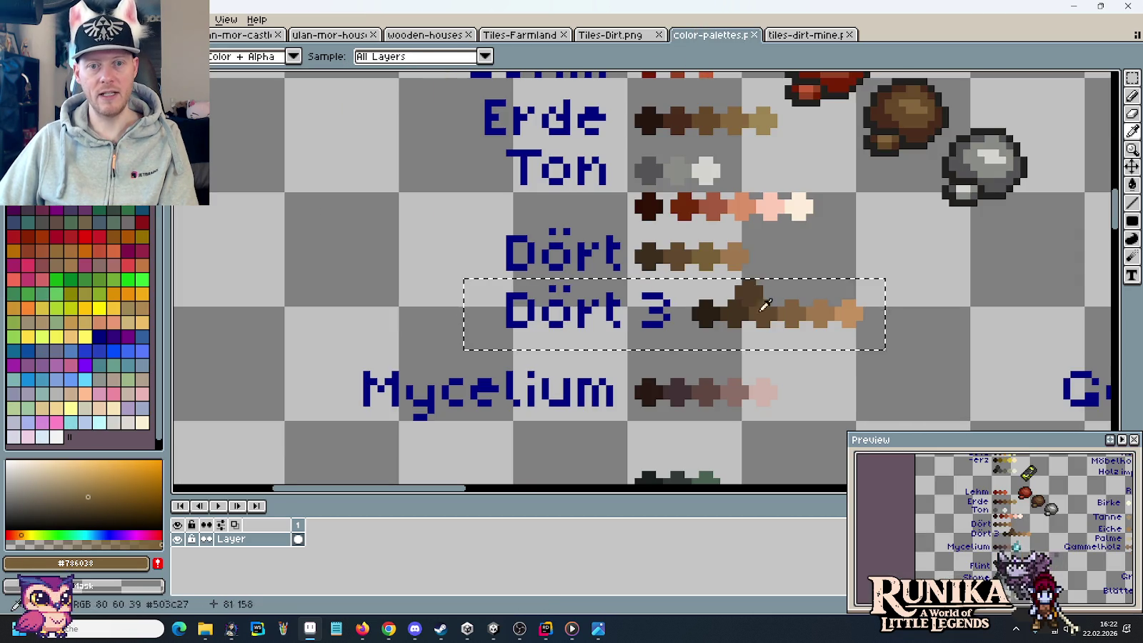
right_click(796, 307)
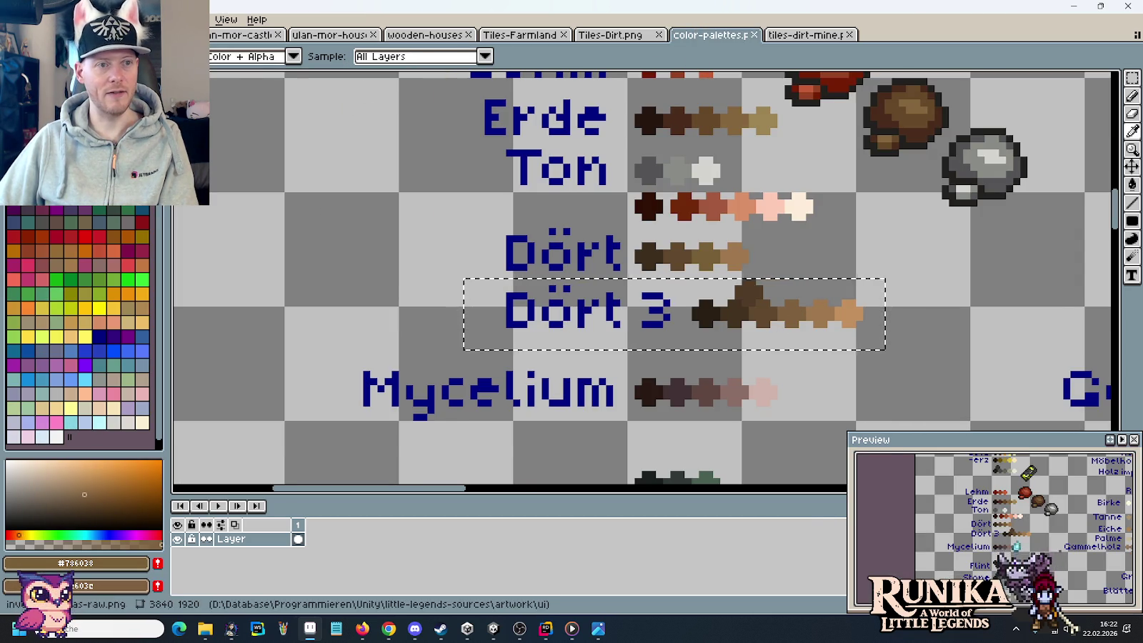
left_click(806, 35)
scroll(498, 151, "down", 2)
scroll(645, 265, "up", 1)
key("b")
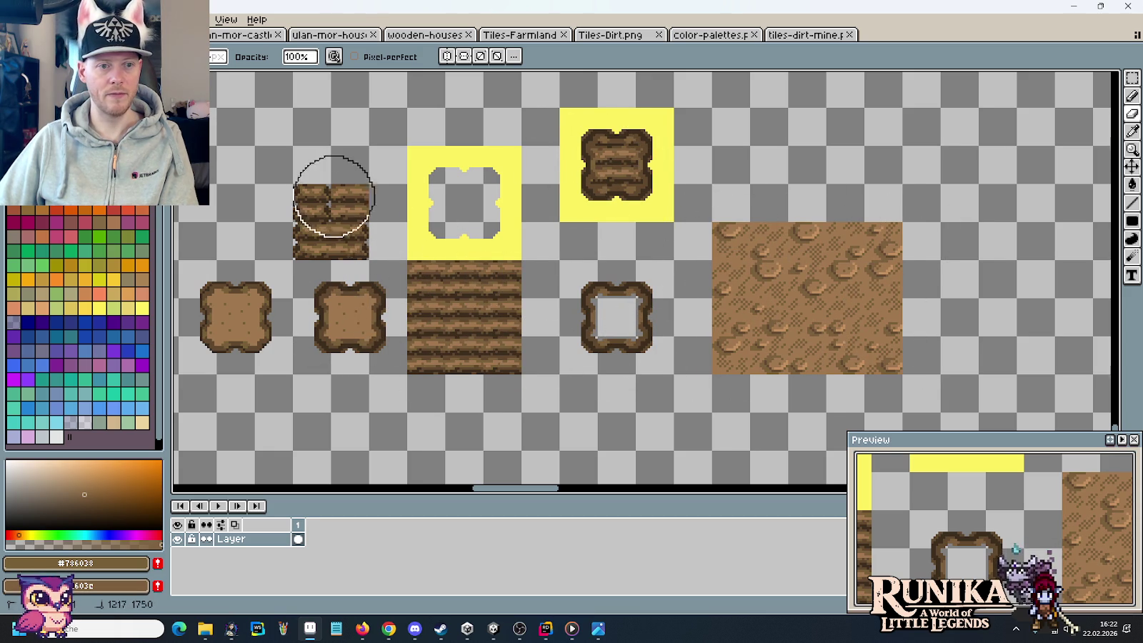
scroll(371, 286, "left", 5)
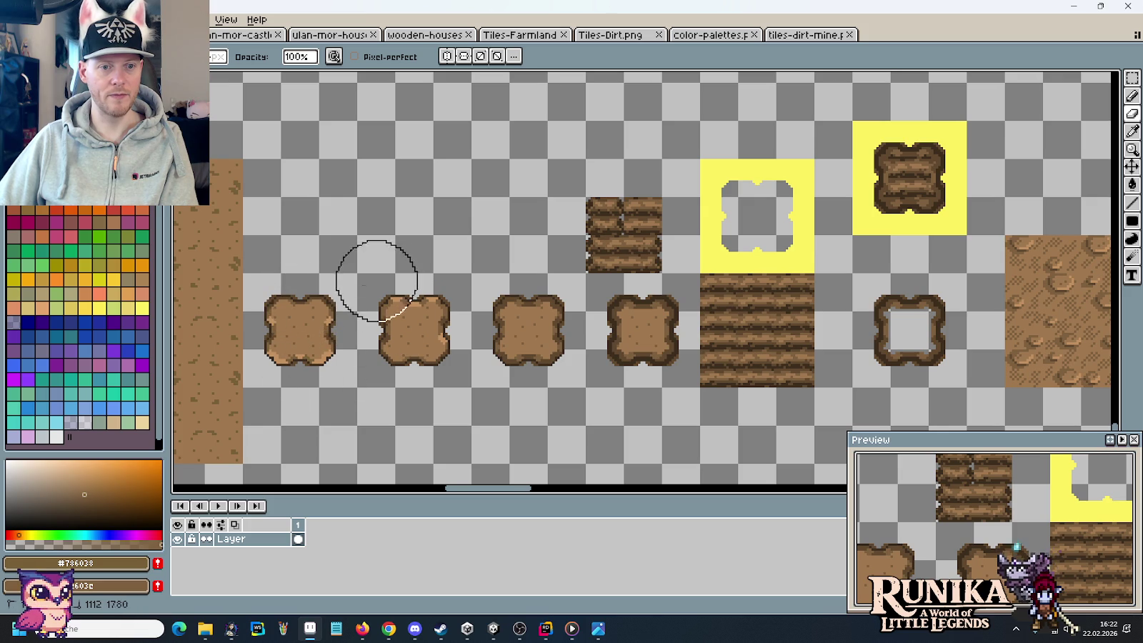
scroll(556, 402, "right", 4)
scroll(543, 329, "right", 2)
key("m")
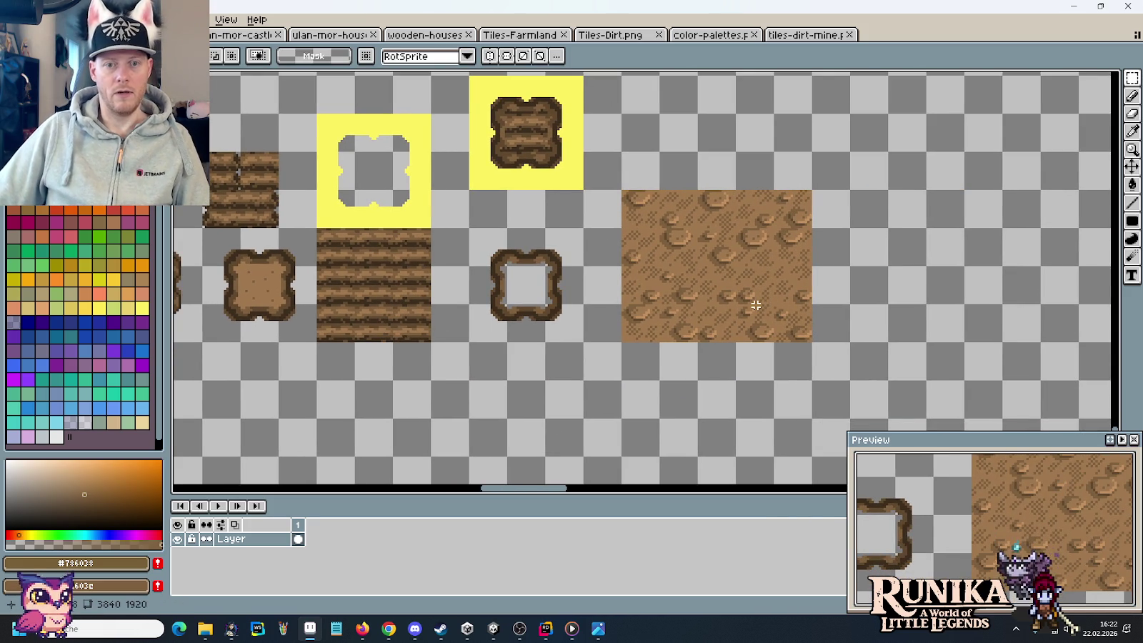
- Cut 16x16 squares from the big dirt tile and start placing them beside the small piece
mouse_move(771, 263)
left_mouse_down()
mouse_move(814, 307)
mouse_move(896, 241)
mouse_move(957, 235)
left_mouse_up()
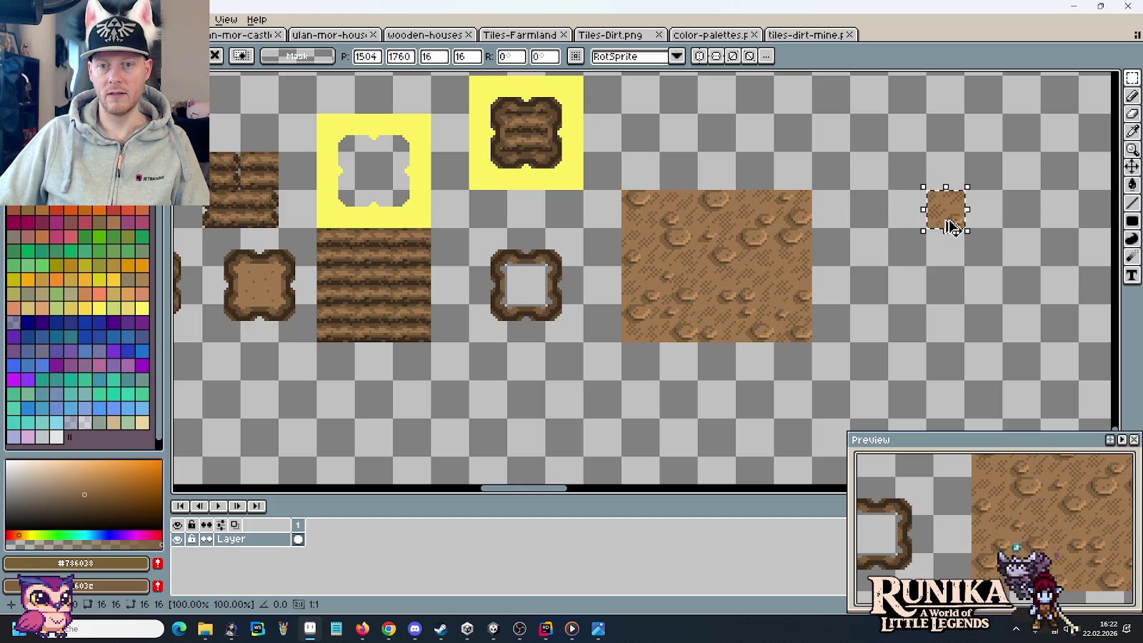
left_click_drag(705, 274, 779, 260)
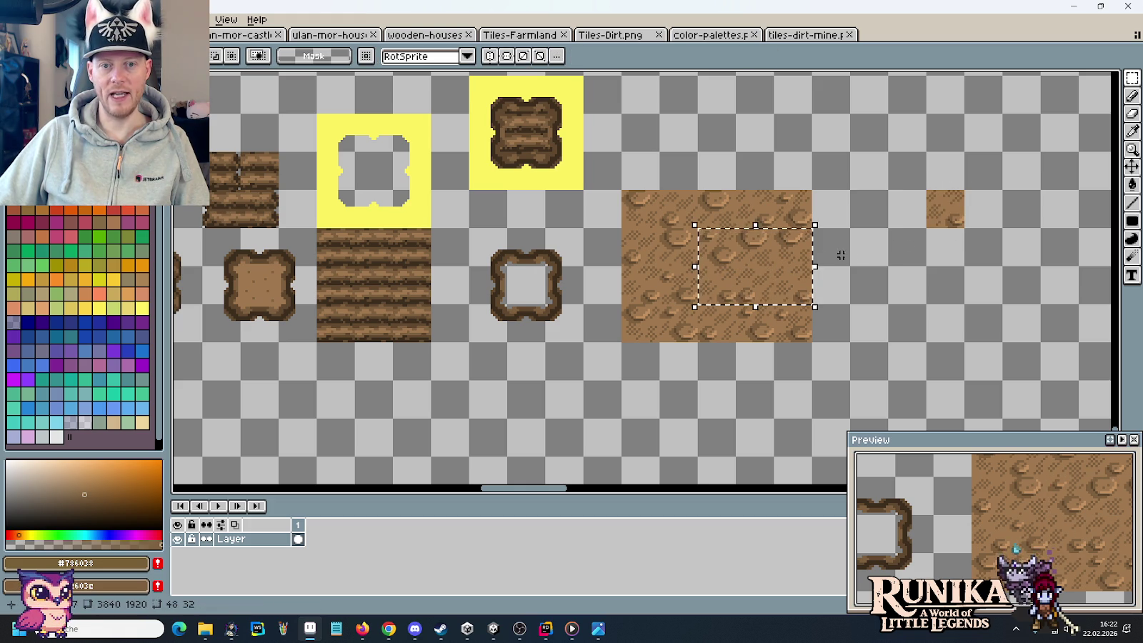
left_click(889, 217)
mouse_move(927, 192)
left_mouse_down()
mouse_move(964, 227)
mouse_move(993, 296)
left_mouse_up()
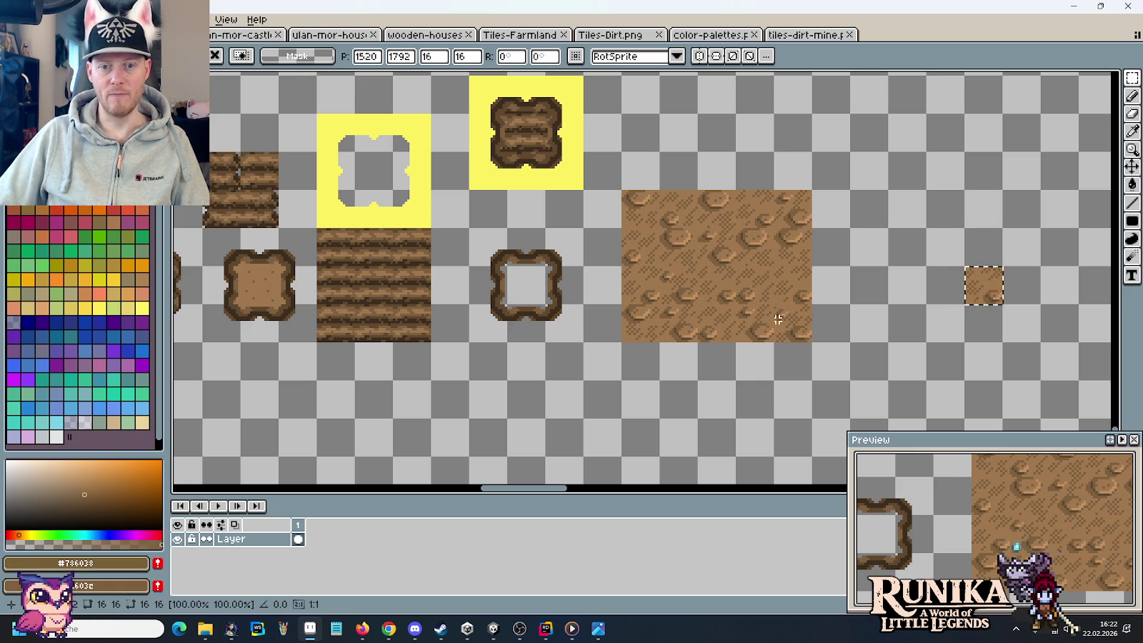
mouse_move(661, 246)
left_mouse_down()
mouse_move(629, 262)
mouse_move(936, 286)
mouse_move(923, 301)
left_mouse_up()
mouse_move(715, 288)
left_mouse_down()
mouse_move(885, 288)
mouse_move(940, 306)
left_mouse_up()
key("ctrl+z")
mouse_move(739, 268)
left_mouse_down()
mouse_move(775, 300)
mouse_move(960, 302)
left_mouse_up()
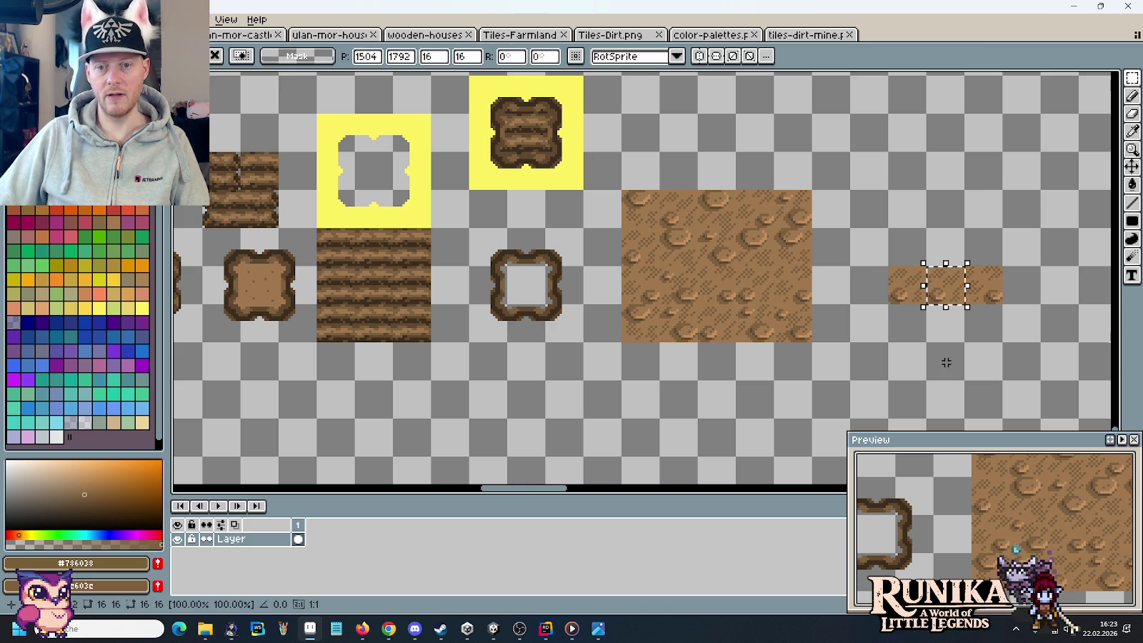
key("ctrl+z")
- Copy more dirt squares into a U shape around an empty centre
mouse_move(771, 263)
left_mouse_down()
mouse_move(814, 306)
mouse_move(938, 303)
left_mouse_up()
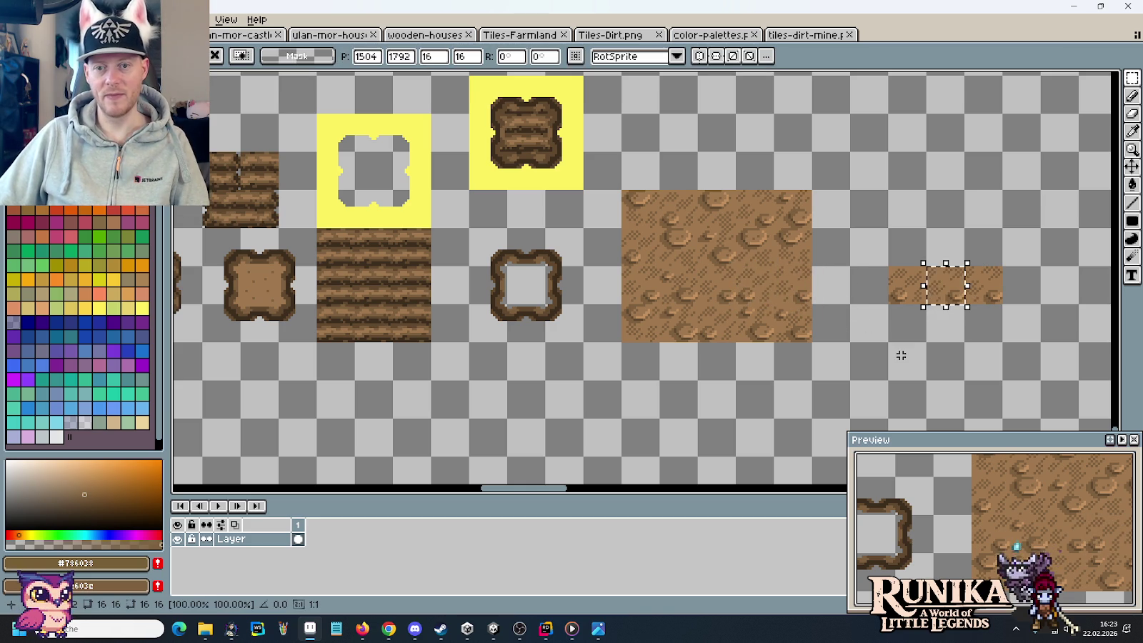
mouse_move(625, 305)
left_mouse_down()
mouse_move(657, 339)
mouse_move(912, 261)
left_mouse_up()
left_click(749, 329)
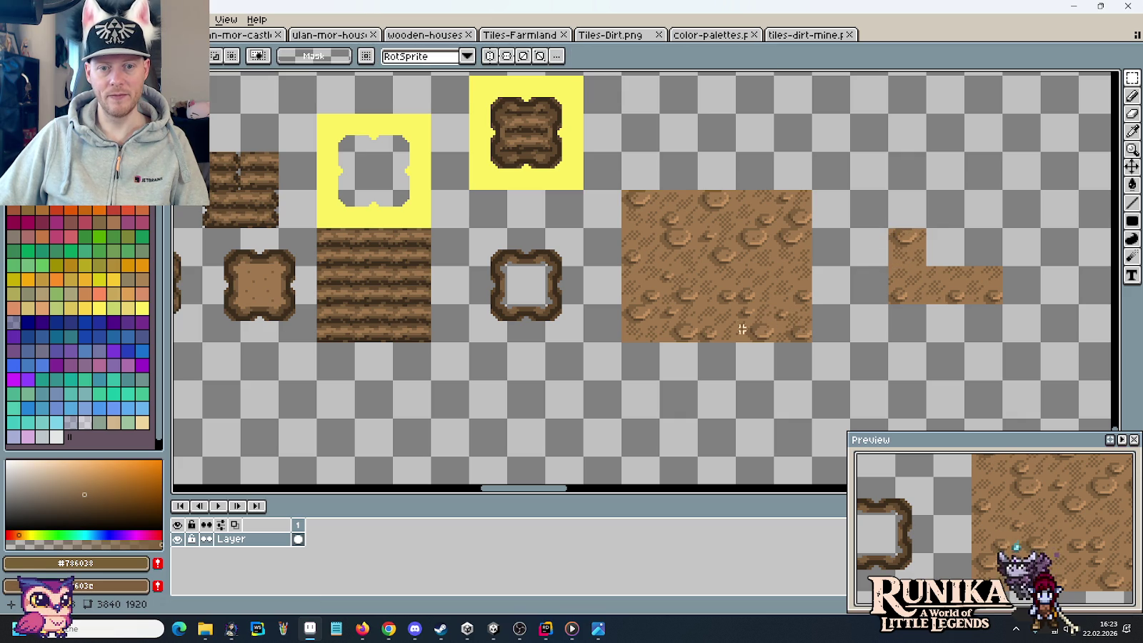
mouse_move(753, 214)
left_mouse_down()
mouse_move(754, 224)
mouse_move(990, 262)
left_mouse_up()
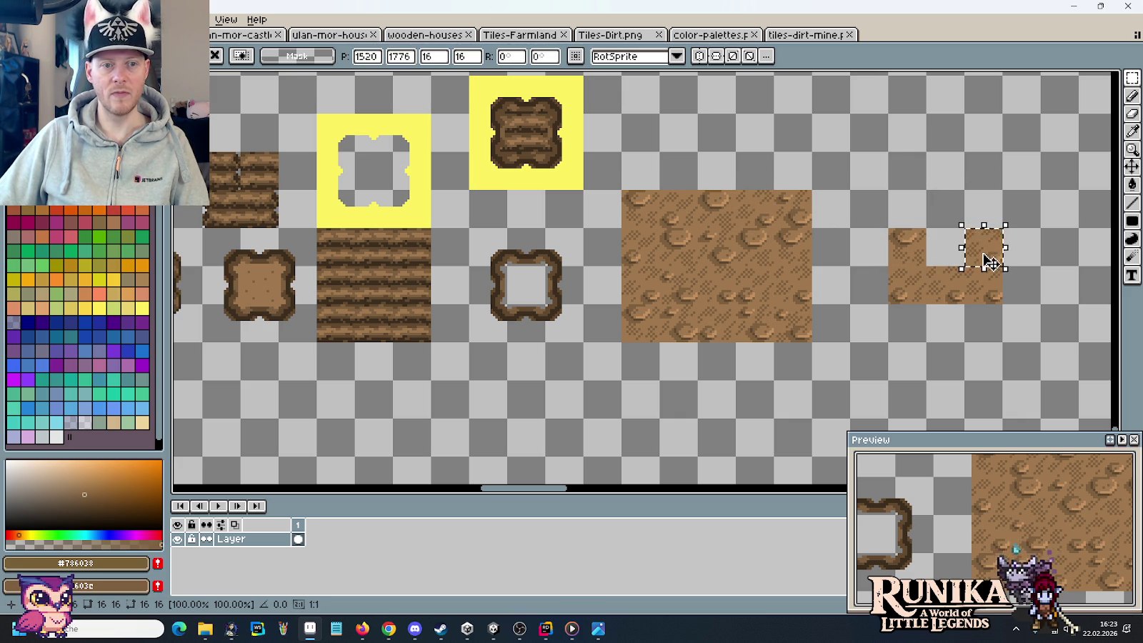
left_click(647, 325)
left_click_drag(647, 325, 952, 218)
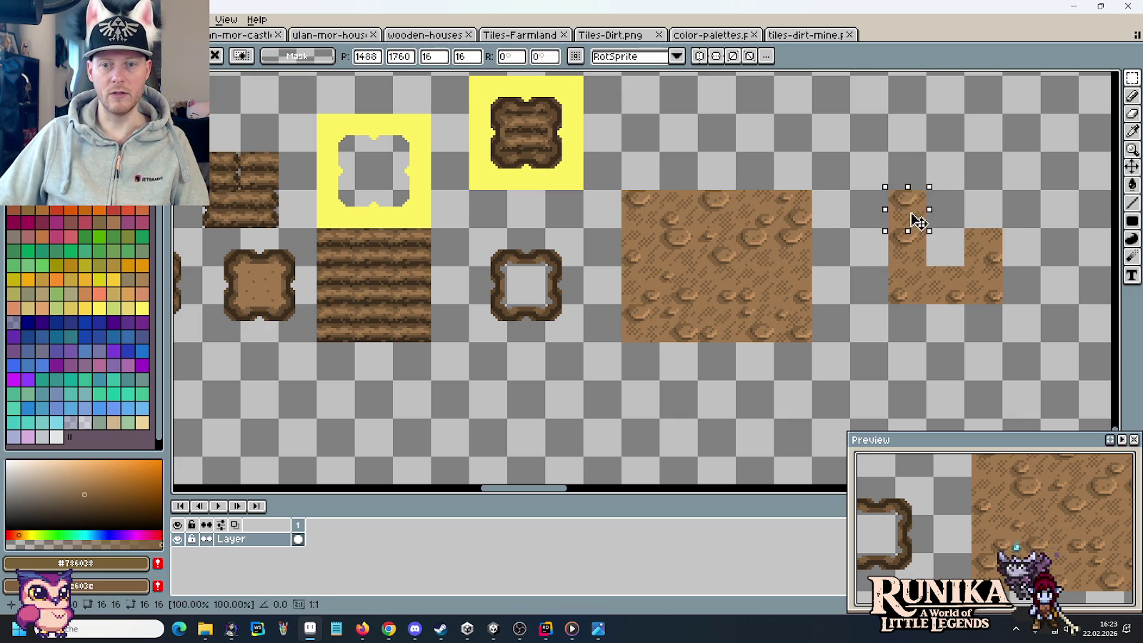
left_click(651, 210)
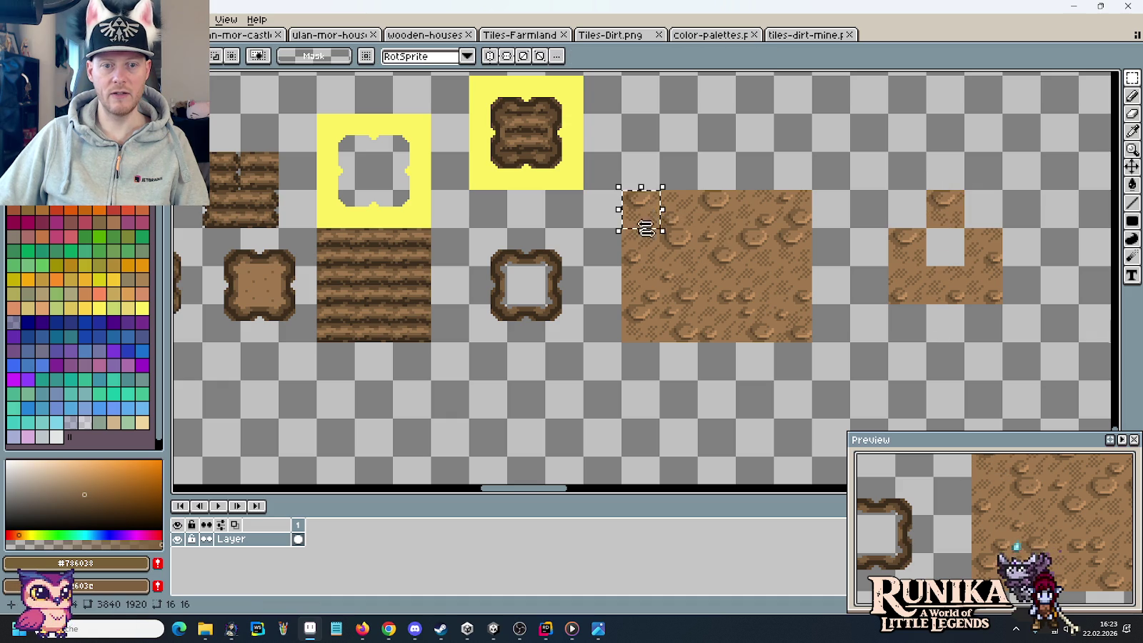
left_click(786, 246)
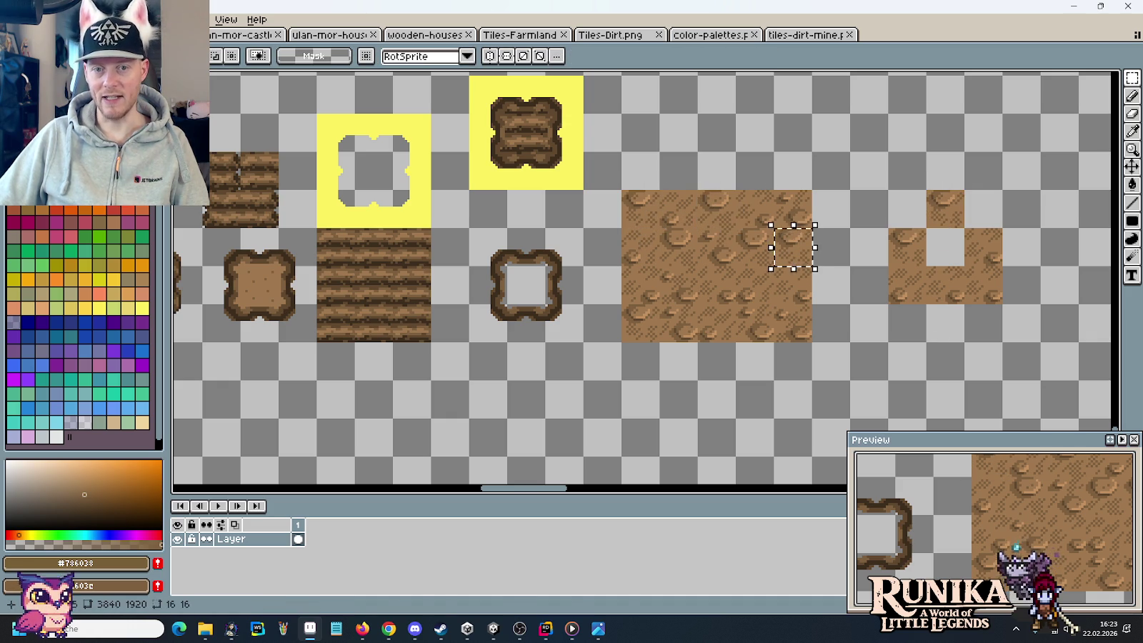
- Select the plain dirt tile in the tiles-dirt-mine sheet
left_click(763, 36)
scroll(458, 329, "down", 2)
scroll(457, 328, "up", 2)
mouse_move(455, 333)
left_mouse_down()
mouse_move(613, 266)
mouse_move(693, 284)
left_mouse_up()
scroll(612, 266, "down", 2)
scroll(694, 284, "up", 3)
left_click_drag(680, 337, 541, 252)
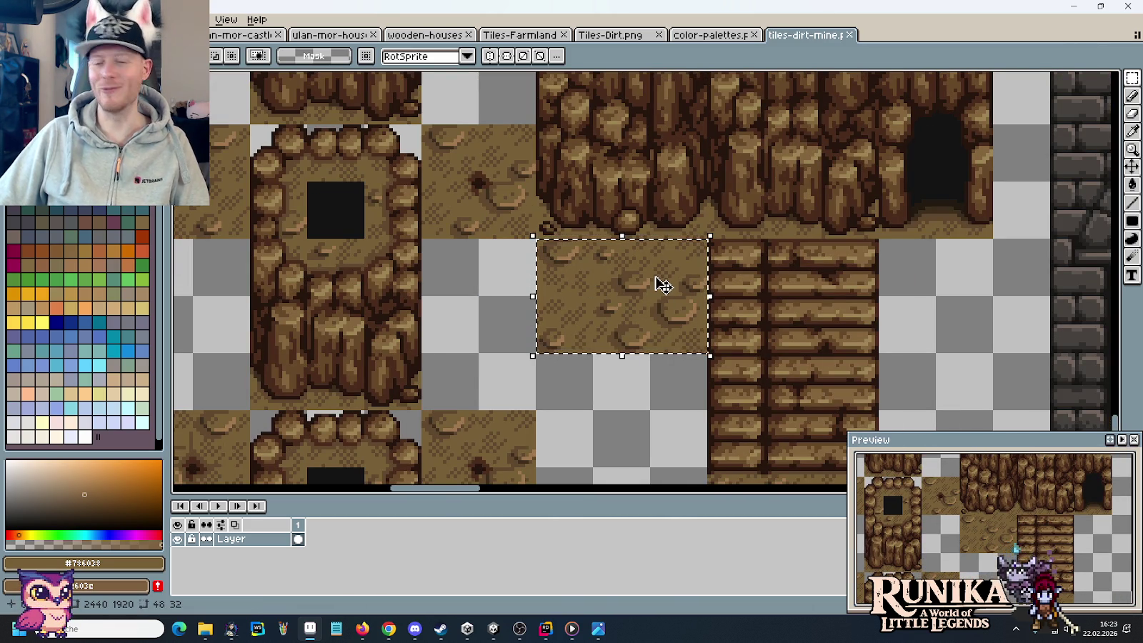
- Copy the mine dirt tile and paste it near the top of the dirt sheet
key("ctrl+Tab")
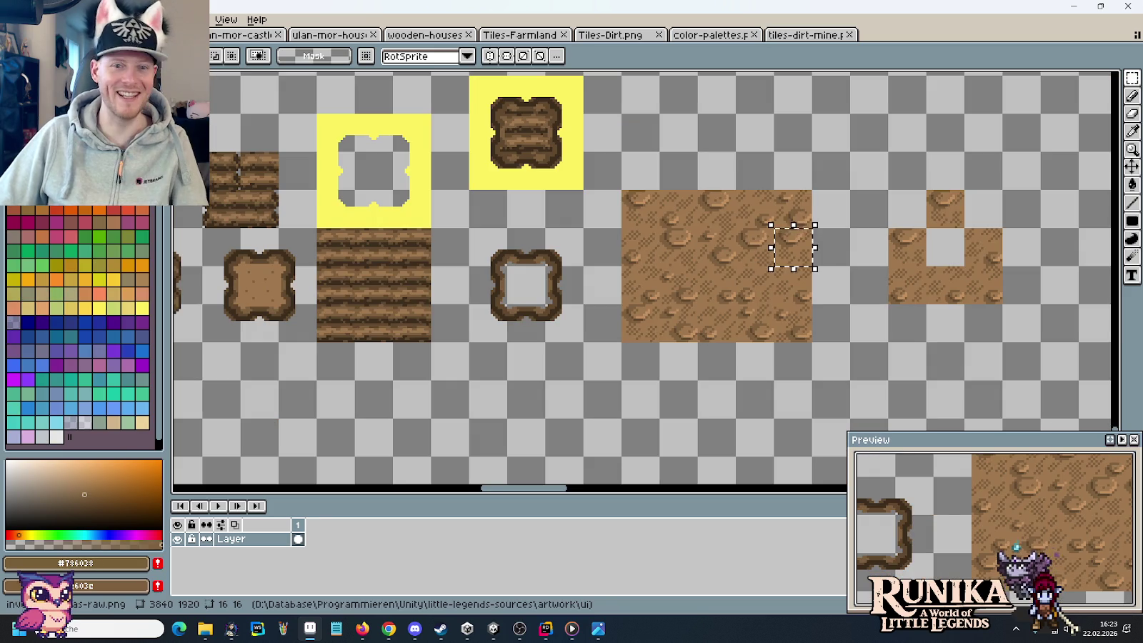
key("ctrl+Tab")
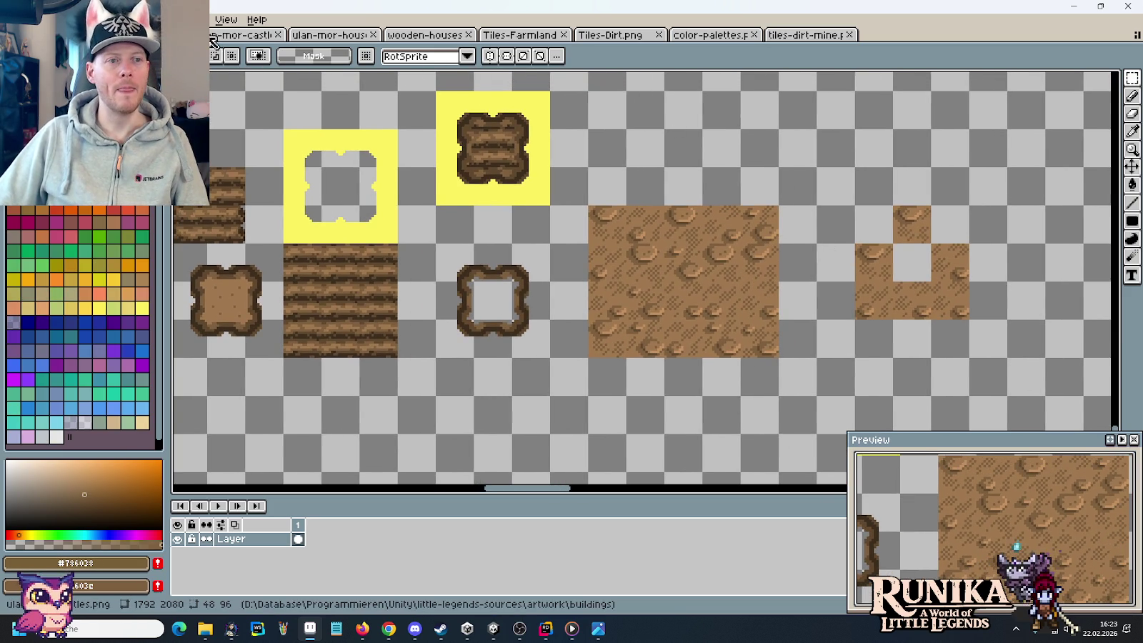
left_click(229, 35)
left_click(806, 34)
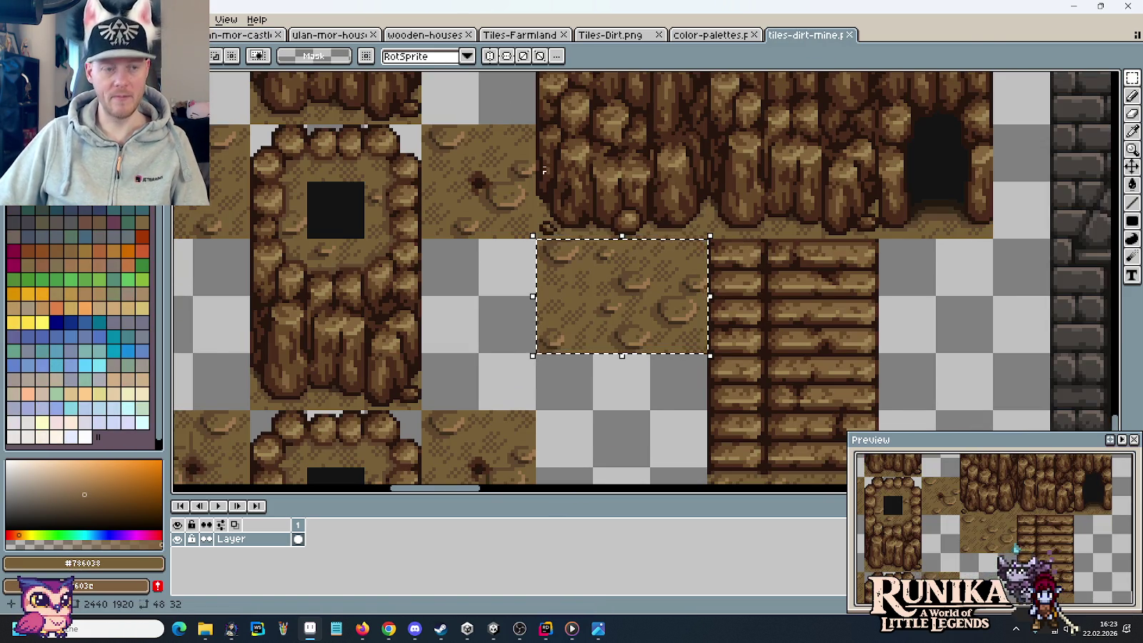
key("ctrl+c")
key("ctrl+Tab")
key("ctrl+v")
mouse_move(694, 128)
left_mouse_down()
mouse_move(707, 163)
mouse_move(813, 211)
left_mouse_up()
mouse_move(556, 289)
left_mouse_down()
mouse_move(574, 298)
mouse_move(575, 177)
left_mouse_up()
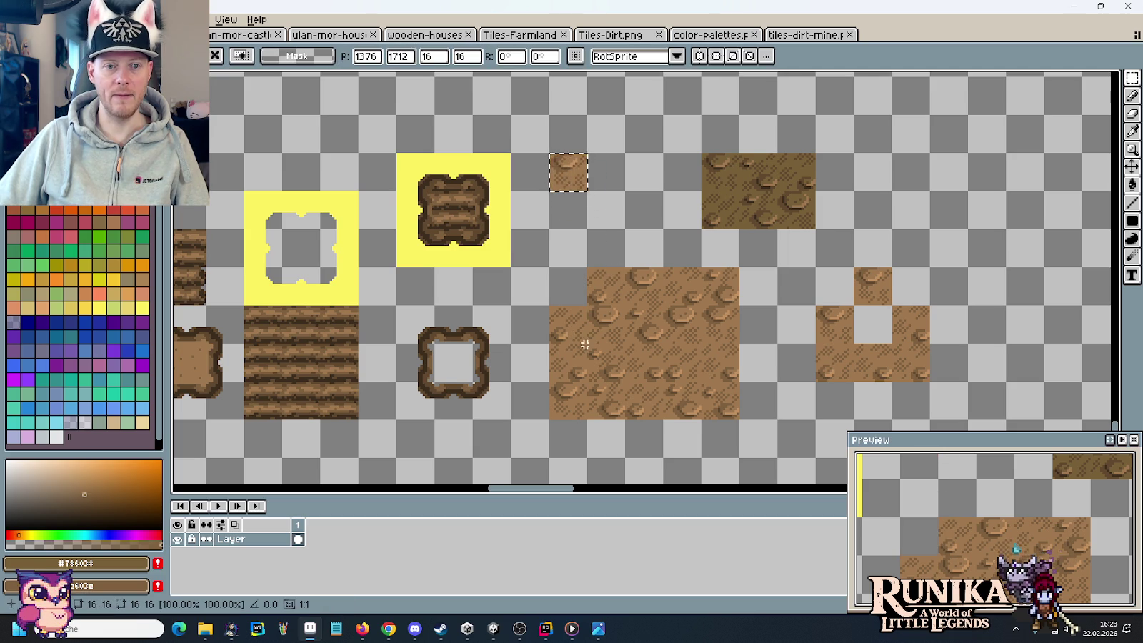
- Move 16x16 dirt squares into a new block at the top
left_click(606, 356)
mouse_move(588, 344)
left_mouse_down()
mouse_move(624, 382)
mouse_move(619, 153)
left_mouse_up()
mouse_move(701, 344)
left_mouse_down()
mouse_move(738, 382)
mouse_move(660, 153)
left_mouse_up()
left_click(797, 213)
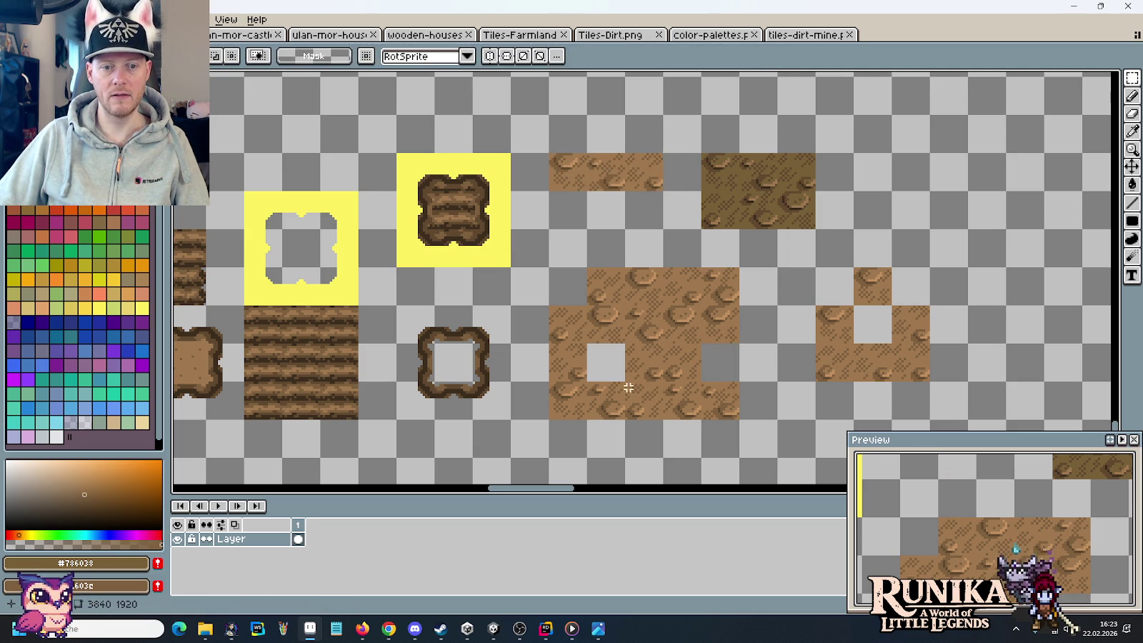
mouse_move(625, 269)
left_mouse_down()
mouse_move(663, 305)
mouse_move(657, 207)
left_mouse_up()
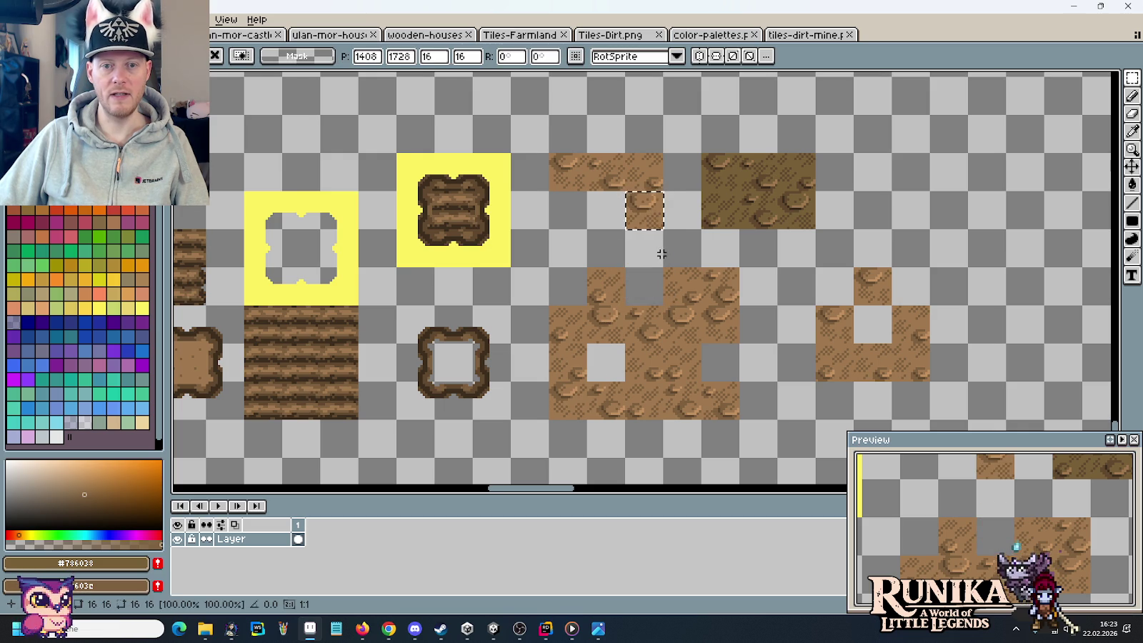
left_click(608, 317)
mouse_move(625, 307)
left_mouse_down()
mouse_move(662, 344)
mouse_move(605, 223)
left_mouse_up()
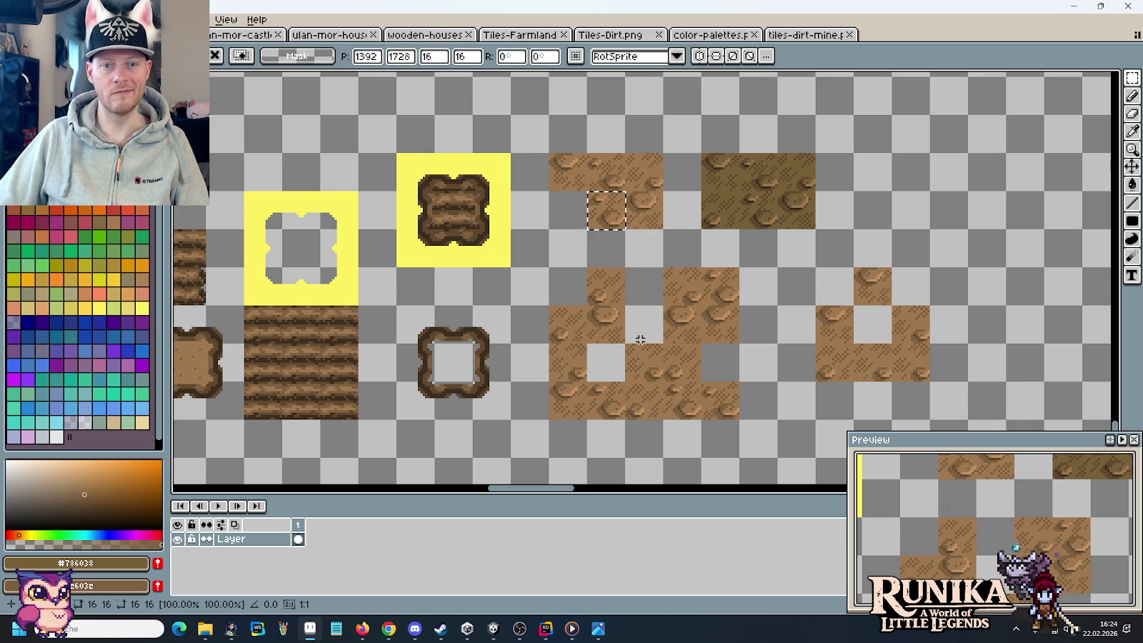
left_click(606, 337)
mouse_move(549, 155)
left_mouse_down()
mouse_move(587, 192)
mouse_move(666, 227)
left_mouse_up()
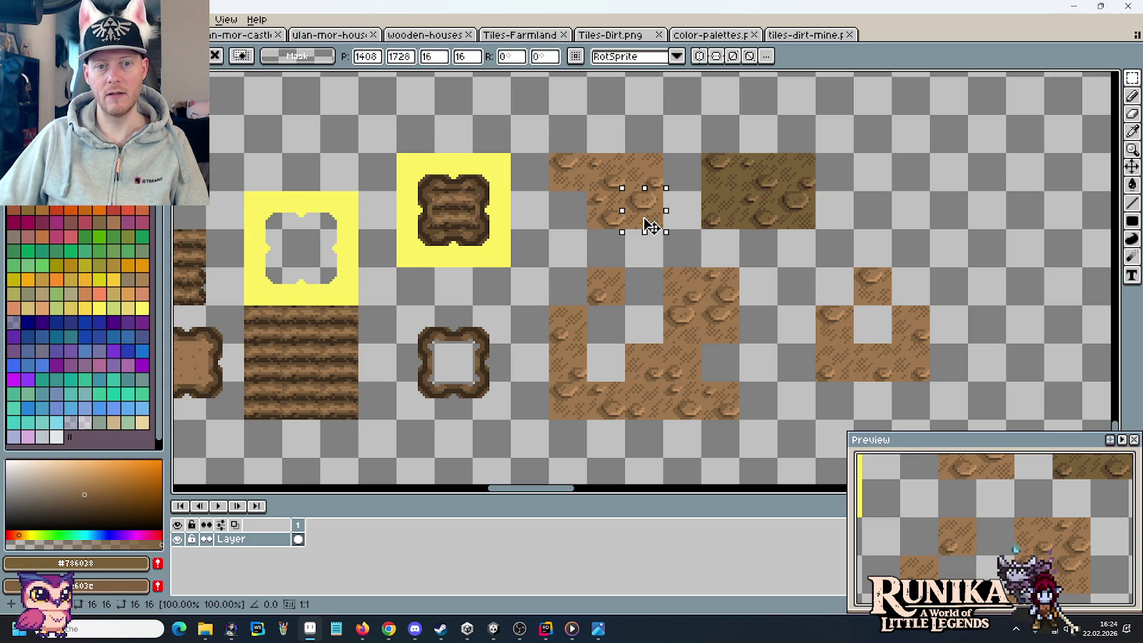
mouse_move(588, 306)
left_mouse_down()
mouse_move(625, 344)
mouse_move(700, 381)
mouse_move(578, 224)
left_mouse_up()
left_click(607, 324)
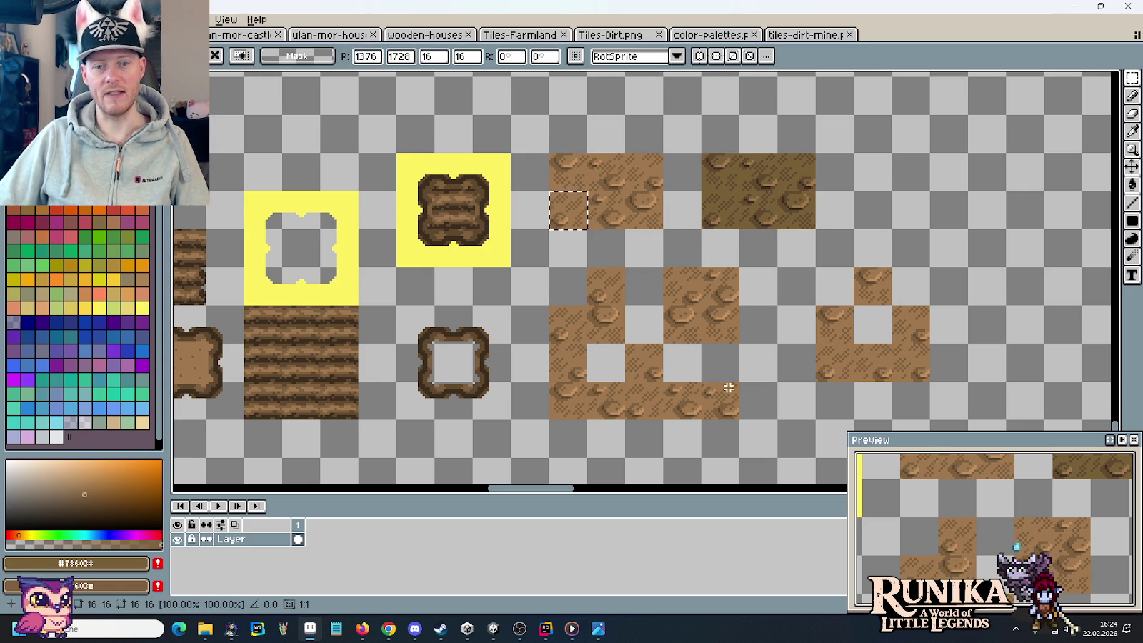
- Delete the leftover big dirt tile pieces and select the darker pasted tile
left_click_drag(739, 421, 549, 192)
key("Delete")
left_click_drag(703, 116, 783, 204)
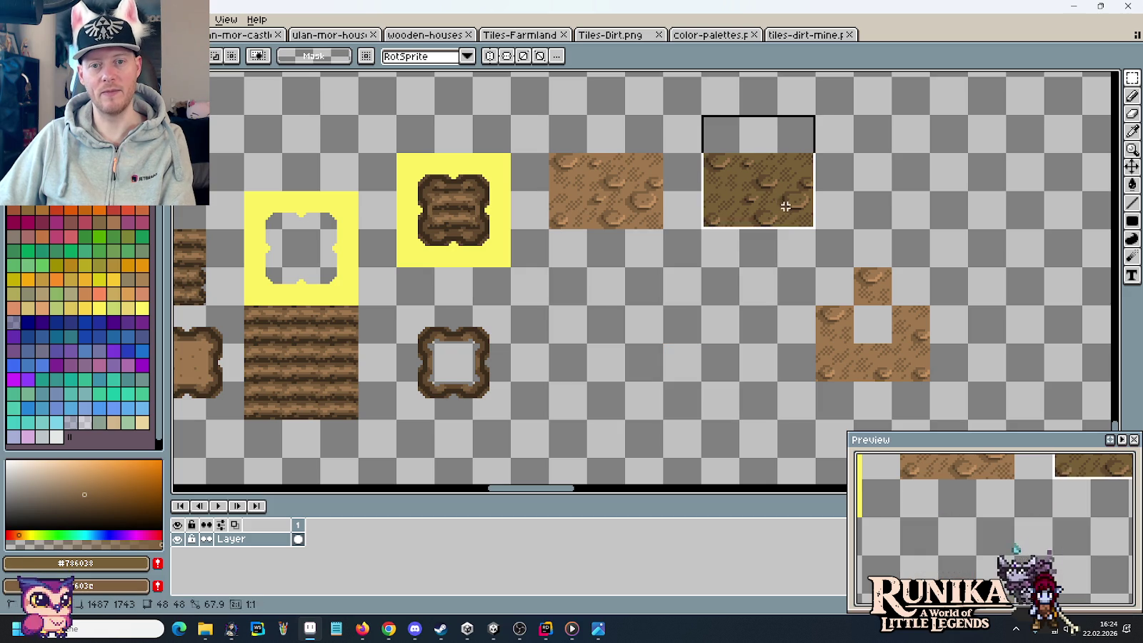
- Delete the darker pasted tile and place two small dirt squares below the top tile
key("Delete")
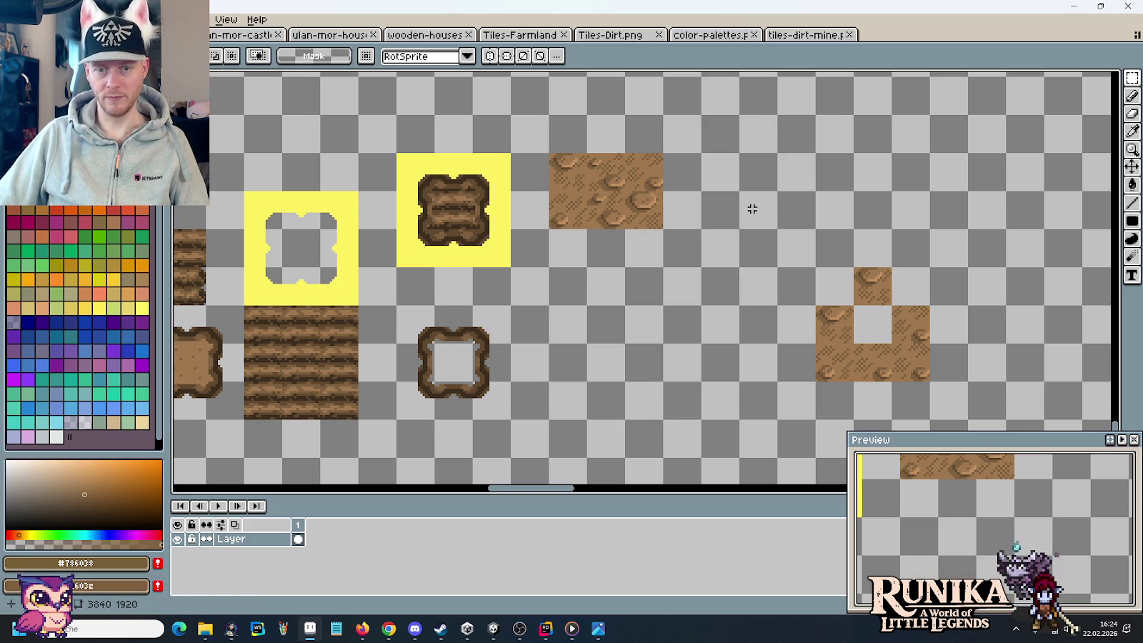
mouse_move(665, 192)
left_mouse_down()
mouse_move(621, 150)
mouse_move(915, 295)
mouse_move(853, 286)
left_mouse_up()
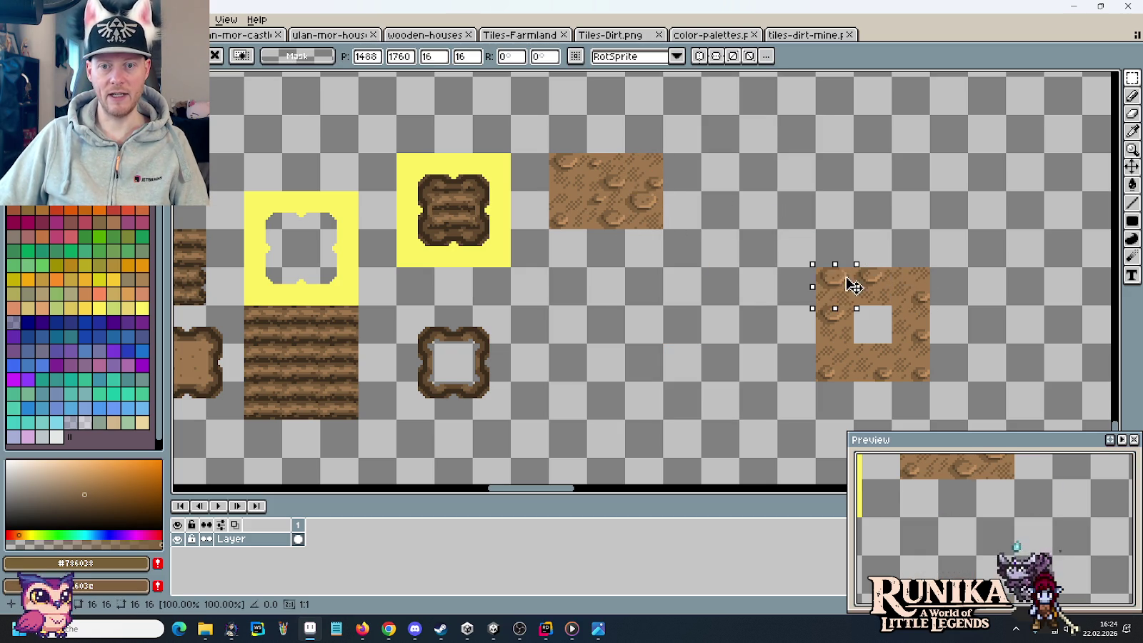
left_click(714, 311)
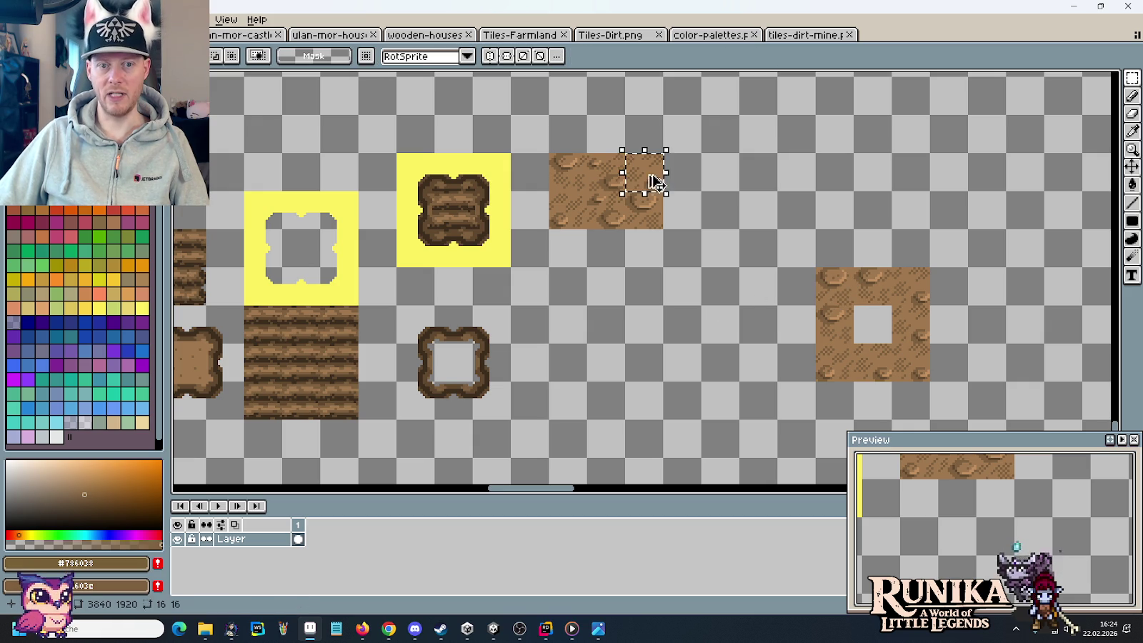
left_click_drag(655, 183, 693, 297)
left_click(590, 258)
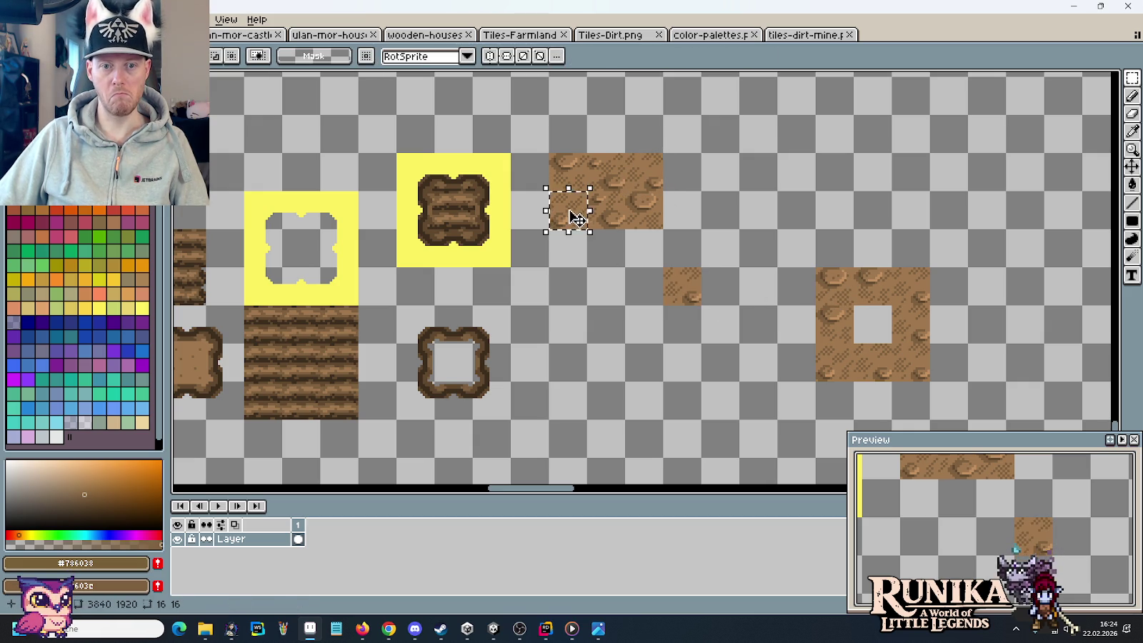
left_click_drag(577, 218, 615, 288)
scroll(684, 313, "up", 3)
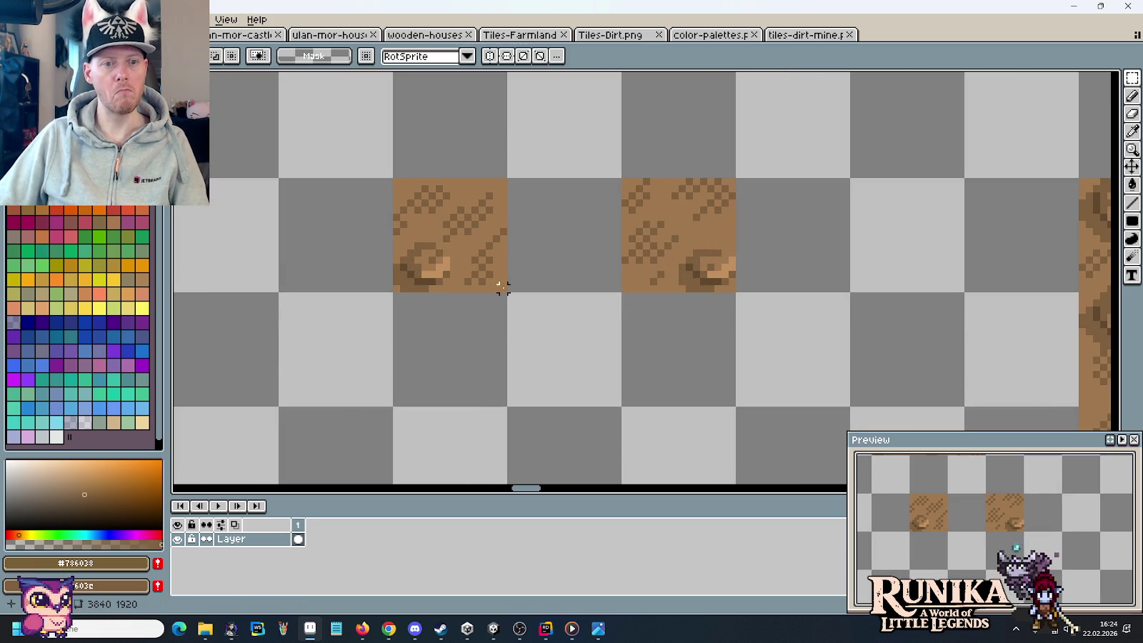
left_click_drag(500, 273, 727, 278)
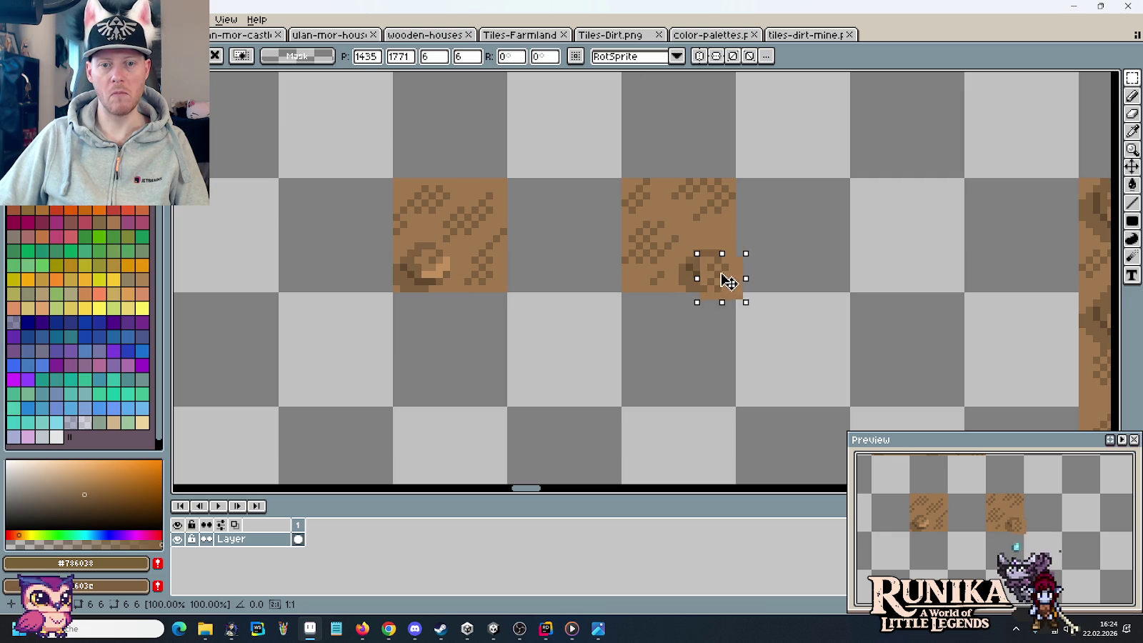
left_click(809, 283)
scroll(809, 282, "up", 2)
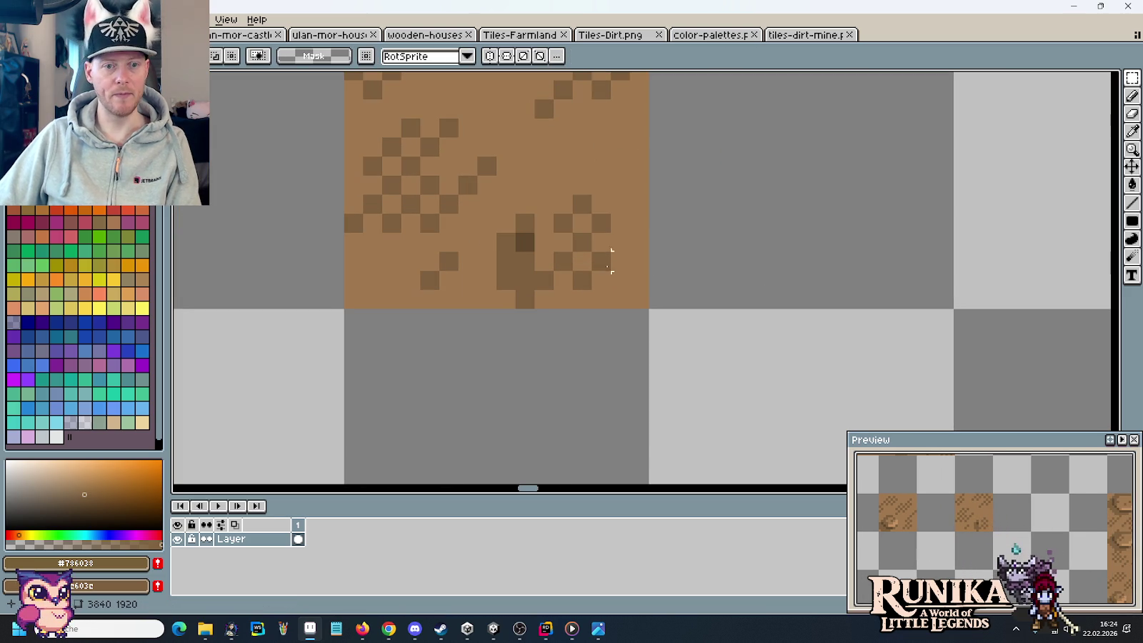
- Add darker brown #7e603c speckle pixels to the small dirt tile
key("i")
left_click(543, 204)
key("b")
left_click(525, 266)
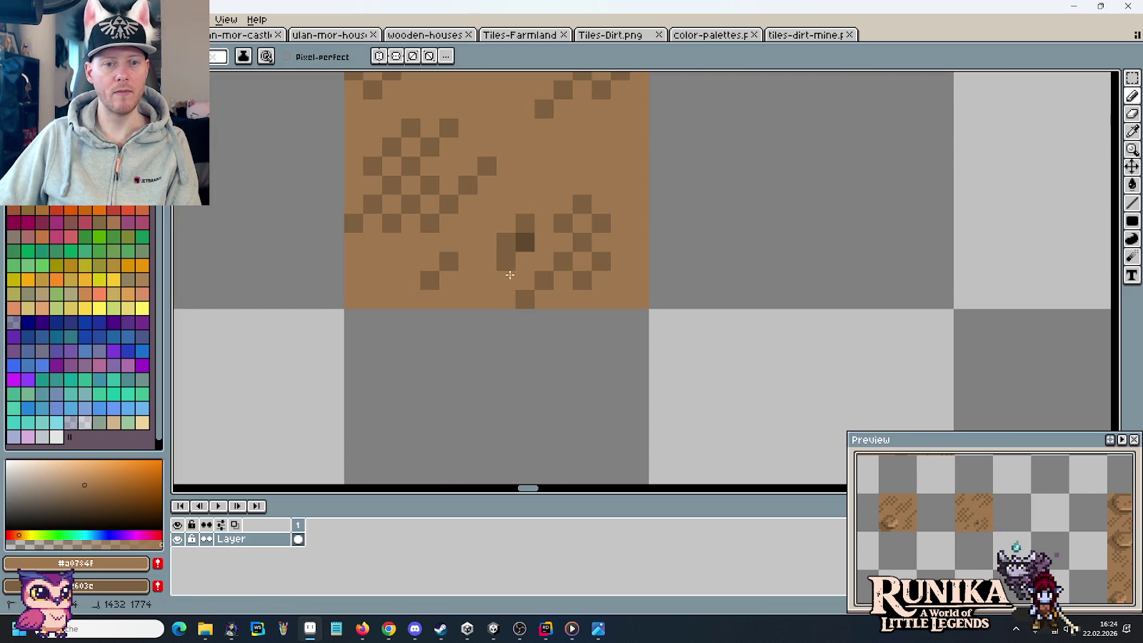
scroll(523, 222, "down", 4)
scroll(543, 239, "up", 3)
left_click(545, 240, "alt")
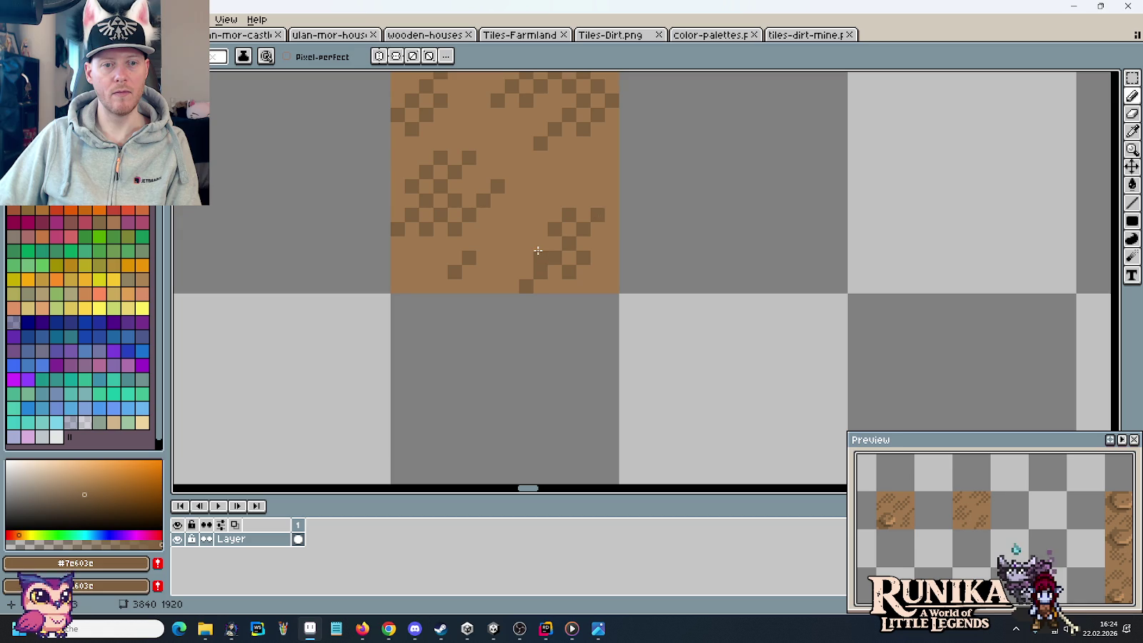
scroll(618, 254, "down", 2)
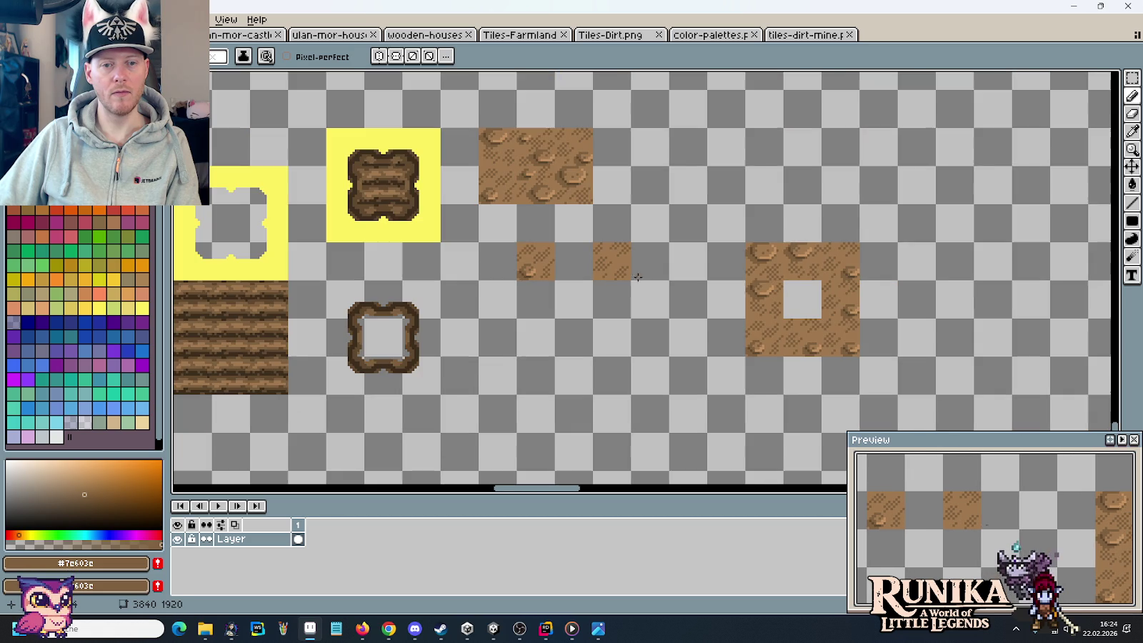
- Move the small dirt piece beside the upper dirt strip
key("m")
key("Delete")
mouse_move(517, 242)
left_mouse_down()
mouse_move(555, 279)
mouse_move(628, 200)
left_mouse_up()
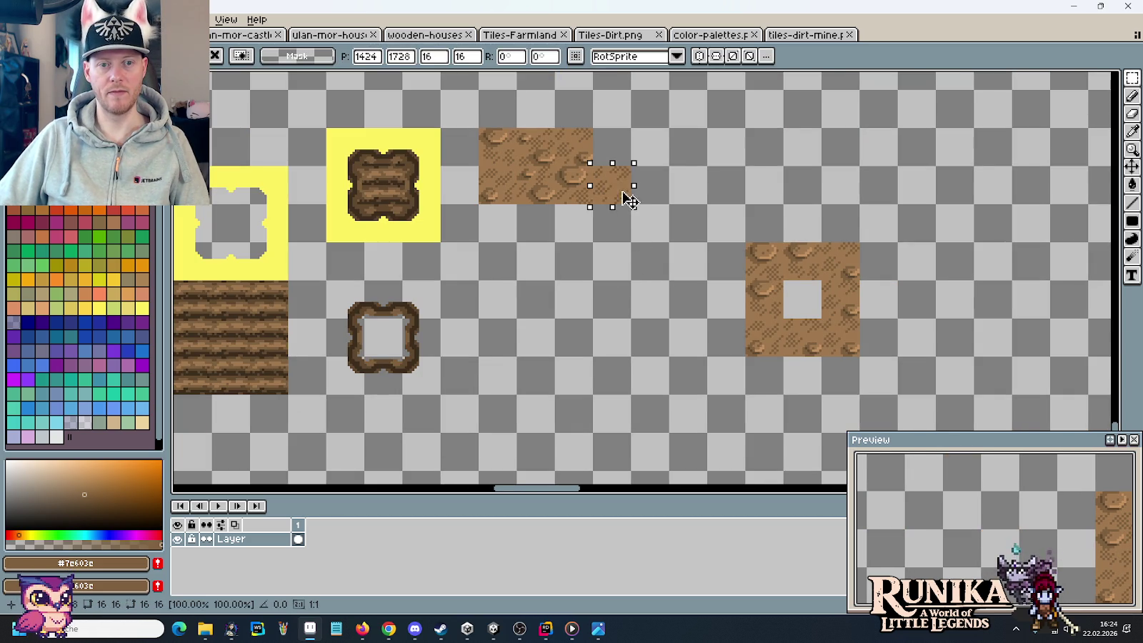
- Copy the hollow brown frame into the hole of the right dirt tile
left_click_drag(786, 282, 814, 293)
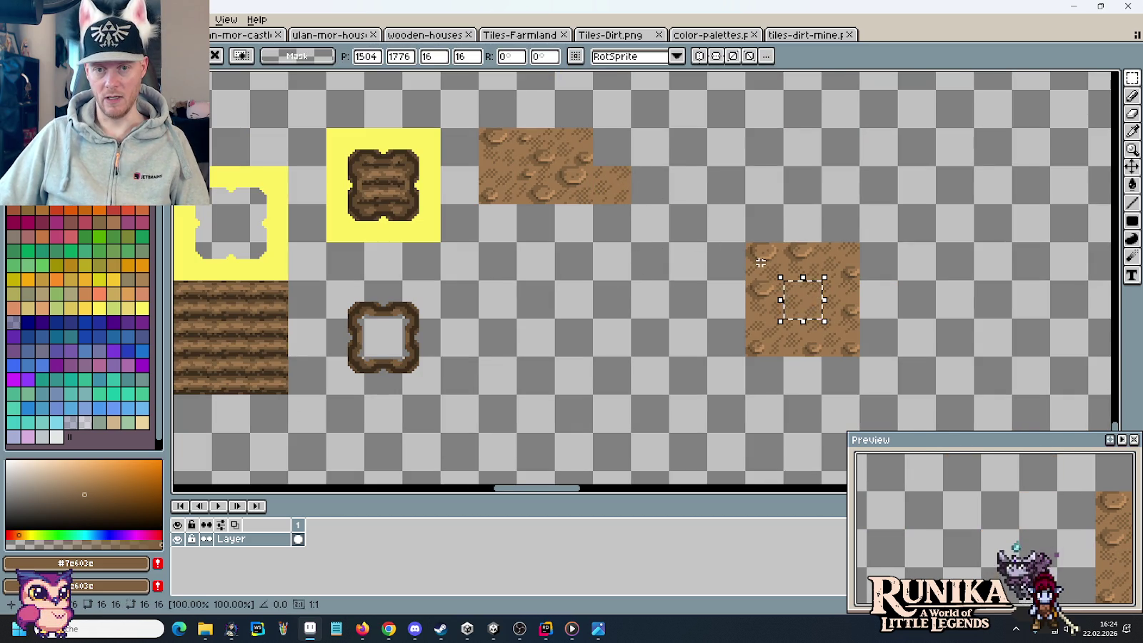
left_click_drag(405, 397, 360, 277)
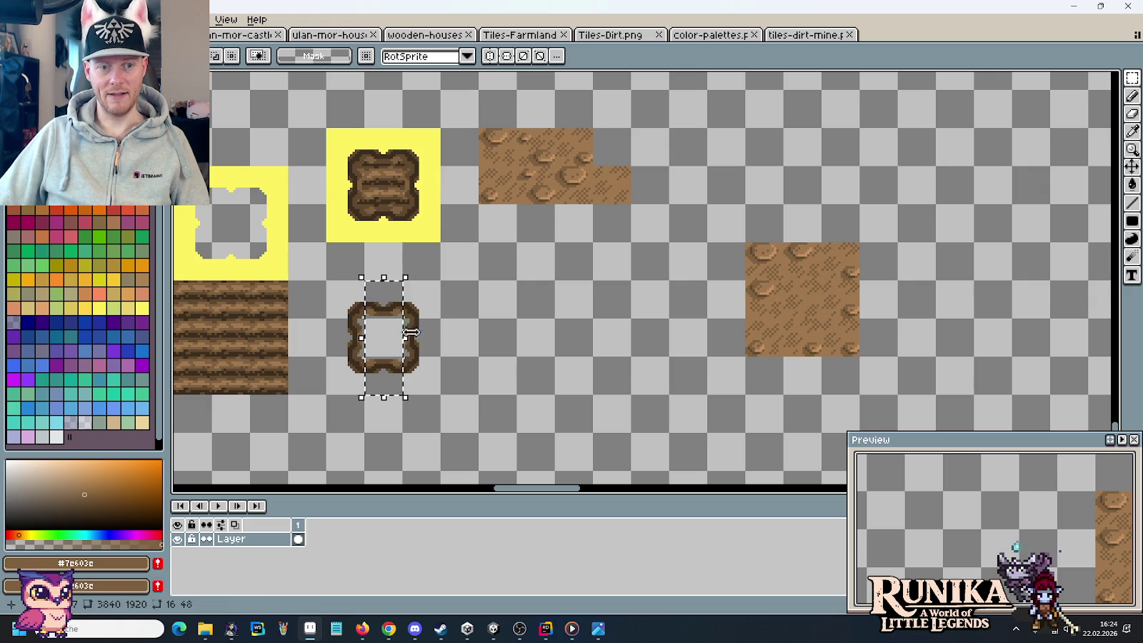
left_click_drag(444, 398, 319, 275)
left_click_drag(370, 324, 792, 287)
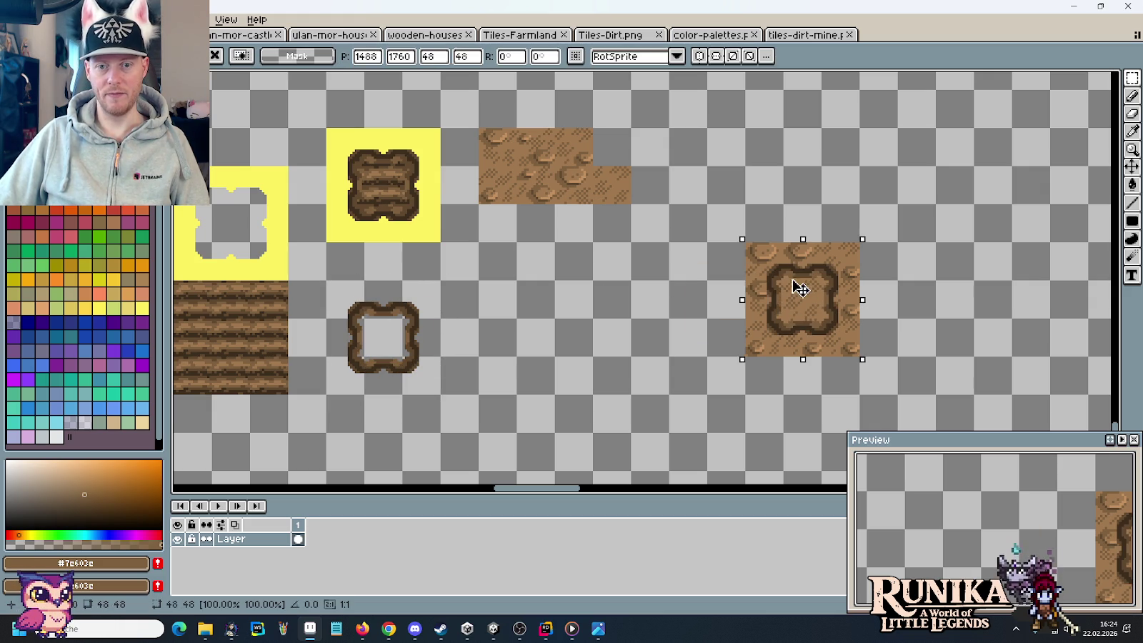
left_click(482, 298)
- Copy the yellow-backed filled dirt patch over the right dirt tile
left_click_drag(325, 279, 175, 168)
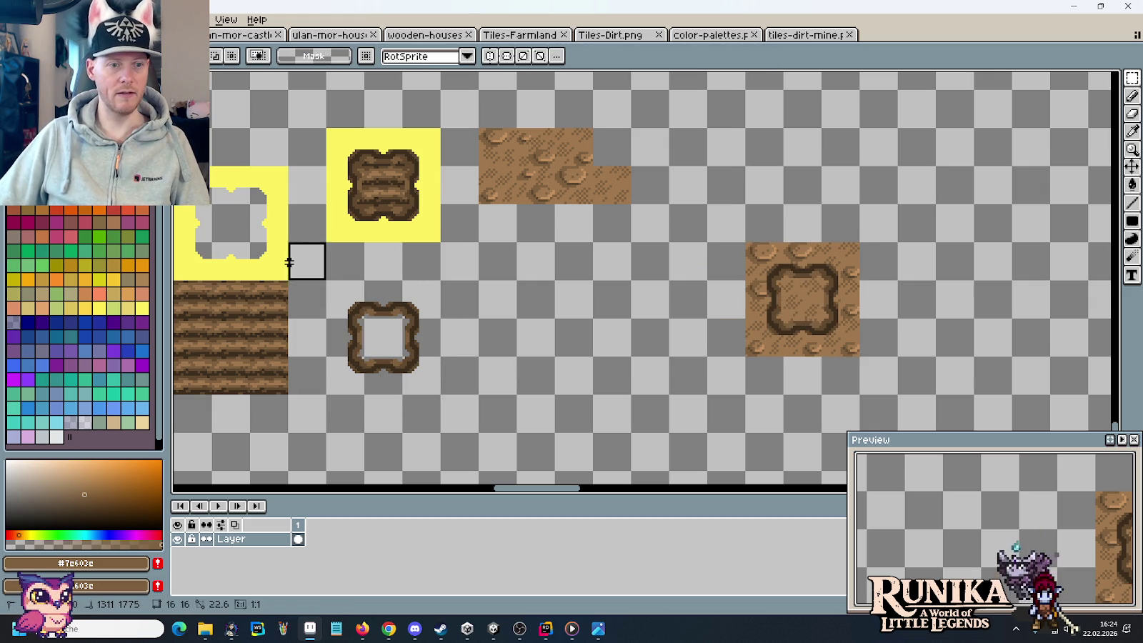
left_click_drag(237, 222, 798, 311)
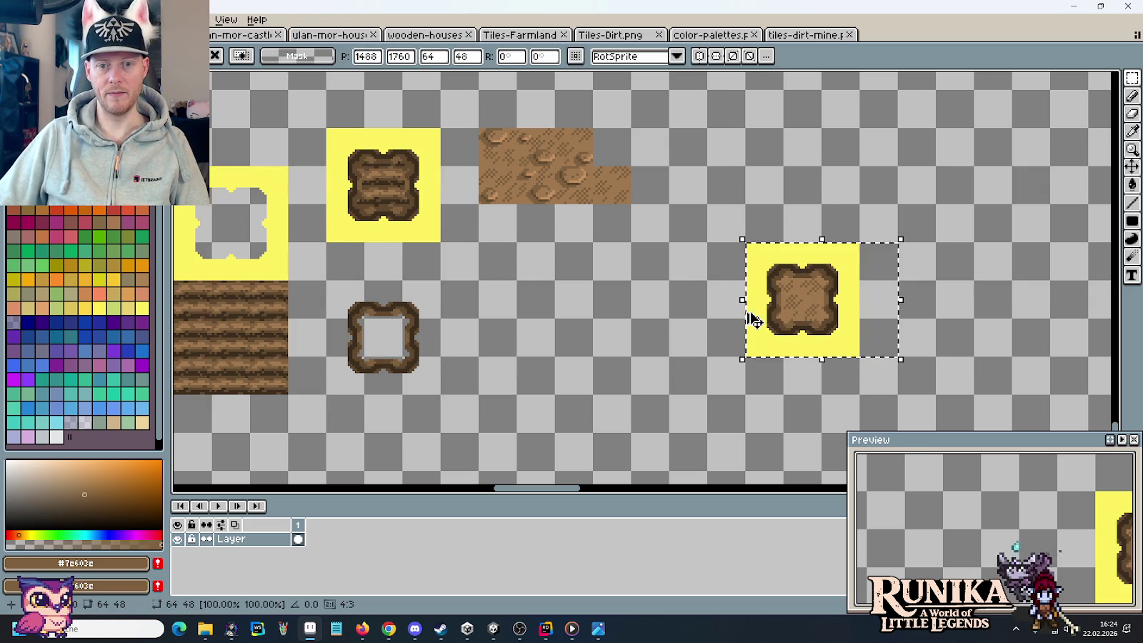
left_click(639, 307)
- Flood-clear the yellow backdrop around the patch to transparency
key("g")
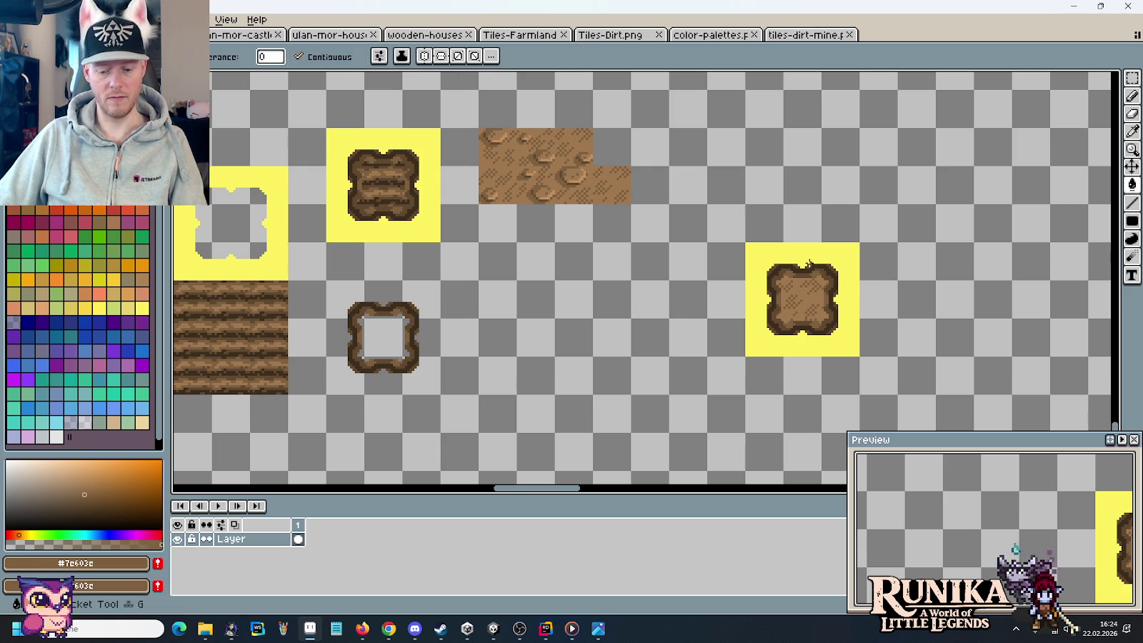
right_click(816, 187, "alt")
right_click(811, 253)
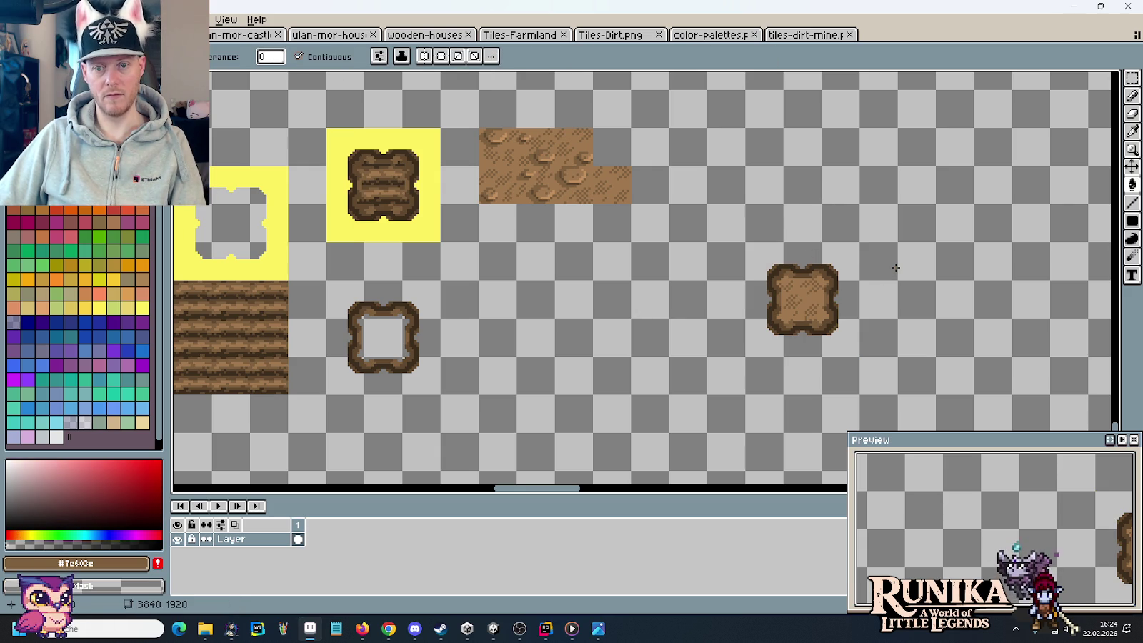
- Select the new rim-edged dirt patch with the rectangular marquee
scroll(895, 267, "down", 1)
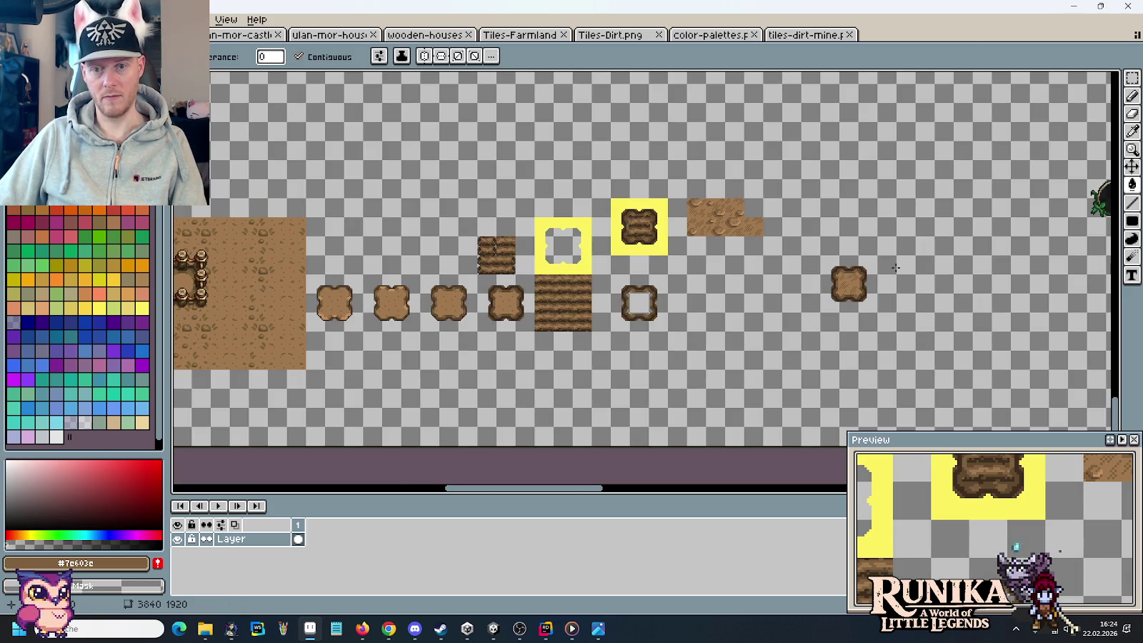
key("m")
scroll(757, 296, "up", 1)
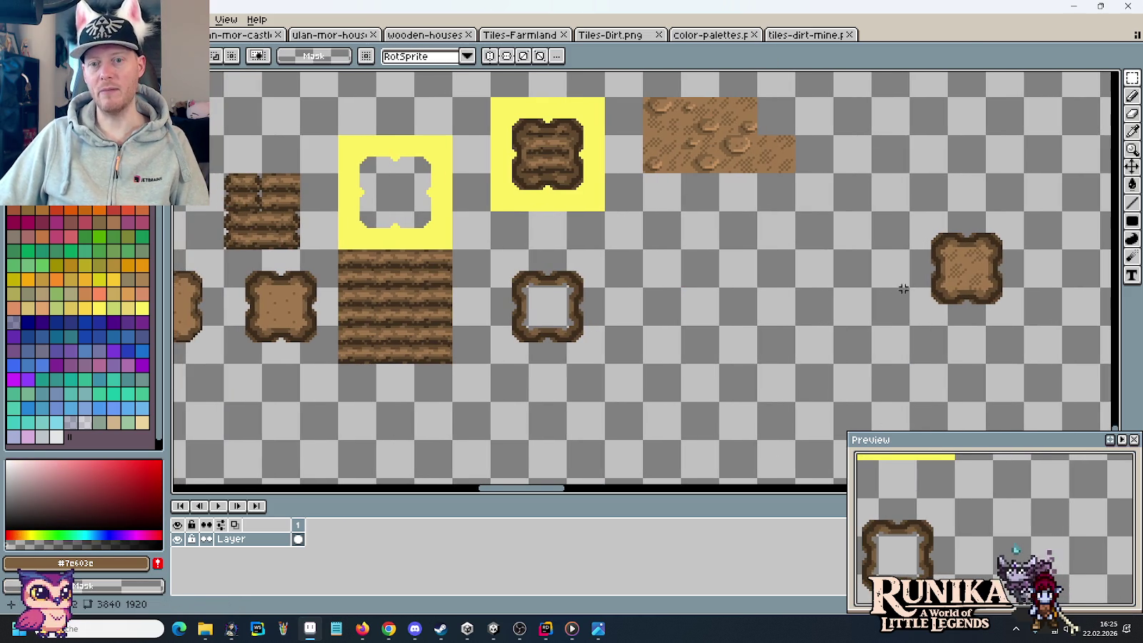
mouse_move(1026, 328)
left_mouse_down()
mouse_move(946, 284)
mouse_move(907, 208)
left_mouse_up()
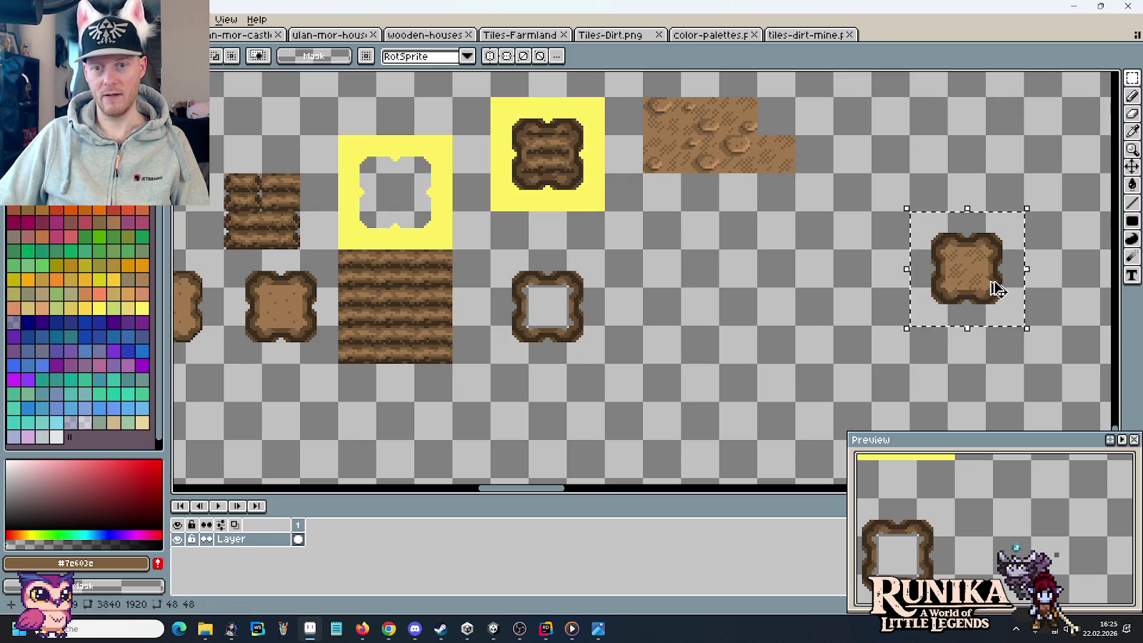
- Drop a 64x128 strip of the dirt field over the right fence
scroll(641, 275, "down", 1)
scroll(534, 269, "left", 3)
scroll(543, 282, "up", 1)
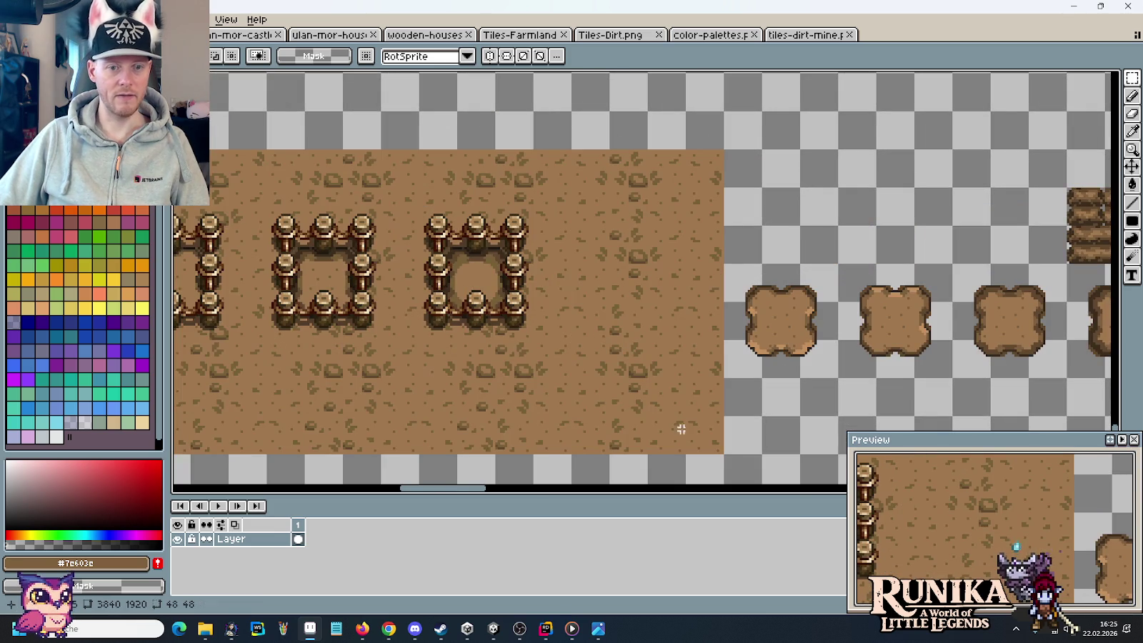
mouse_move(688, 424)
left_mouse_down()
mouse_move(584, 181)
mouse_move(477, 237)
left_mouse_up()
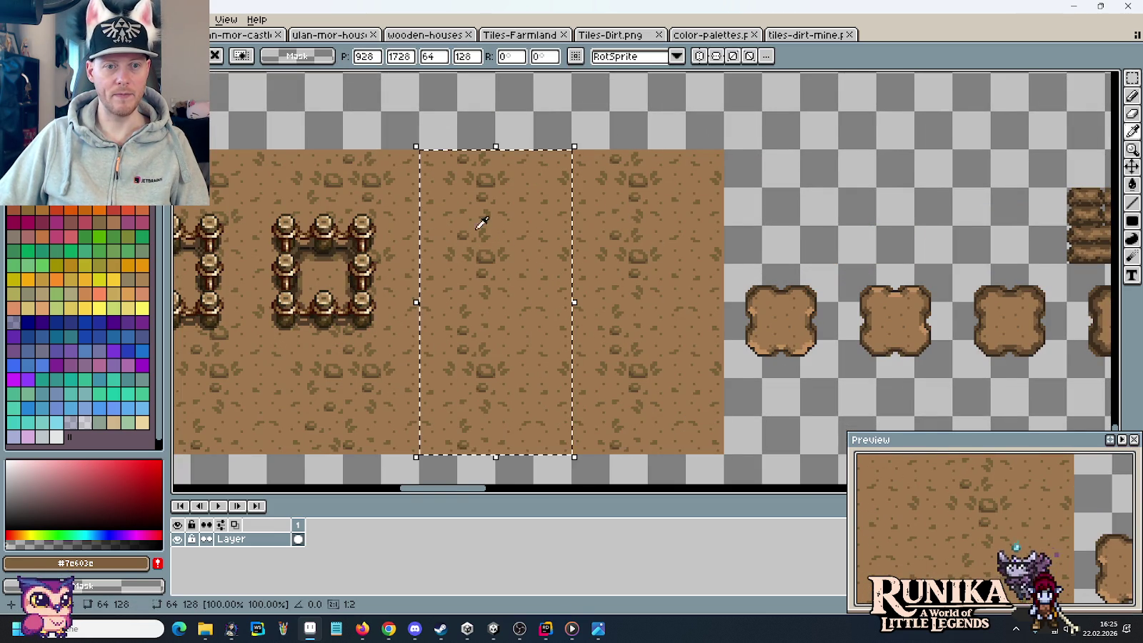
left_click(665, 265)
- Move the new dirt patch below the tile row, then into the fenced dirt field
scroll(665, 265, "down", 1)
scroll(857, 268, "right", 2)
scroll(1029, 271, "right", 2)
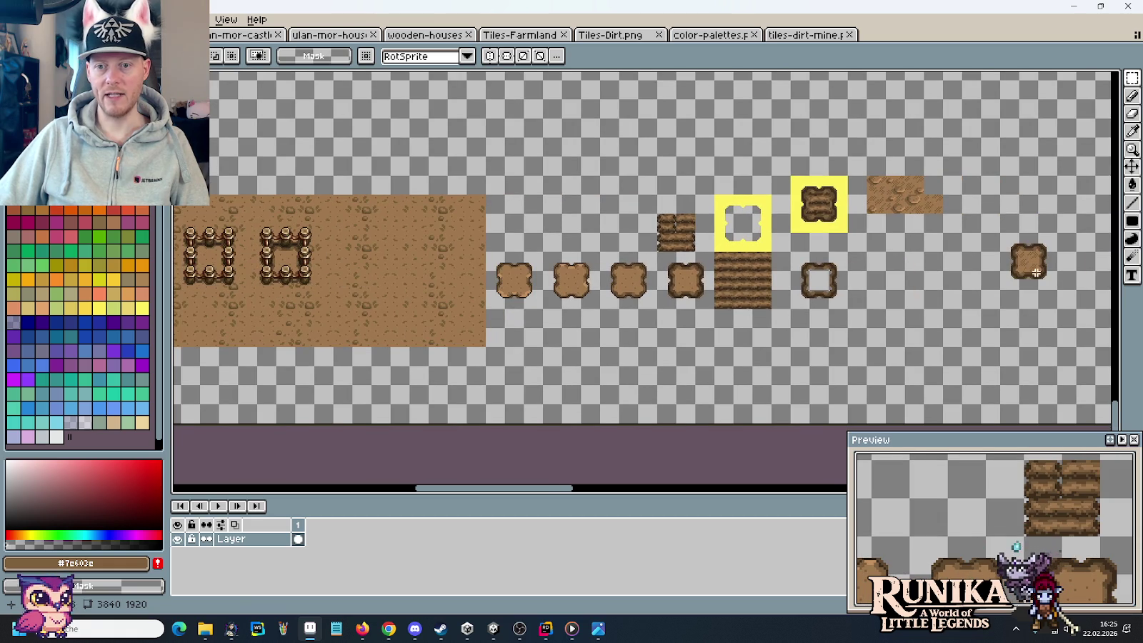
mouse_move(1009, 237)
left_mouse_down()
mouse_move(612, 269)
mouse_move(493, 307)
left_mouse_up()
scroll(947, 356, "left", 3)
scroll(947, 356, "up", 1)
left_click_drag(913, 377, 576, 214)
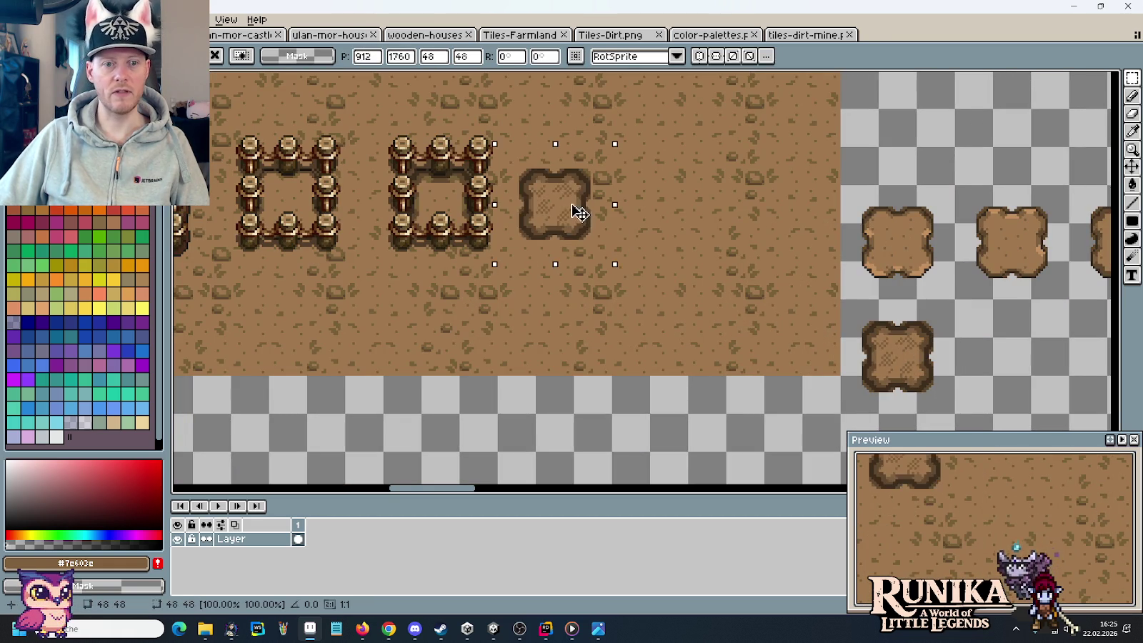
left_click(760, 247)
- Copy a wooden fence pen onto the new dirt patch
scroll(767, 248, "down", 1)
scroll(452, 206, "up", 1)
scroll(451, 206, "left", 1)
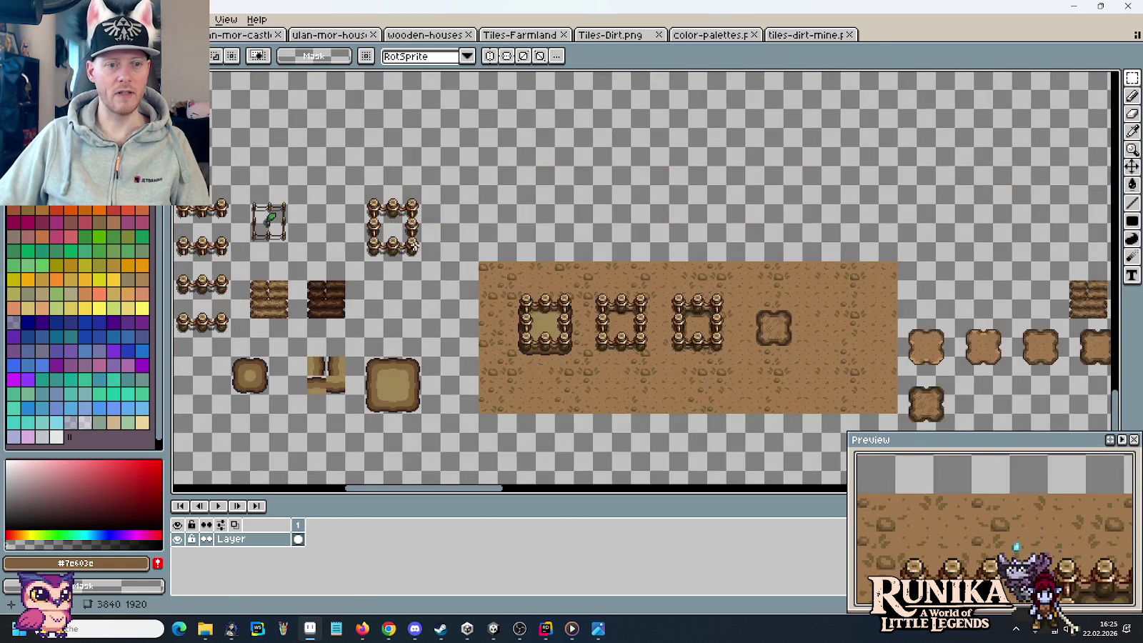
left_click_drag(421, 261, 365, 195)
left_click_drag(404, 230, 785, 321)
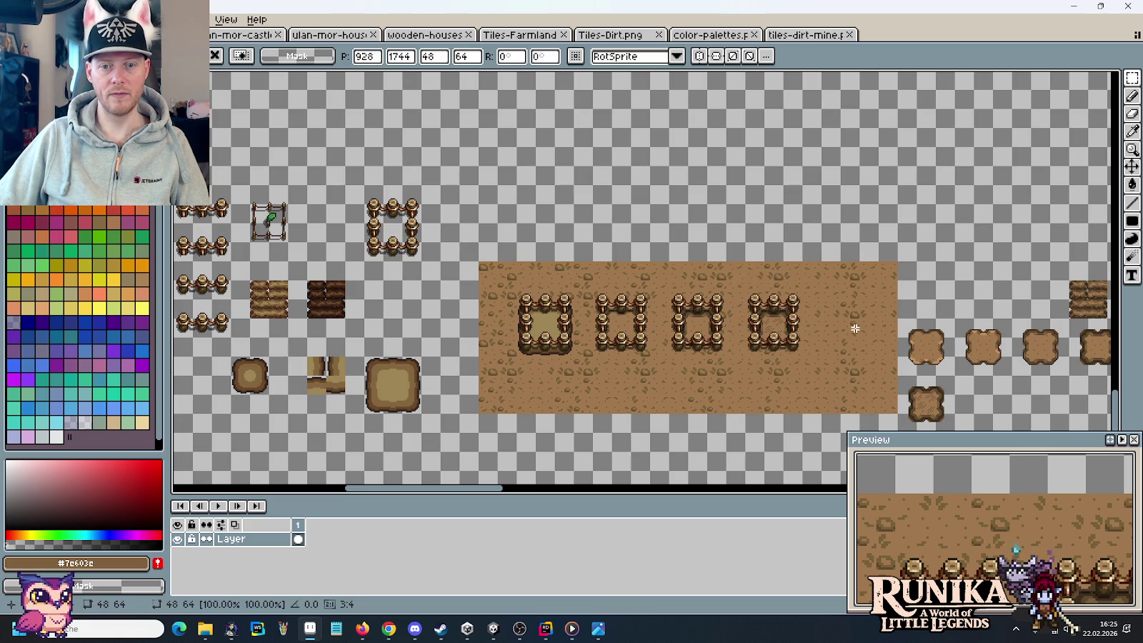
left_click(855, 328)
scroll(793, 345, "up", 1)
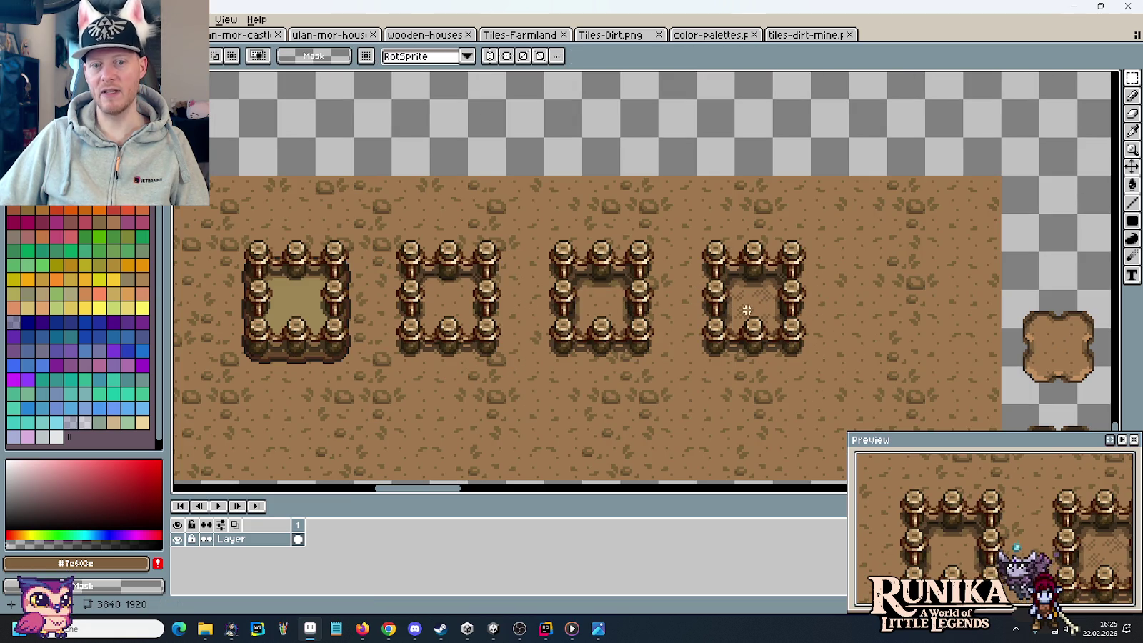
scroll(843, 317, "down", 1)
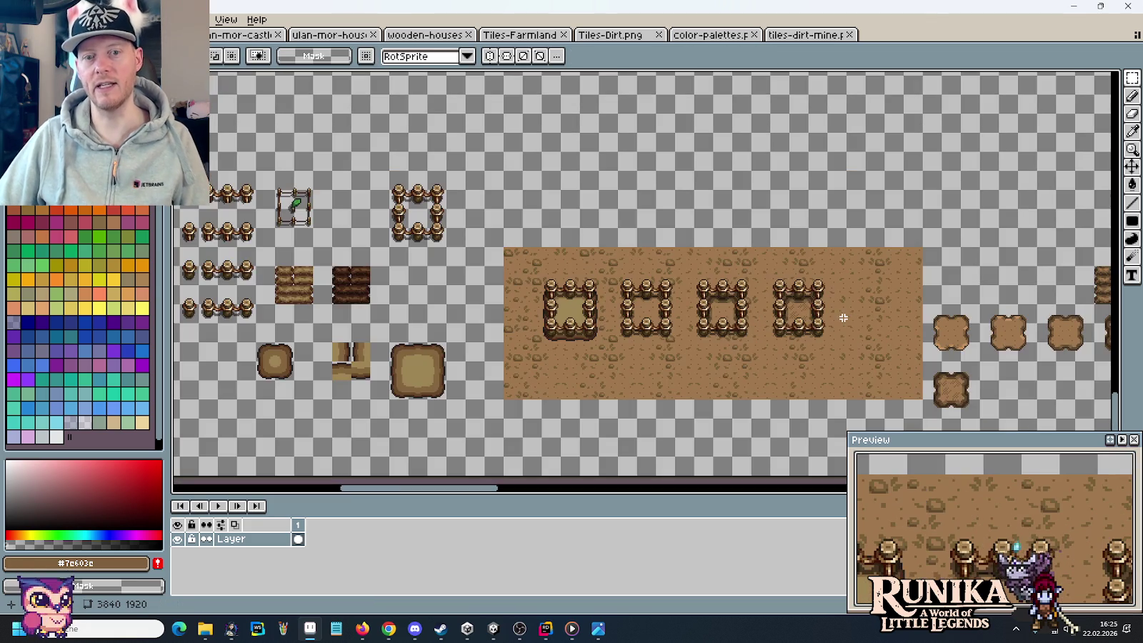
left_click_drag(882, 288, 657, 248)
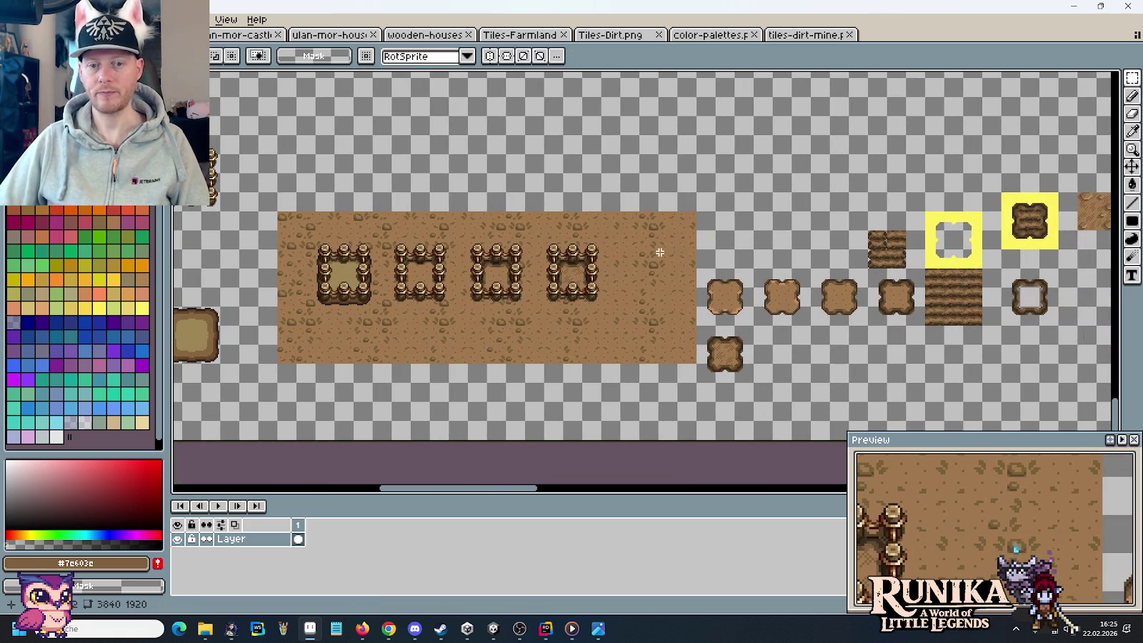
- Select the lower small dirt patch on the right of the sheet
mouse_move(836, 289)
left_mouse_down()
mouse_move(581, 271)
mouse_move(614, 297)
left_mouse_up()
scroll(649, 305, "up", 1)
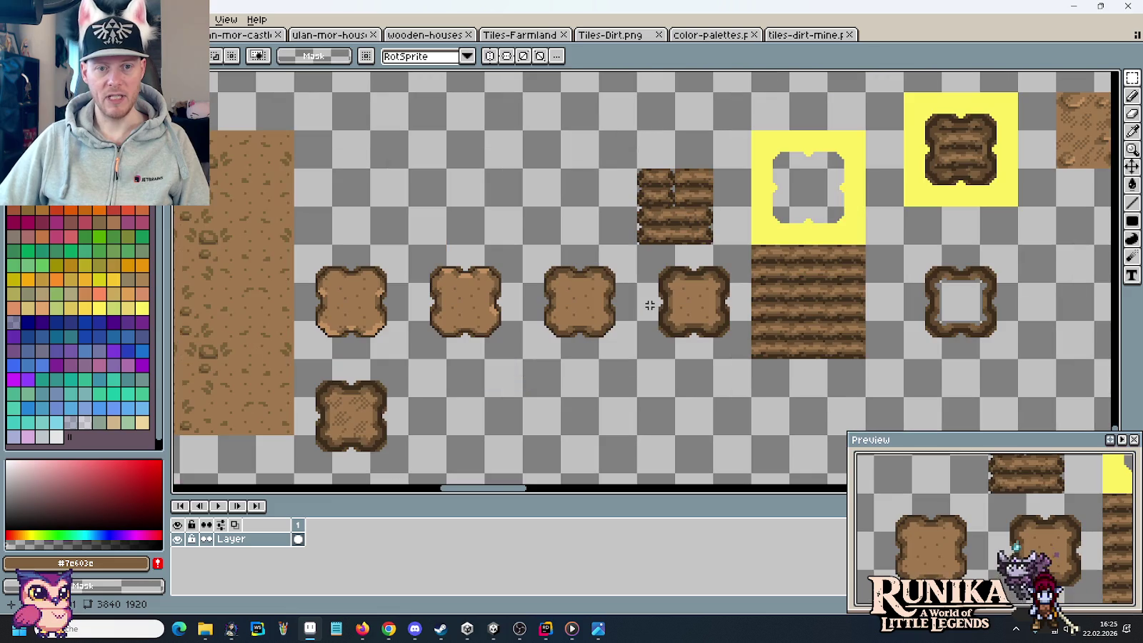
scroll(552, 361, "down", 1)
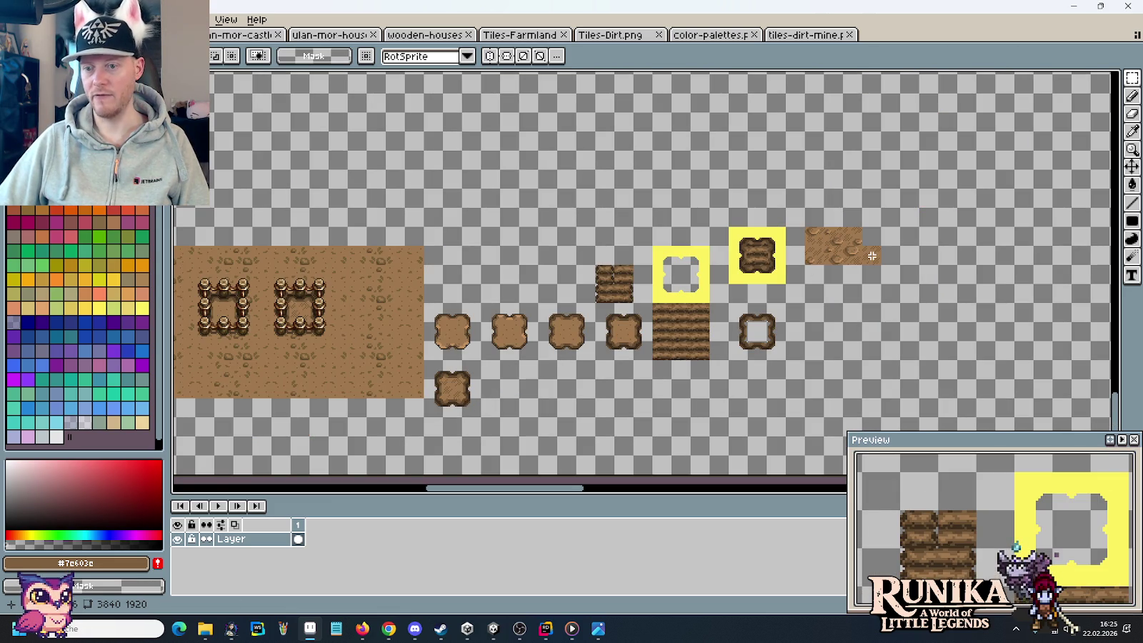
mouse_move(463, 399)
left_mouse_down()
mouse_move(427, 361)
mouse_move(846, 388)
left_mouse_up()
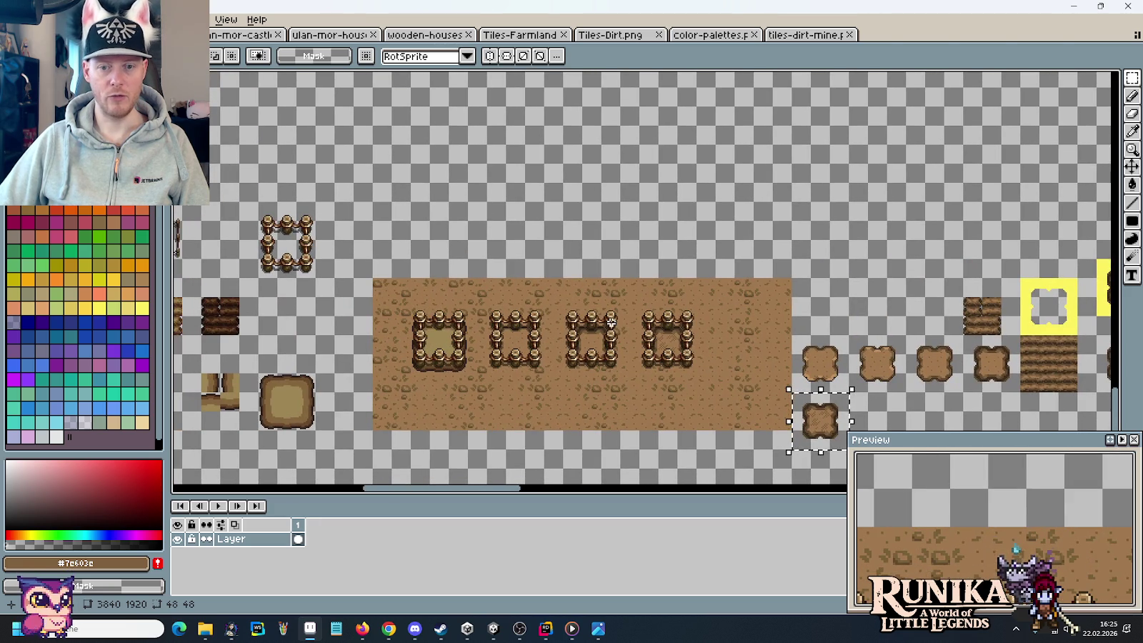
- Delete the stray floating fragment and save the tile sheet with Ctrl+S
left_click_drag(549, 303, 489, 274)
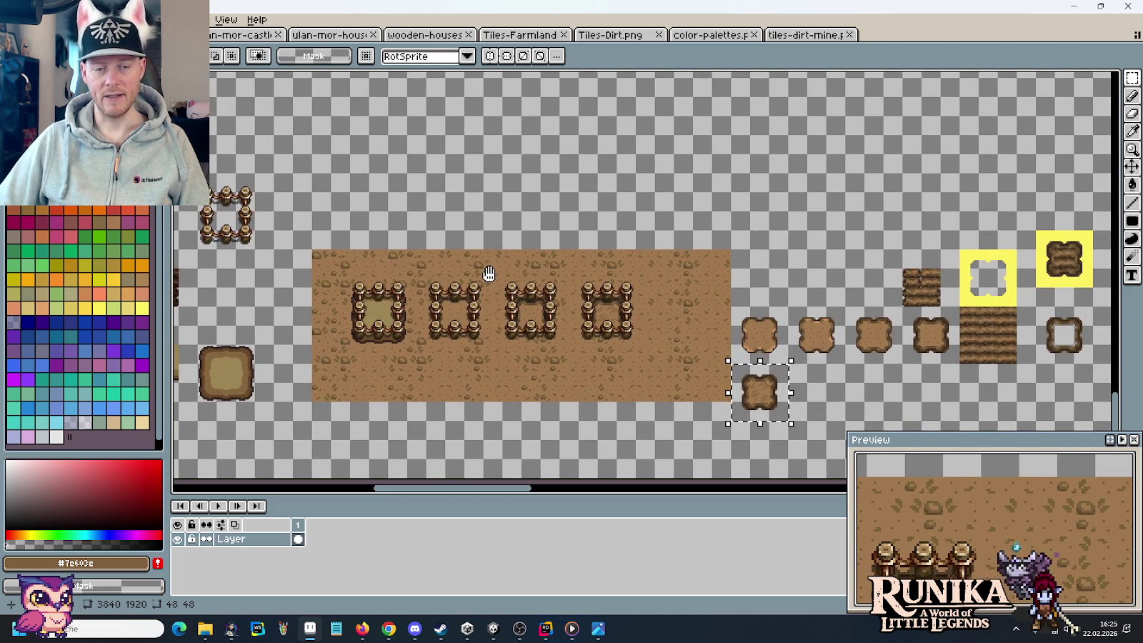
scroll(846, 390, "up", 1)
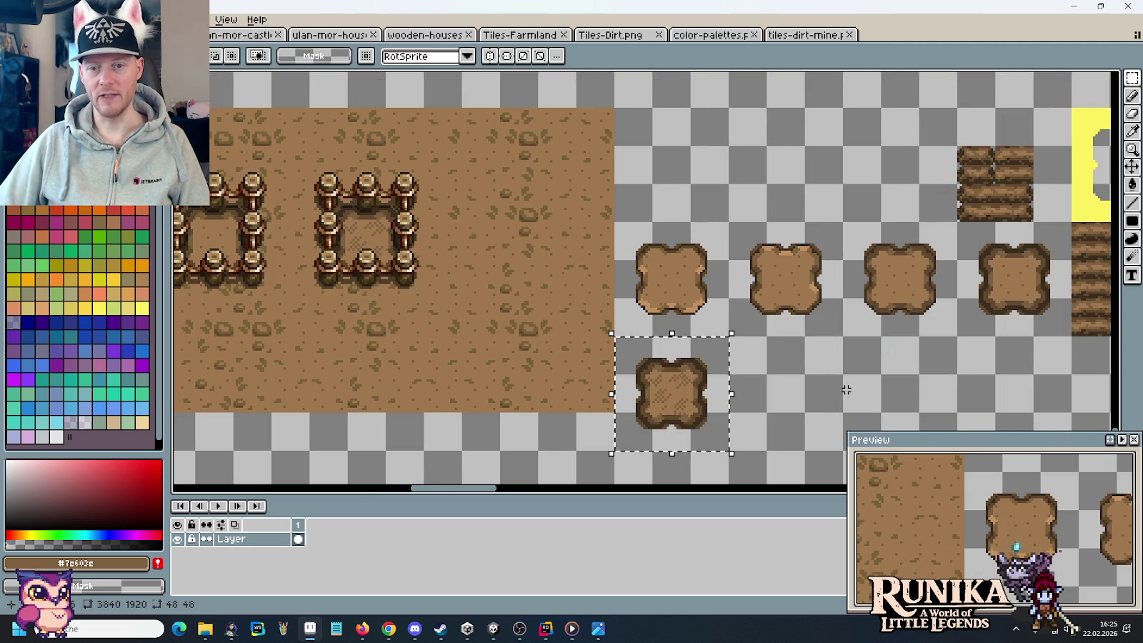
mouse_move(646, 364)
left_mouse_down()
mouse_move(752, 77)
mouse_move(720, 149)
left_mouse_up()
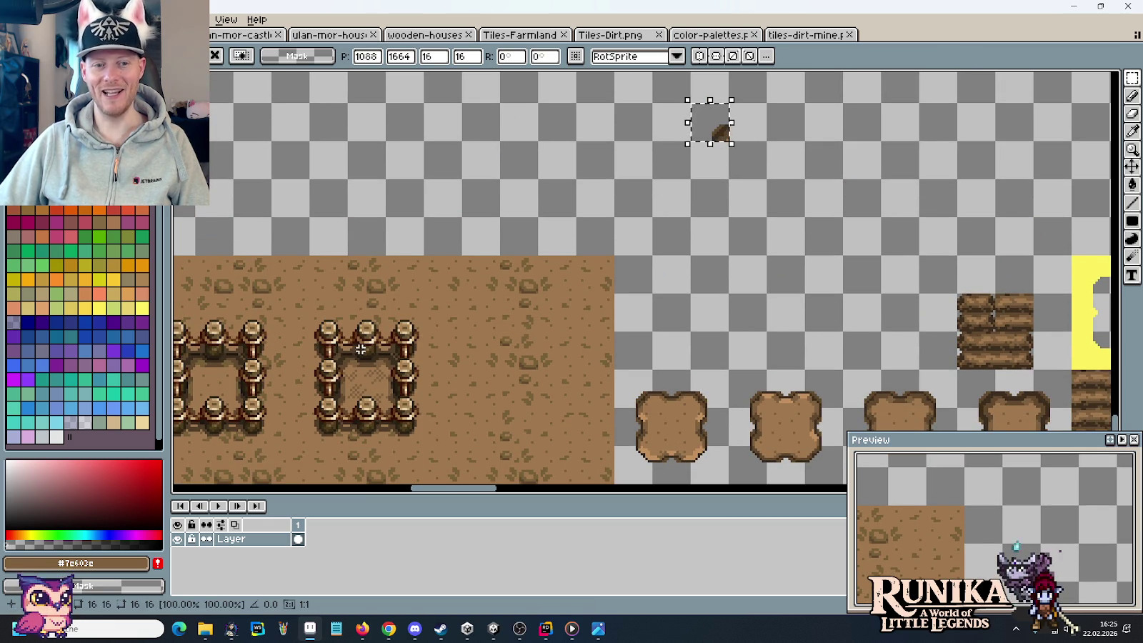
key("Delete")
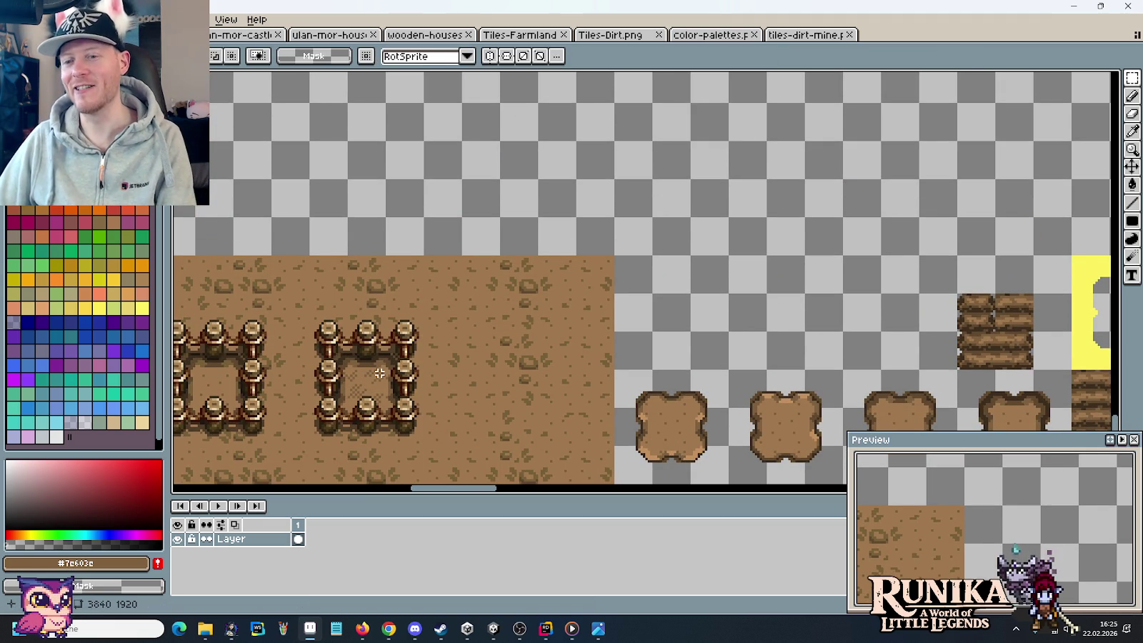
scroll(779, 266, "down", 2)
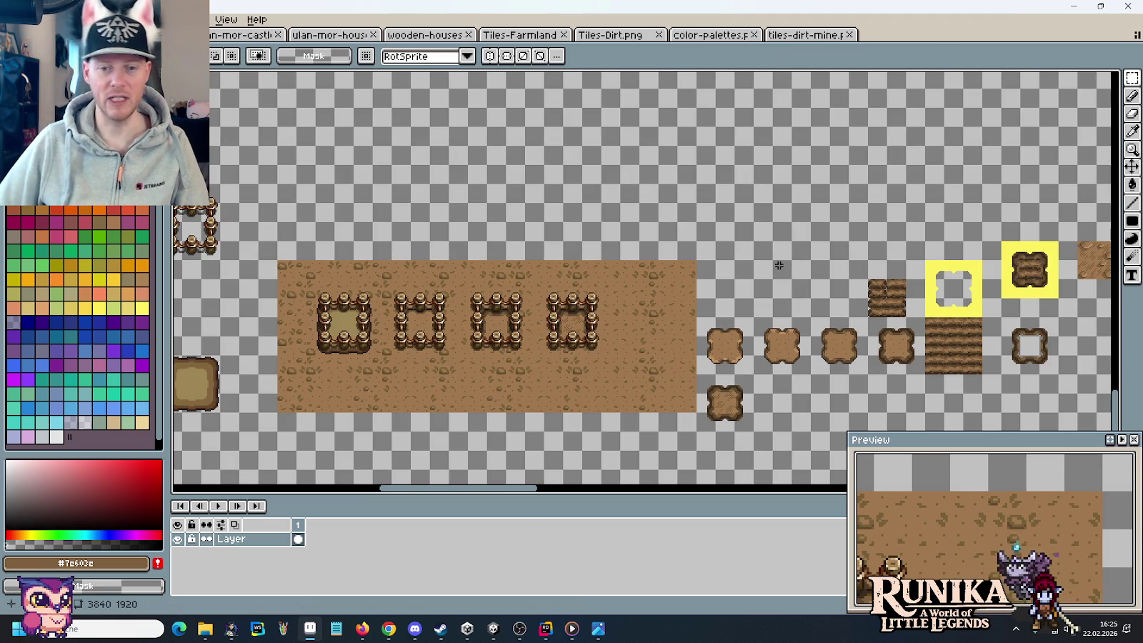
key("ctrl+s")
- Look through the castle tileset and the wooden-houses sheet's larger house tiles
left_click(242, 34)
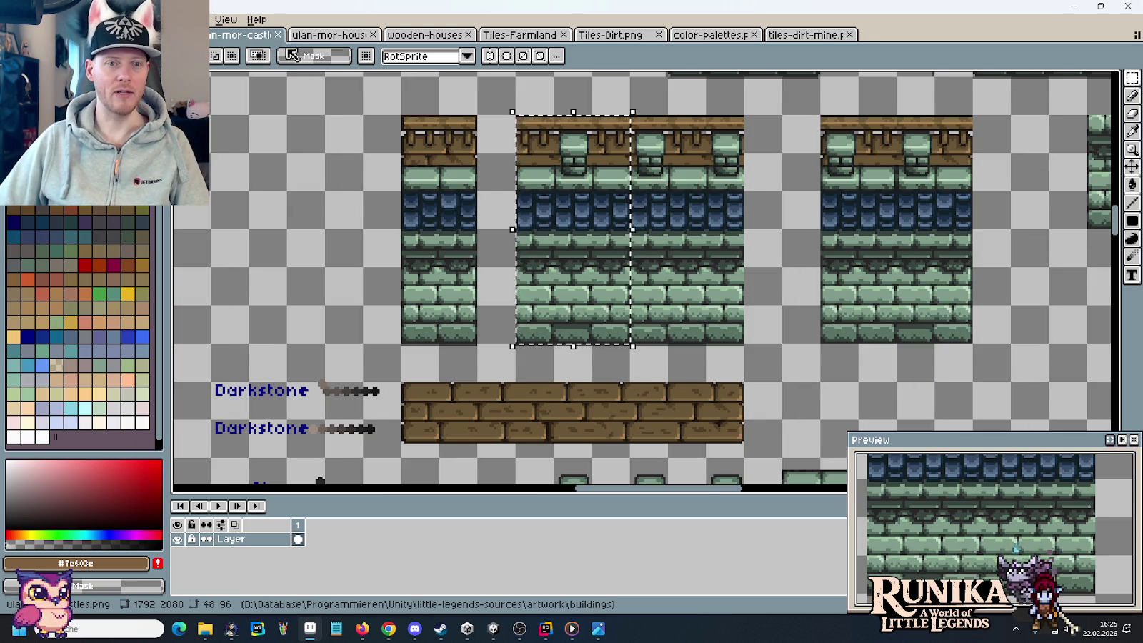
left_click(421, 34)
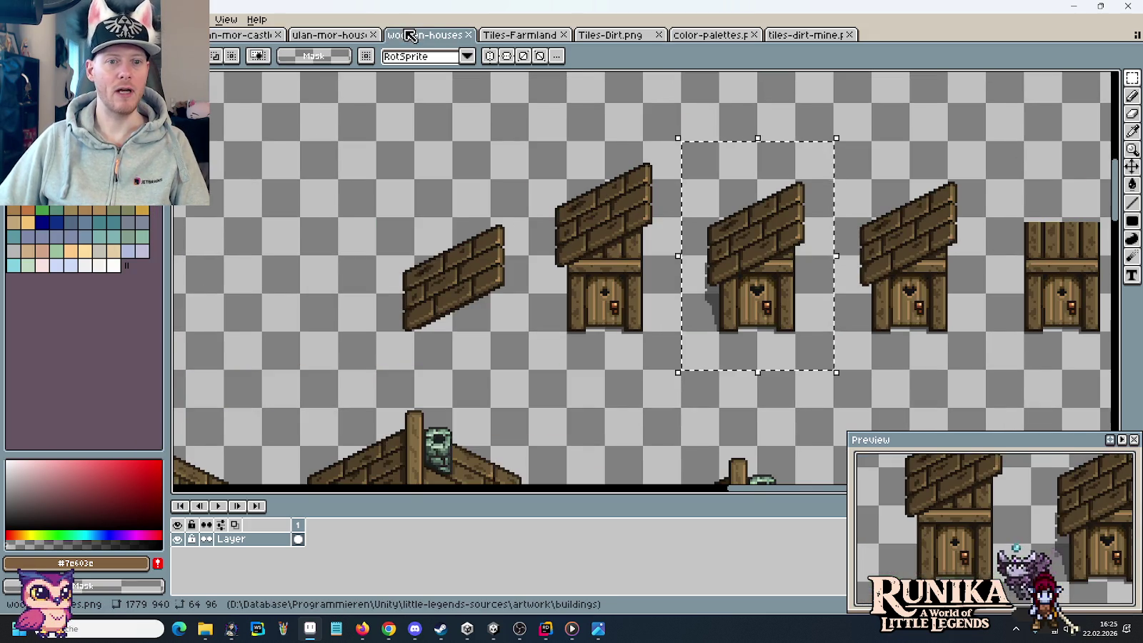
scroll(508, 362, "down", 1)
left_click_drag(508, 362, 661, 210)
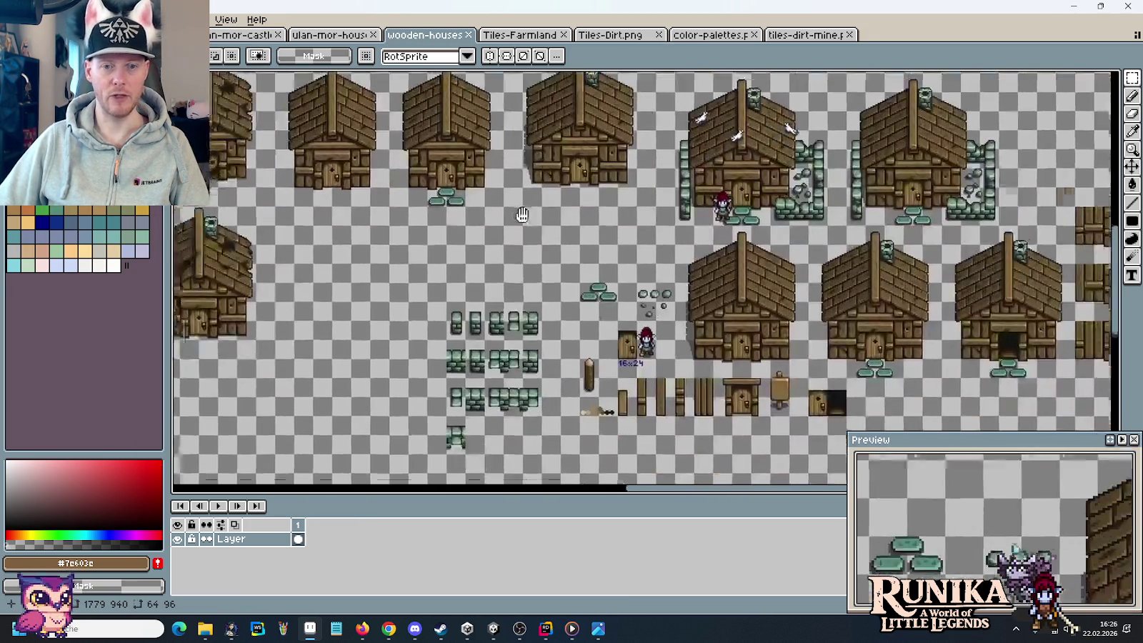
left_click_drag(594, 300, 514, 208)
scroll(622, 241, "up", 1)
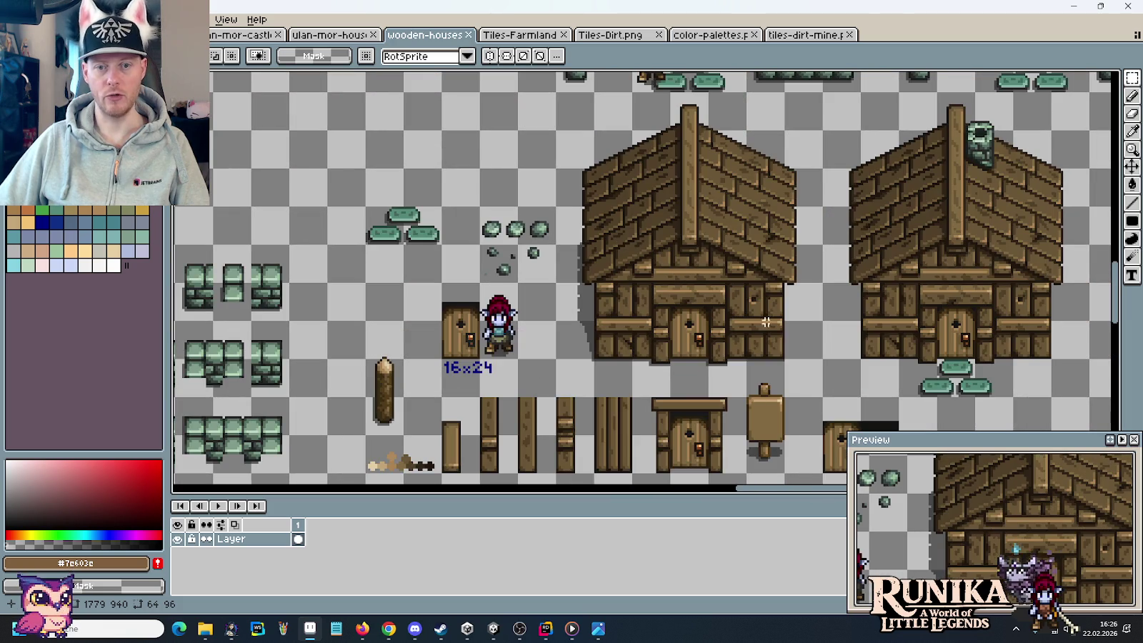
mouse_move(780, 346)
left_mouse_down()
mouse_move(619, 333)
mouse_move(616, 252)
left_mouse_up()
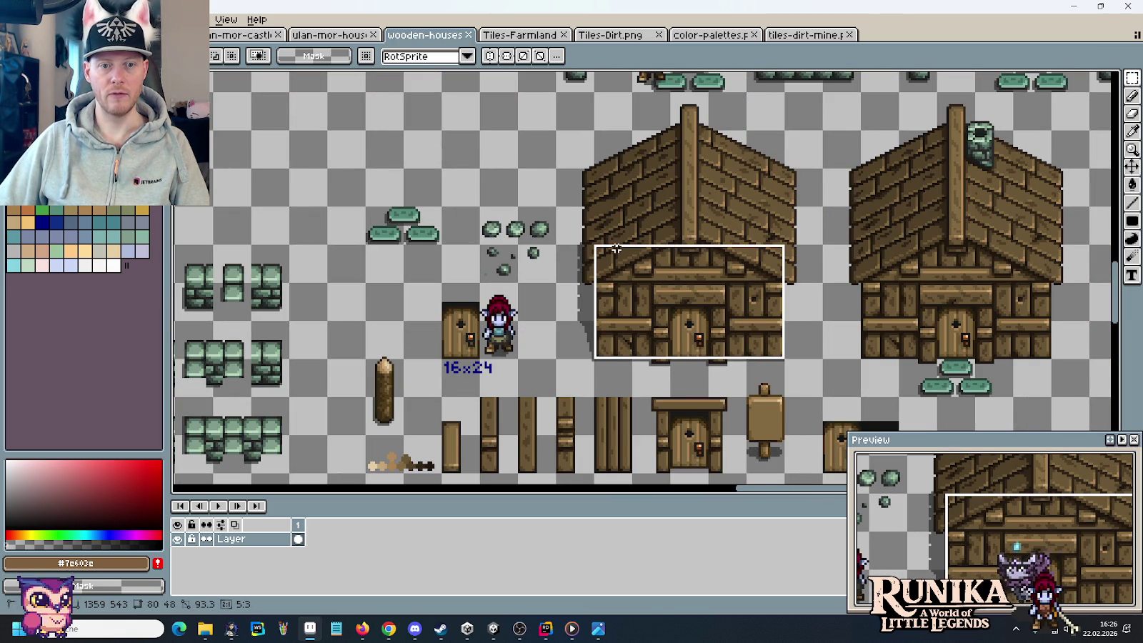
- Switch via tiles-dirt-mine and color-palettes to the Tiles-Farmland sheet
left_click(798, 40)
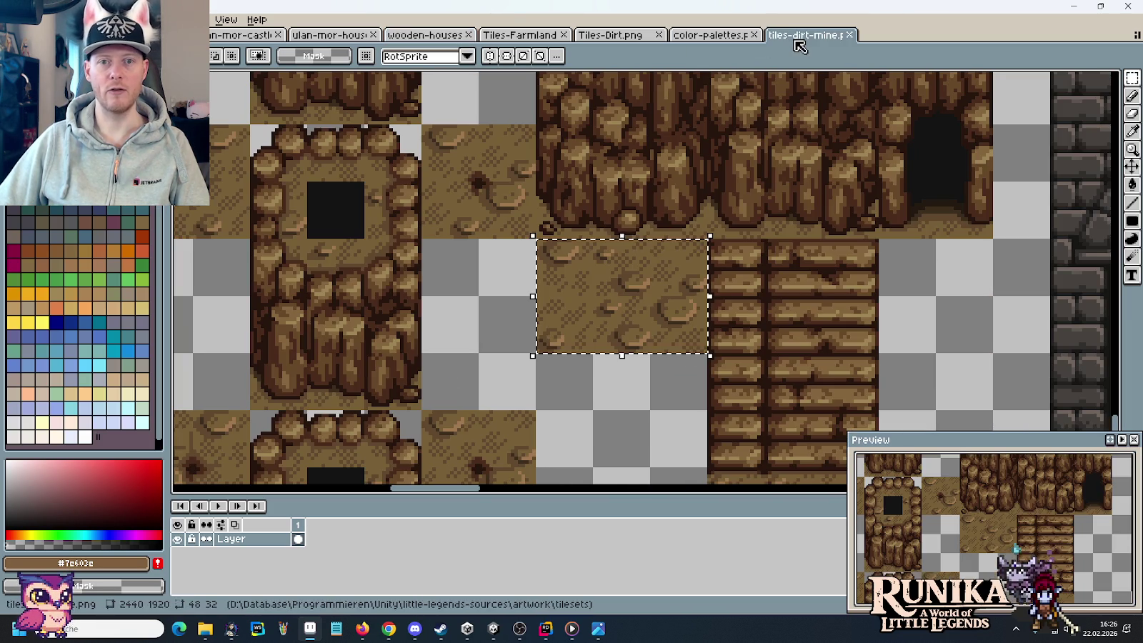
left_click(683, 35)
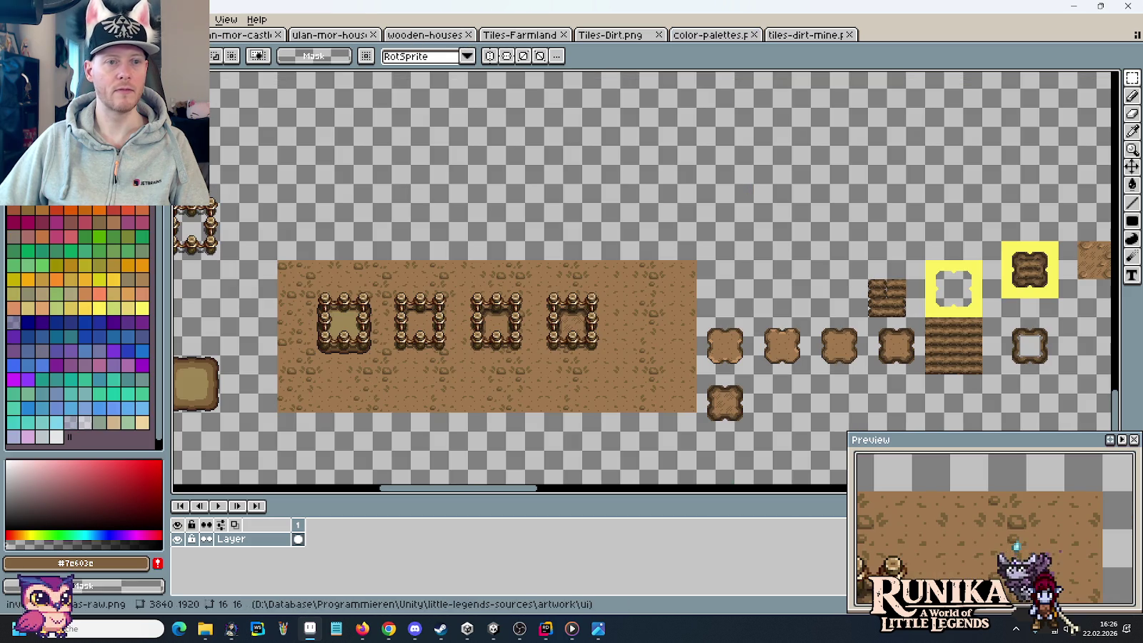
left_click(504, 40)
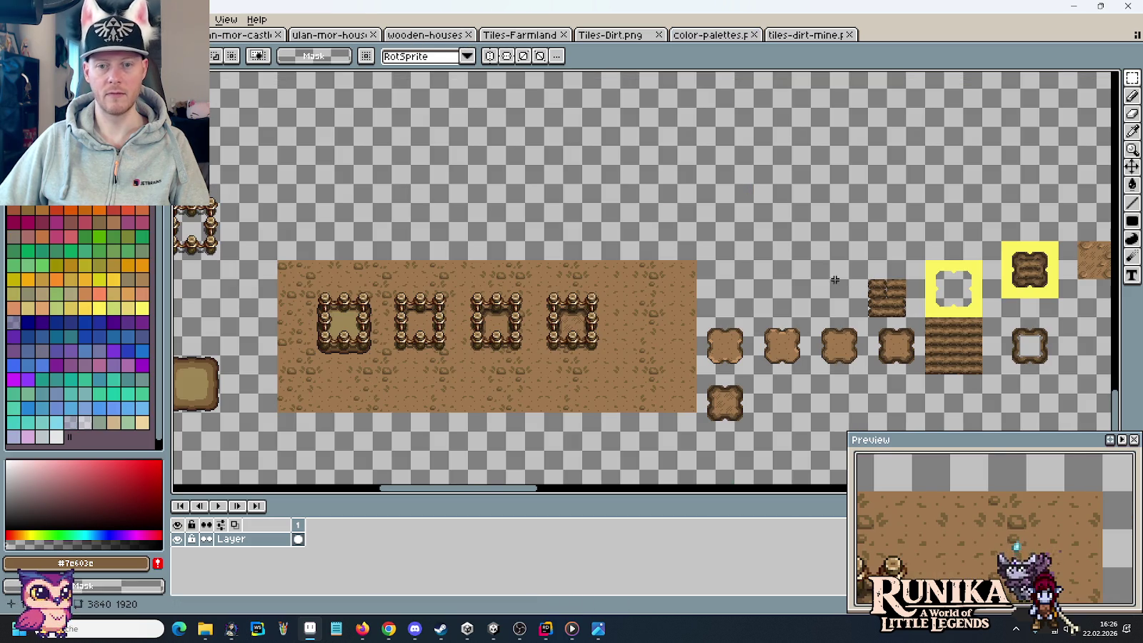
scroll(803, 268, "left", 5)
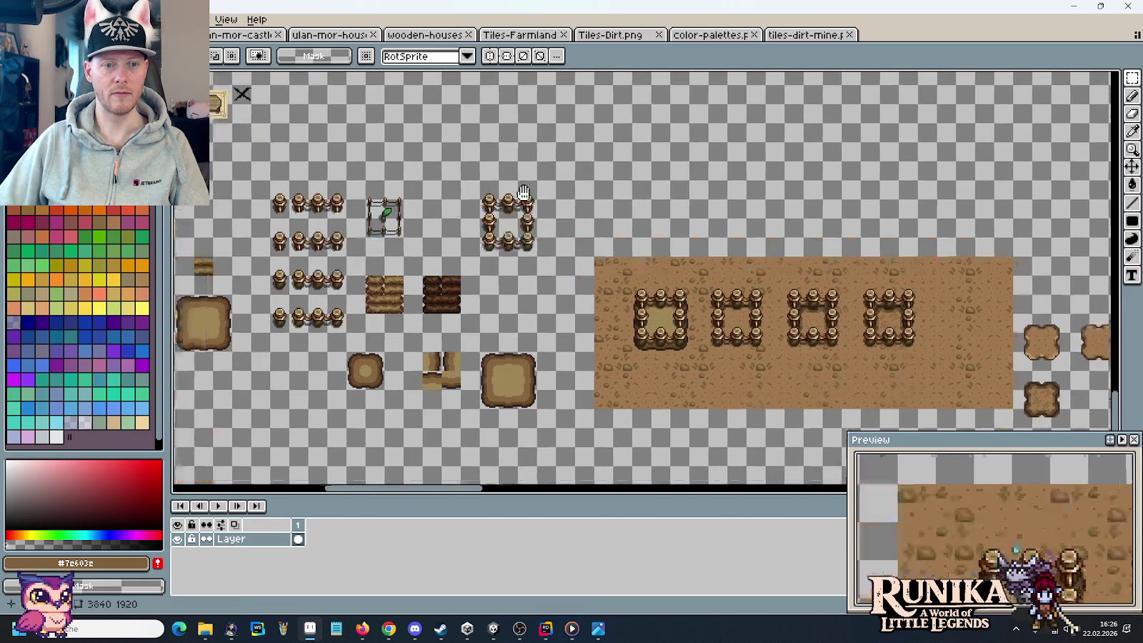
scroll(700, 257, "down", 3)
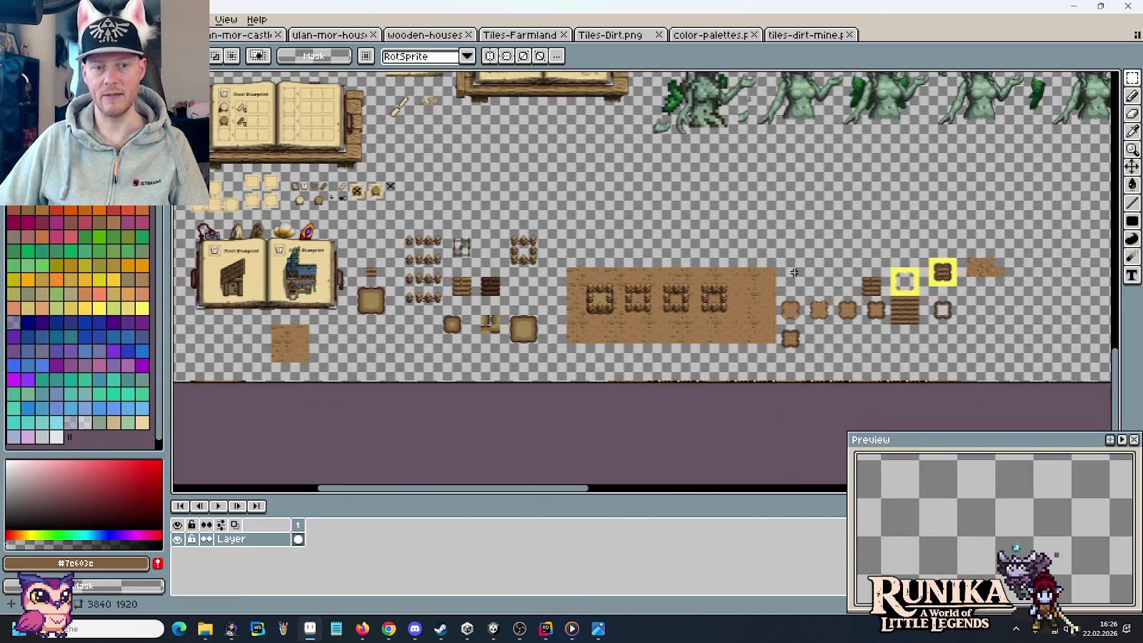
- Cut the dirt field, fence and patch tiles from the farmland sheet, moving to Tiles-Dirt.png
left_click_drag(357, 218, 1027, 379)
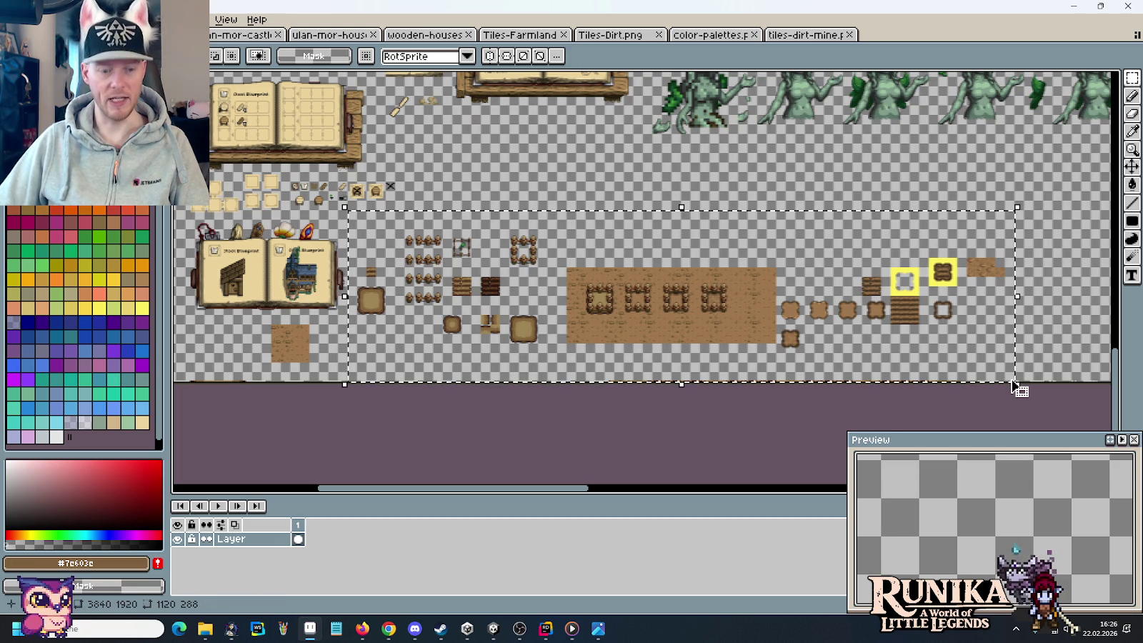
key("Delete")
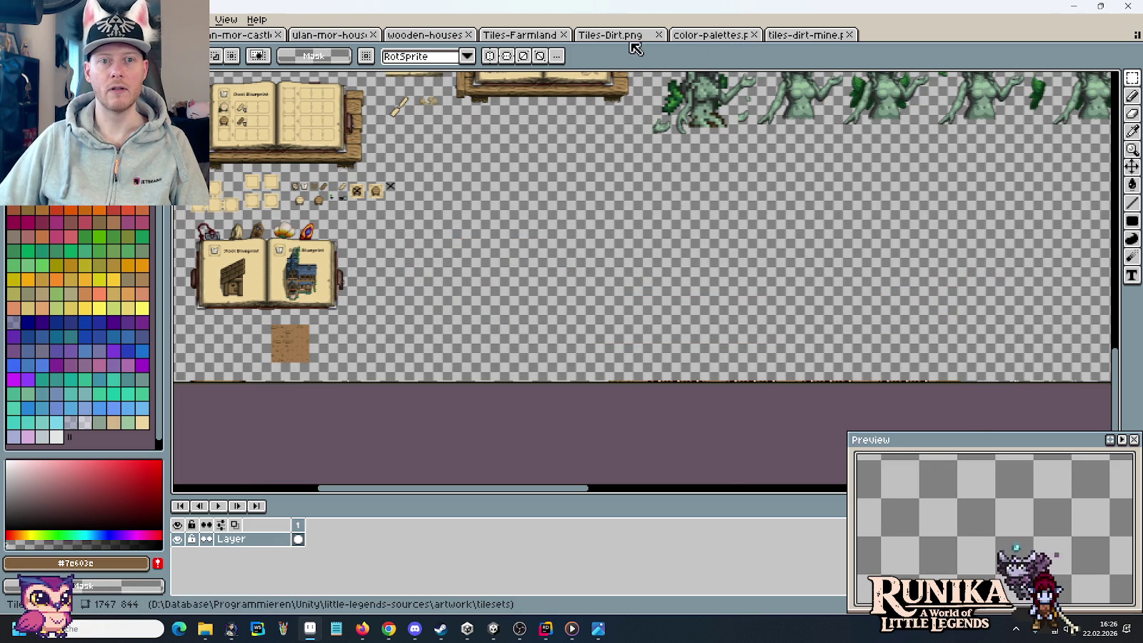
left_click(611, 35)
- Bring Tiles-Dirt.png's lower-right edge into view and open Canvas Size
scroll(557, 272, "down", 3)
left_click_drag(552, 272, 591, 262)
scroll(590, 262, "up", 1)
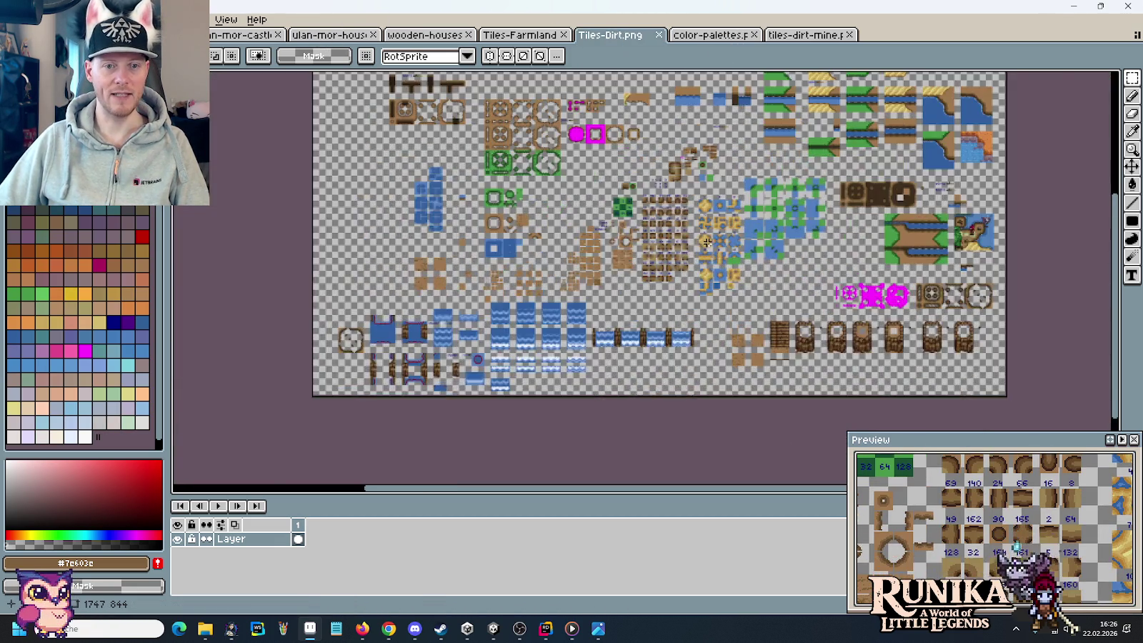
scroll(711, 270, "up", 1)
left_click_drag(548, 222, 346, 73)
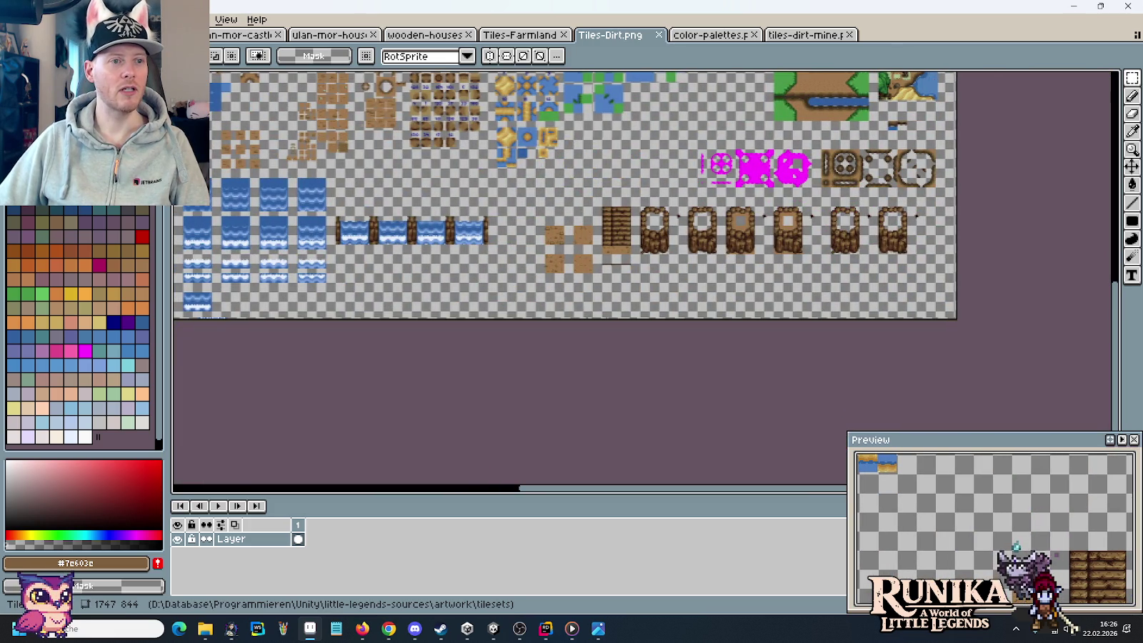
key("ctrl+alt+c")
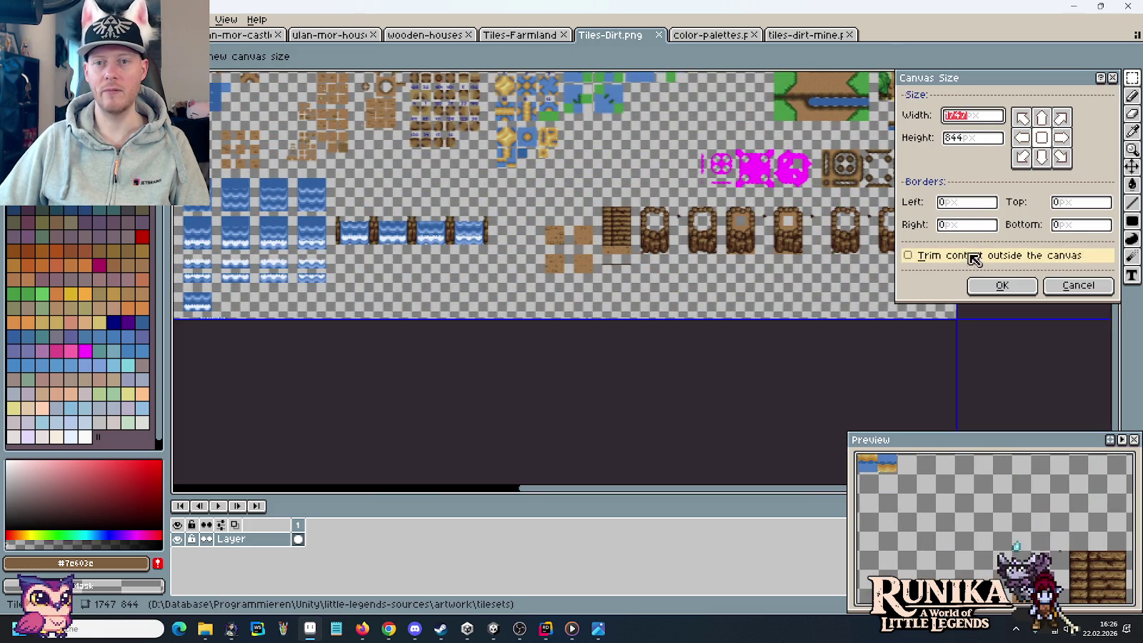
- Resize the canvas height from 844 to 1440 px, anchored at the top
left_click(973, 138)
double_click(973, 138)
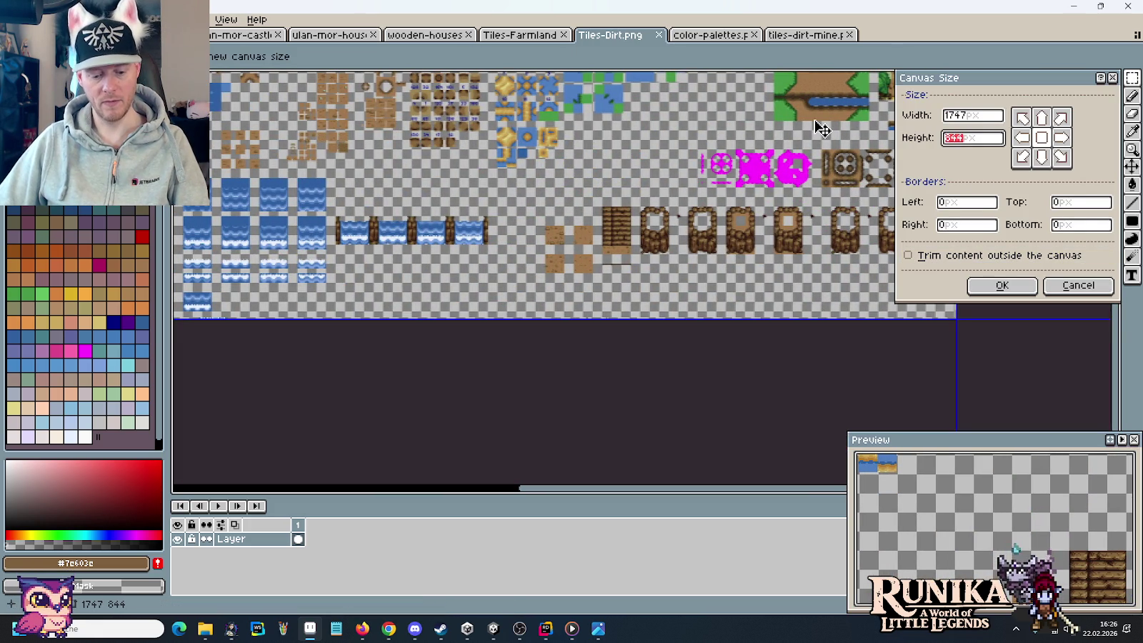
type("1440")
left_click(1041, 118)
key("Return")
- Paste the cut farmland tiles into the new lower area
key("ctrl+v")
mouse_move(669, 245)
left_mouse_down()
mouse_move(864, 241)
mouse_move(851, 253)
left_mouse_up()
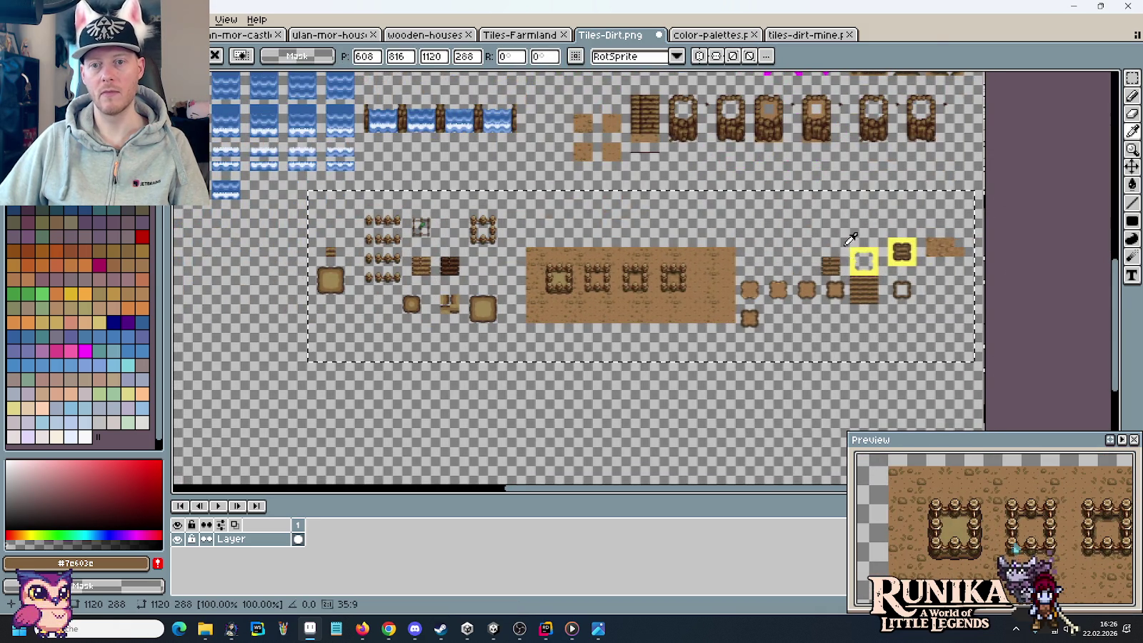
left_click(759, 147)
- Duplicate the bottom dirt patch tile and move the copy up into empty space
scroll(760, 243, "up", 2)
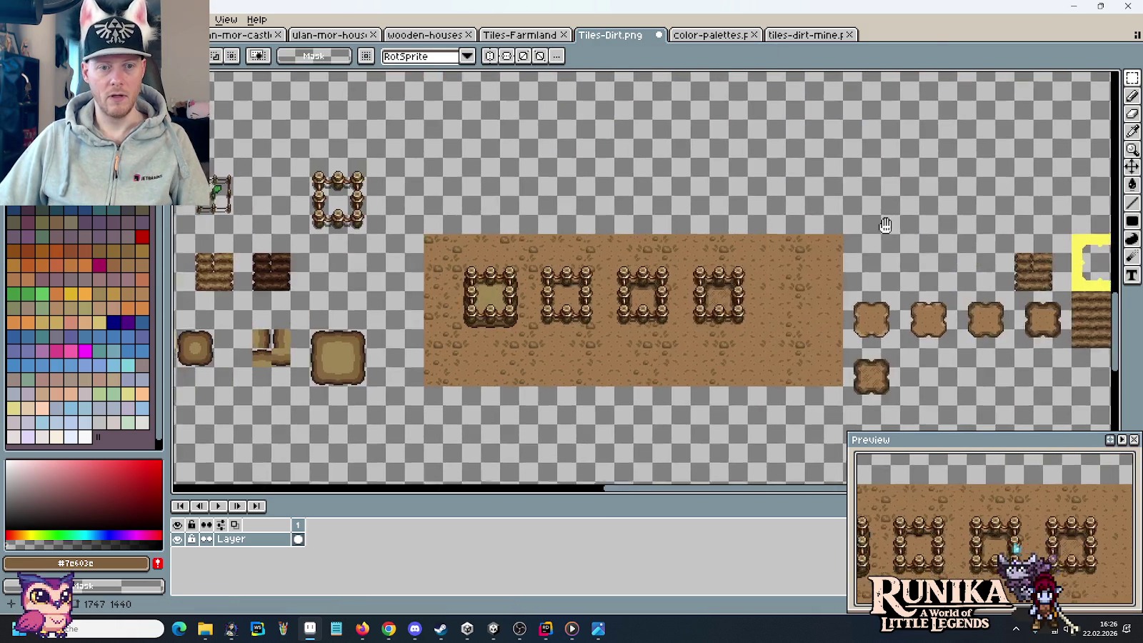
left_click_drag(759, 244, 638, 255)
scroll(637, 255, "up", 2)
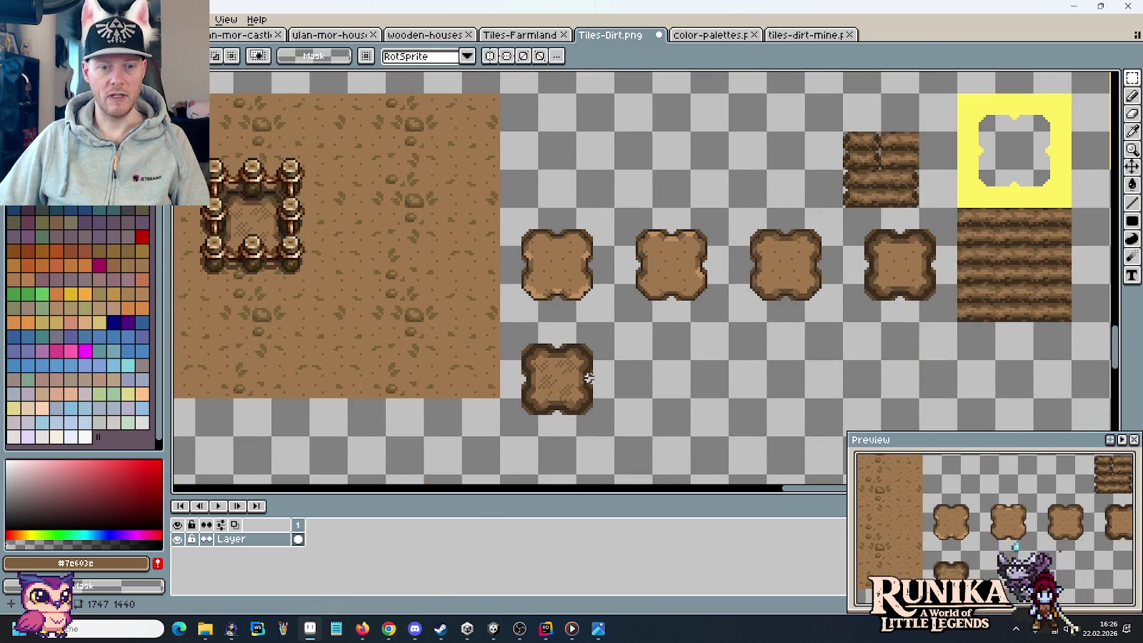
left_click_drag(593, 418, 511, 332)
key("ctrl+c")
key("ctrl+v")
mouse_move(671, 81)
left_mouse_down()
mouse_move(595, 278)
mouse_move(652, 199)
left_mouse_up()
left_click(715, 274)
- Shift the copied tile's edge pieces outward into a wider, closed rim frame
left_click_drag(650, 284, 736, 285)
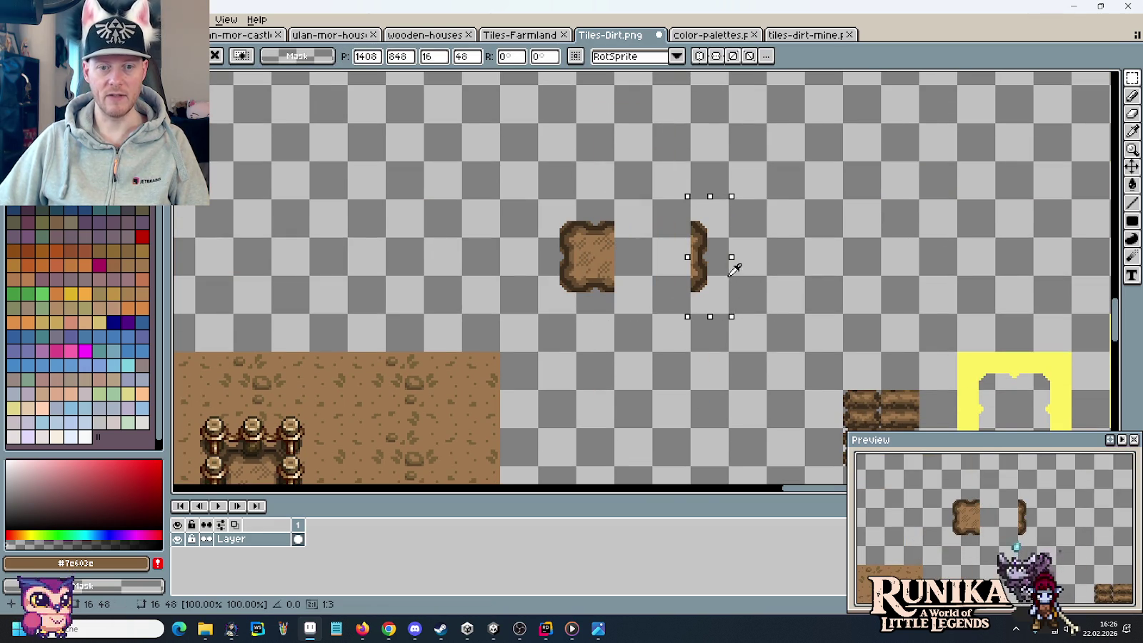
mouse_move(537, 200)
left_mouse_down()
mouse_move(728, 237)
mouse_move(701, 191)
left_mouse_up()
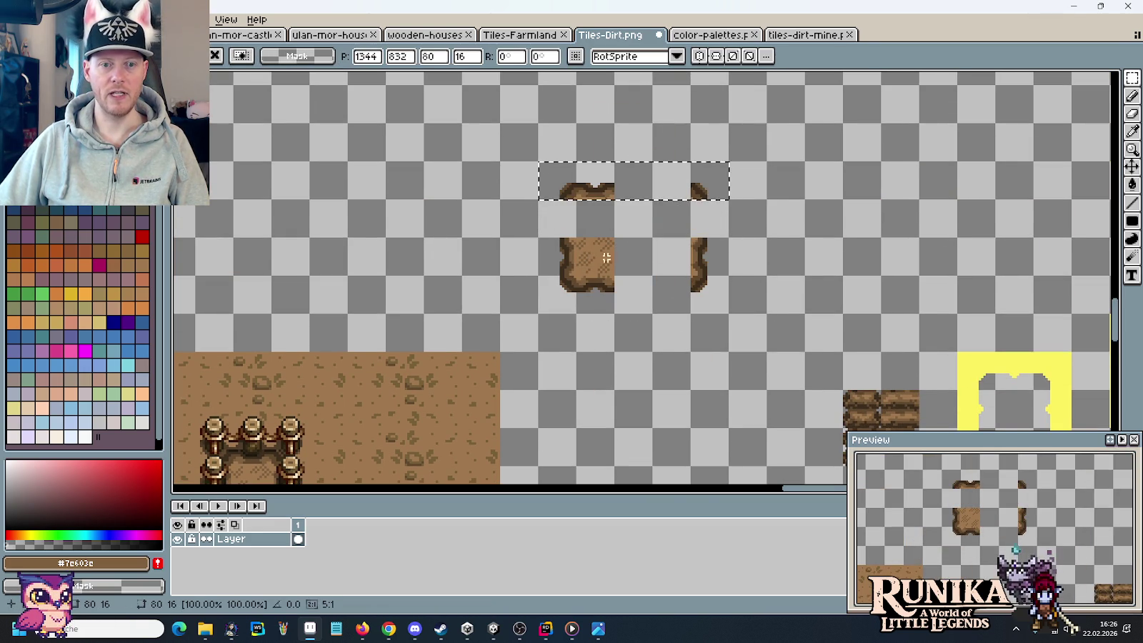
mouse_move(572, 257)
left_mouse_down()
mouse_move(548, 248)
mouse_move(564, 214)
left_mouse_up()
mouse_move(566, 161)
left_mouse_down()
mouse_move(612, 193)
mouse_move(671, 189)
mouse_move(717, 230)
left_mouse_up()
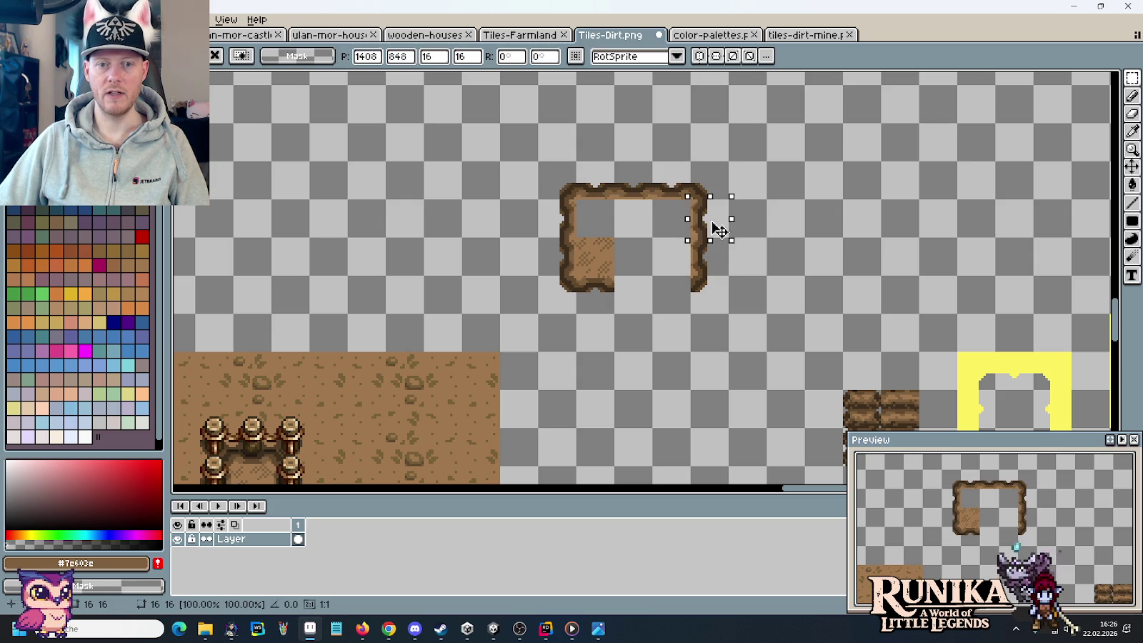
left_click_drag(596, 293, 668, 300)
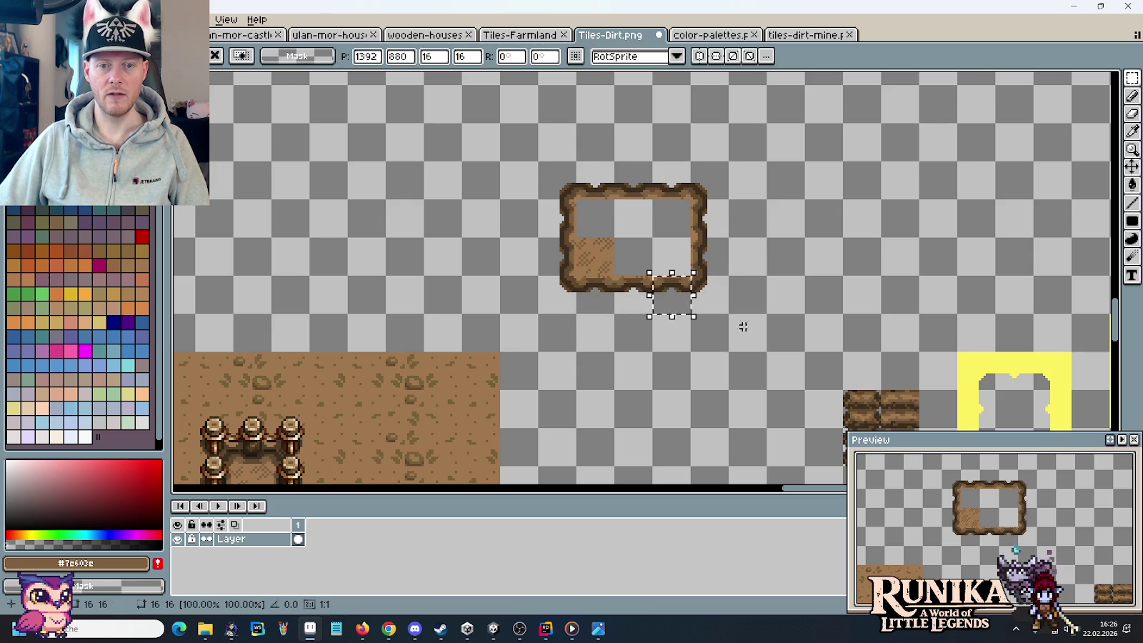
left_click(764, 334)
- Copy the right-hand dirt texture patch and paste it inside the frame
mouse_move(764, 333)
left_mouse_down()
mouse_move(413, 158)
mouse_move(402, 254)
left_mouse_up()
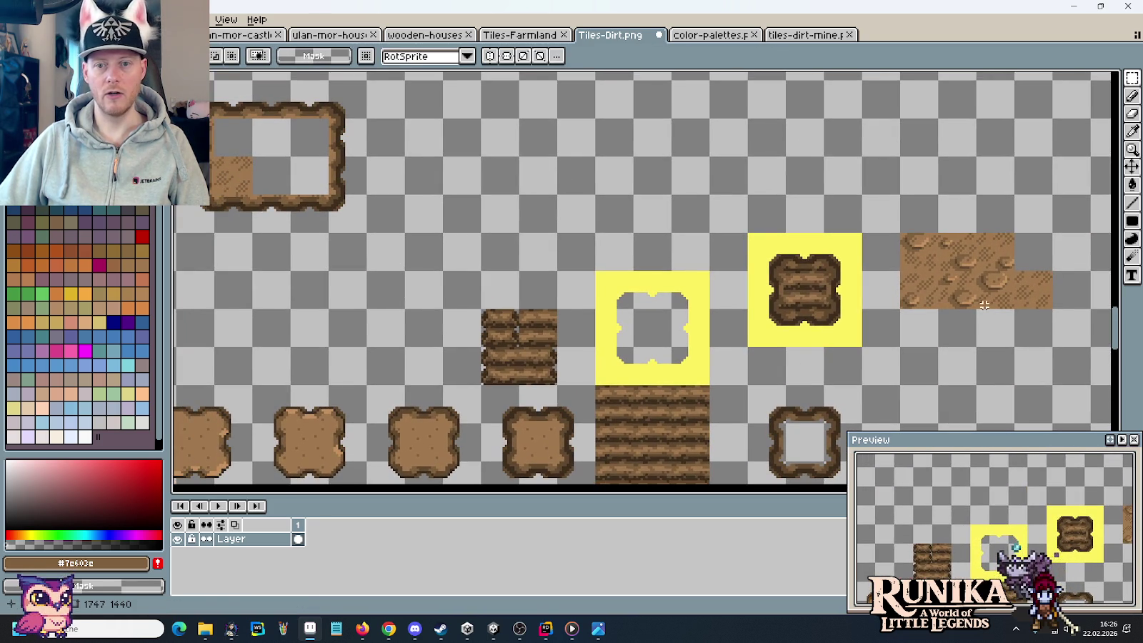
left_click_drag(940, 294, 1012, 235)
left_click_drag(901, 309, 1015, 232)
key("ctrl+c")
key("ctrl+v")
mouse_move(984, 269)
left_mouse_down()
mouse_move(295, 189)
mouse_move(299, 156)
left_mouse_up()
left_click(357, 260)
scroll(637, 283, "down", 3)
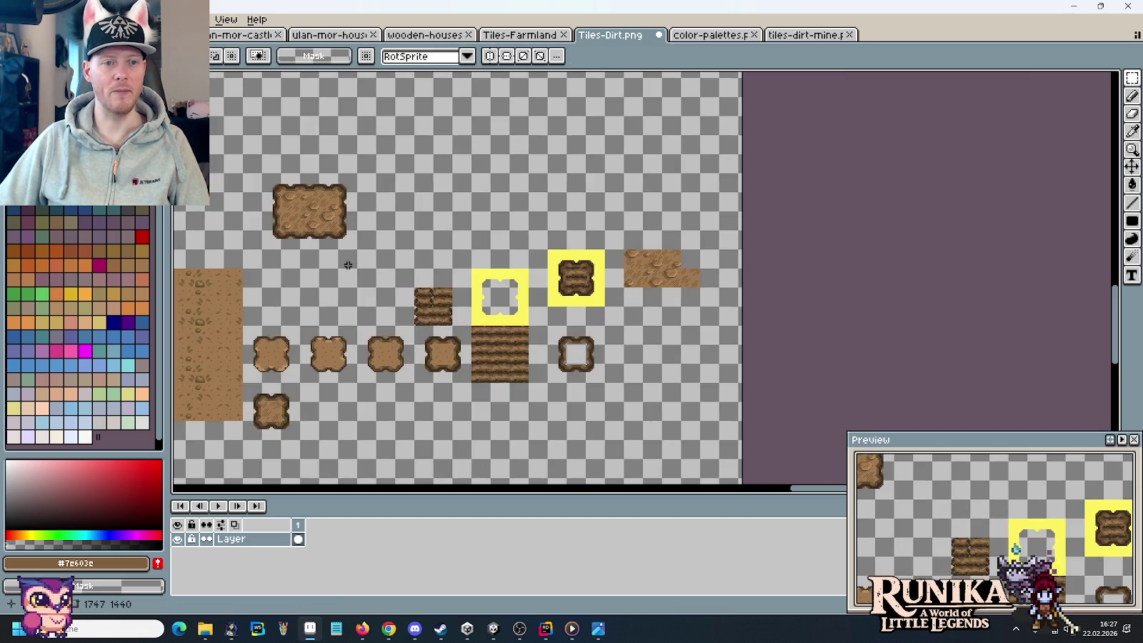
- Paste another copy of the wide rounded dirt patch next to the original
scroll(637, 283, "up", 2)
scroll(637, 283, "up", 2)
scroll(636, 282, "down", 3)
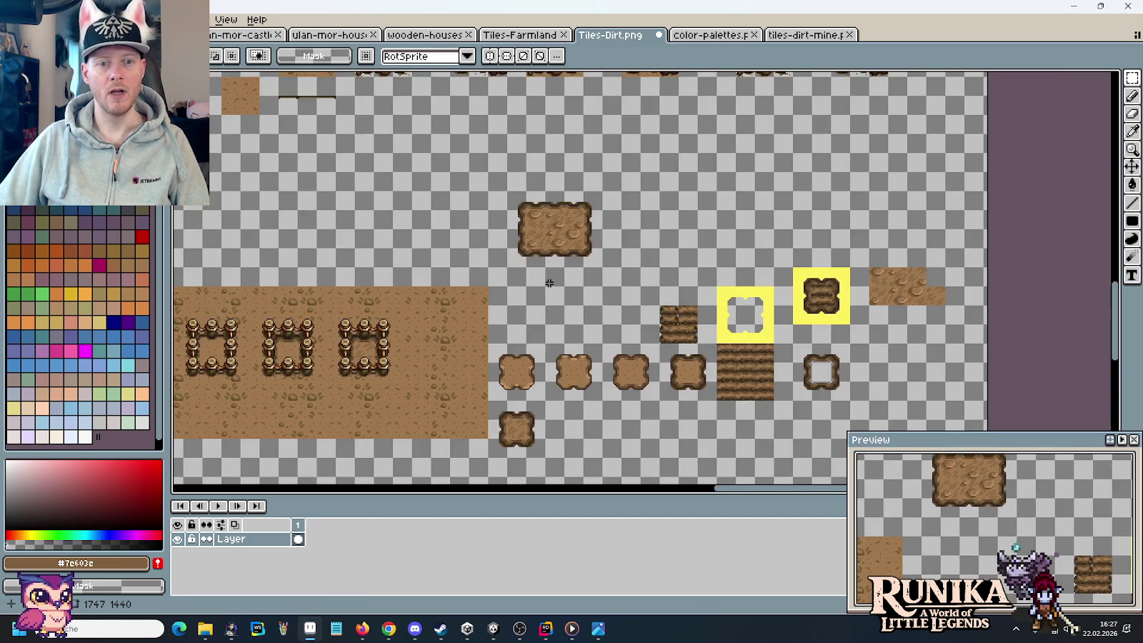
scroll(724, 261, "up", 1)
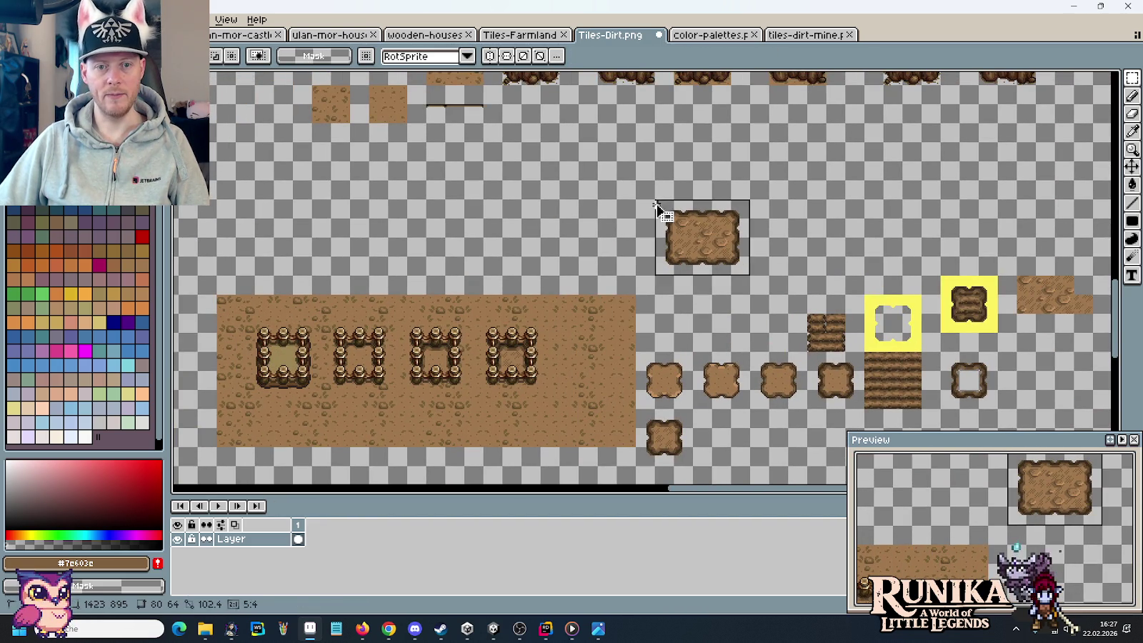
key("ctrl+v")
left_click(436, 233)
left_click_drag(436, 232, 746, 226)
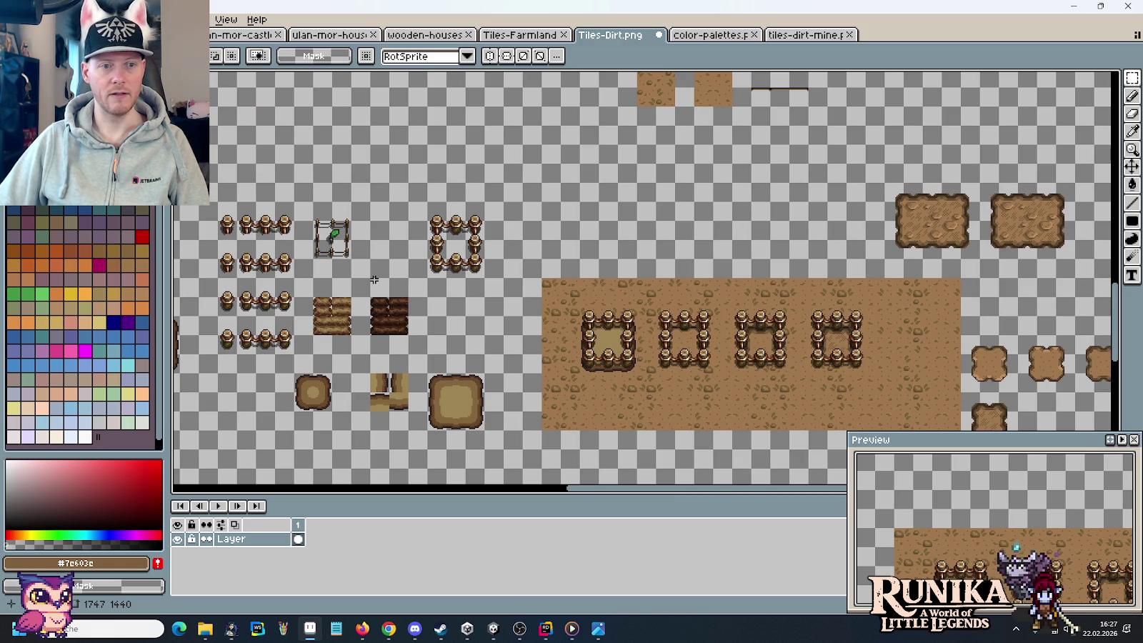
left_click_drag(355, 279, 444, 282)
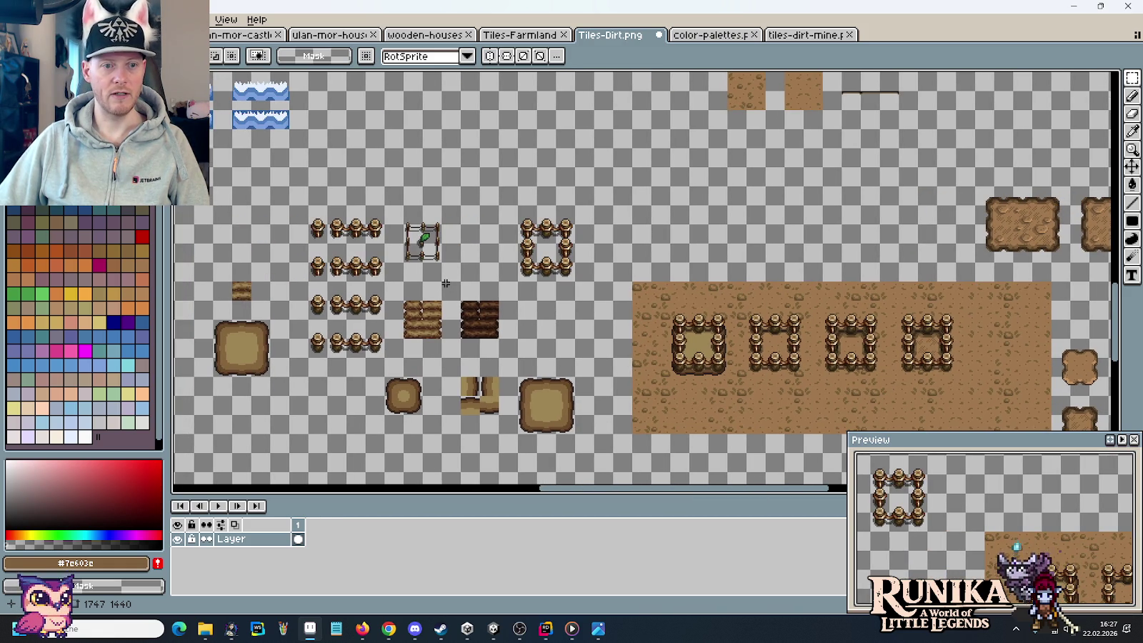
scroll(446, 283, "up", 2)
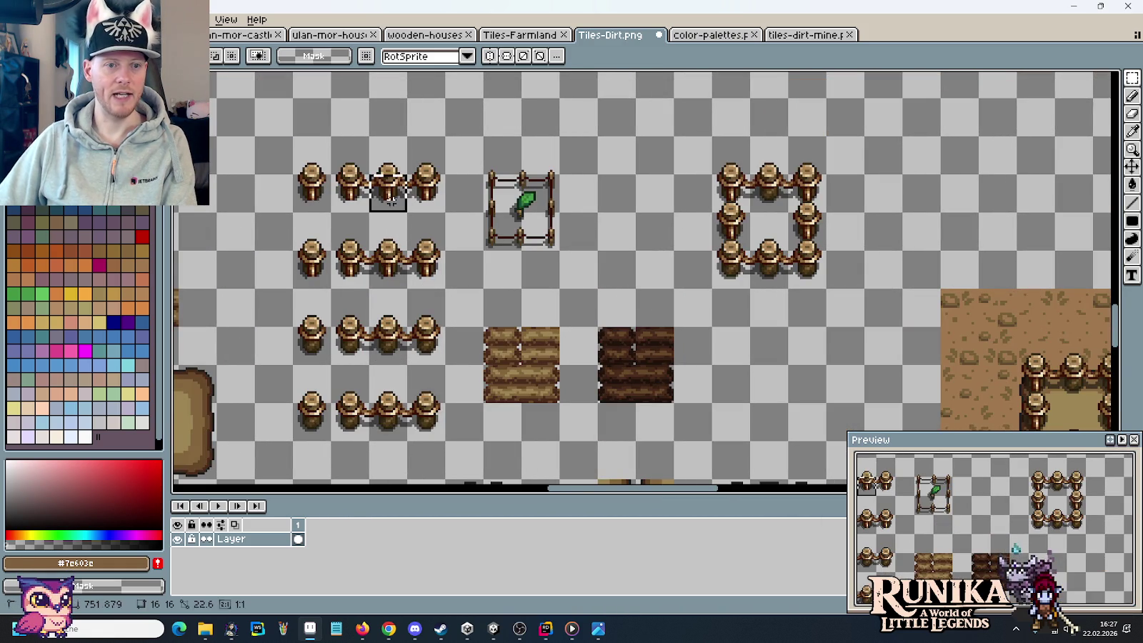
- Delete surplus fence posts from the top row, the column below, and row two
left_click_drag(393, 163, 380, 205)
key("Delete")
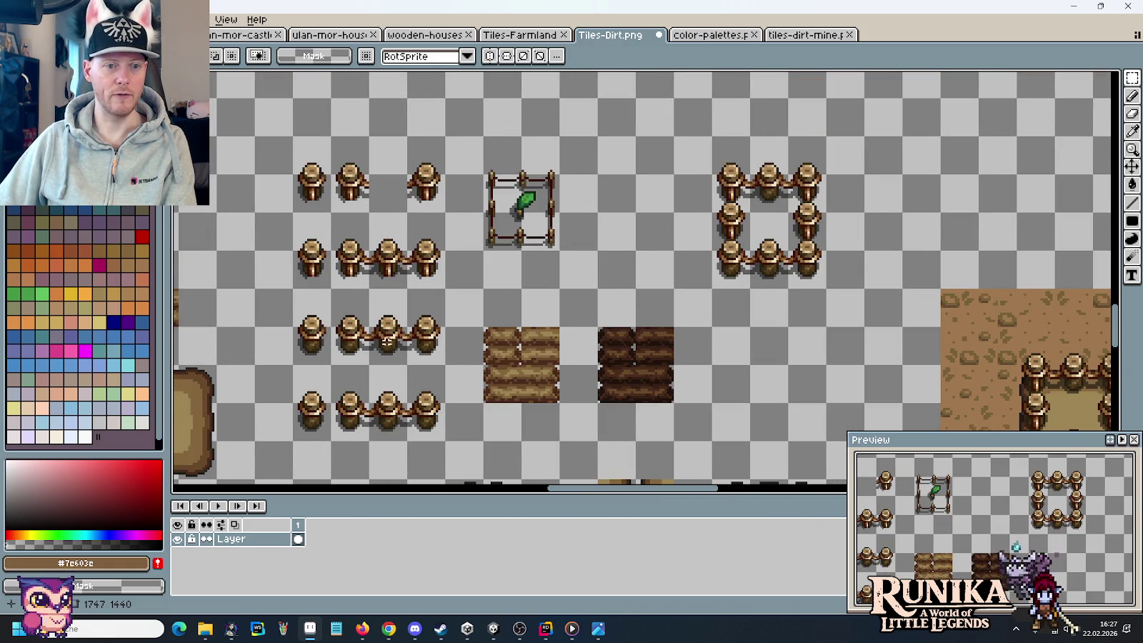
left_click_drag(392, 347, 373, 214)
key("Delete")
left_click_drag(350, 286, 435, 214)
key("Delete")
- Place copies of the left fence post into rows two and three
mouse_move(329, 214)
left_mouse_down()
mouse_move(319, 270)
mouse_move(438, 277)
left_mouse_up()
mouse_move(368, 368)
left_mouse_down()
mouse_move(409, 447)
mouse_move(405, 212)
left_mouse_up()
left_click(311, 234)
- Delete the left fence post column, the extra bottom fence row and the top-left sliver
left_click_drag(292, 173, 332, 436)
key("Delete")
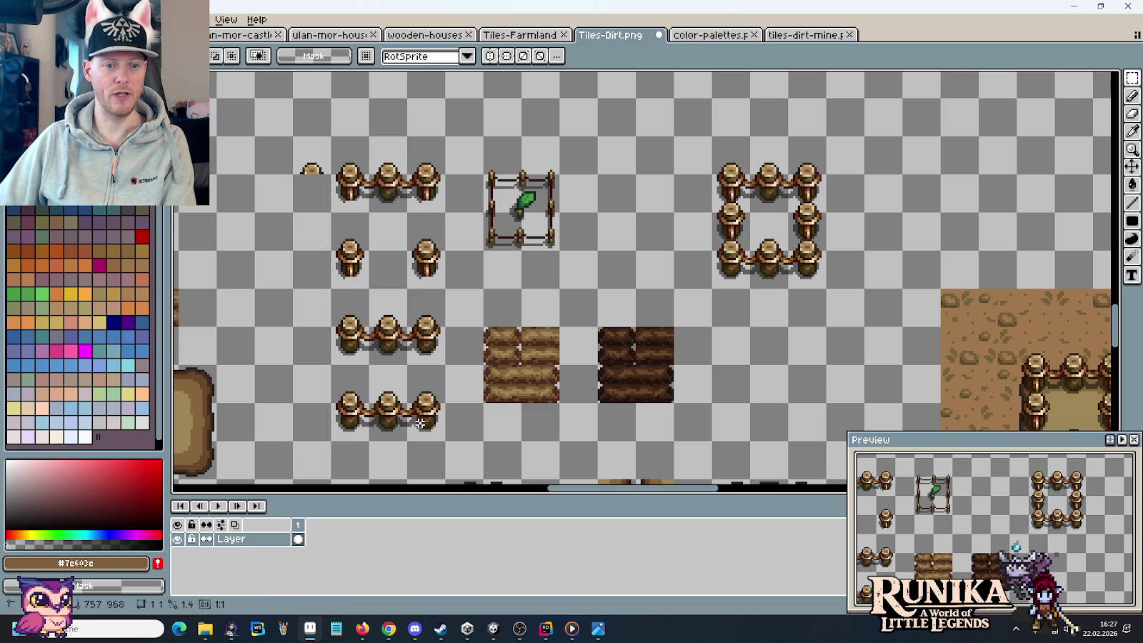
left_click_drag(426, 426, 432, 433)
left_click_drag(327, 361, 448, 437)
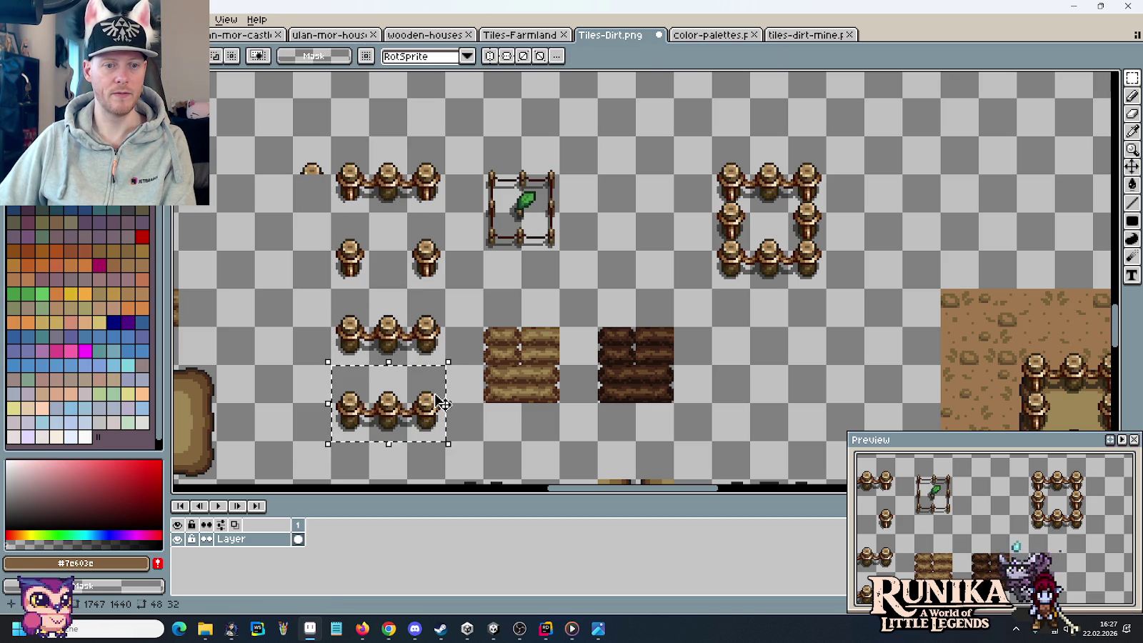
key("Delete")
left_click_drag(275, 120, 326, 207)
key("Delete")
- Move the dark log tile down and to the left
left_click_drag(329, 134, 447, 367)
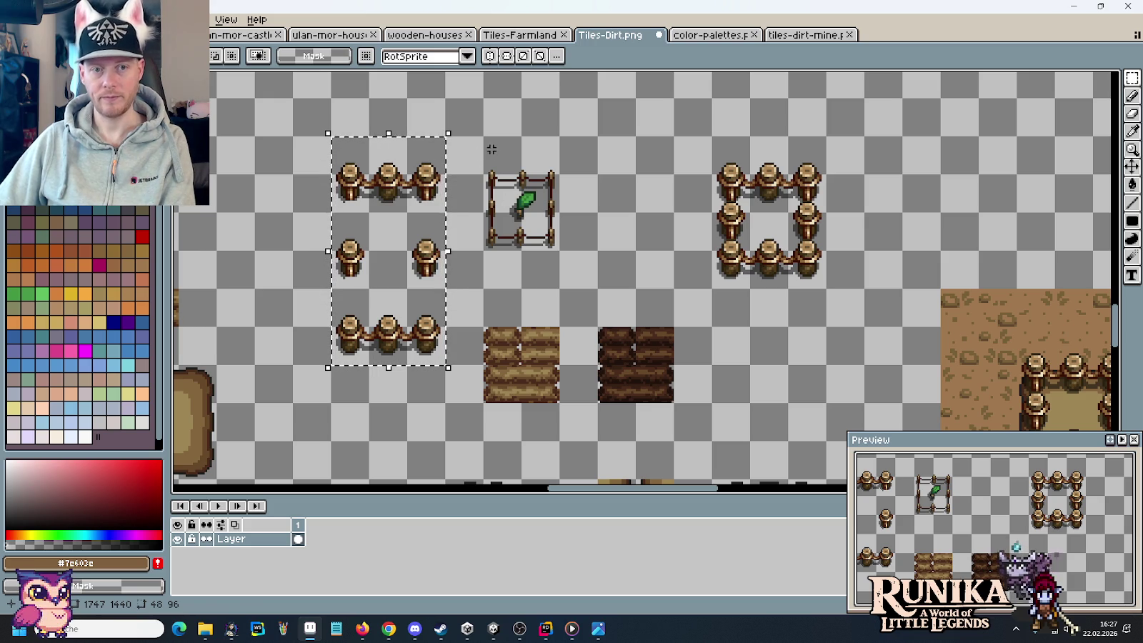
left_click_drag(476, 151, 569, 278)
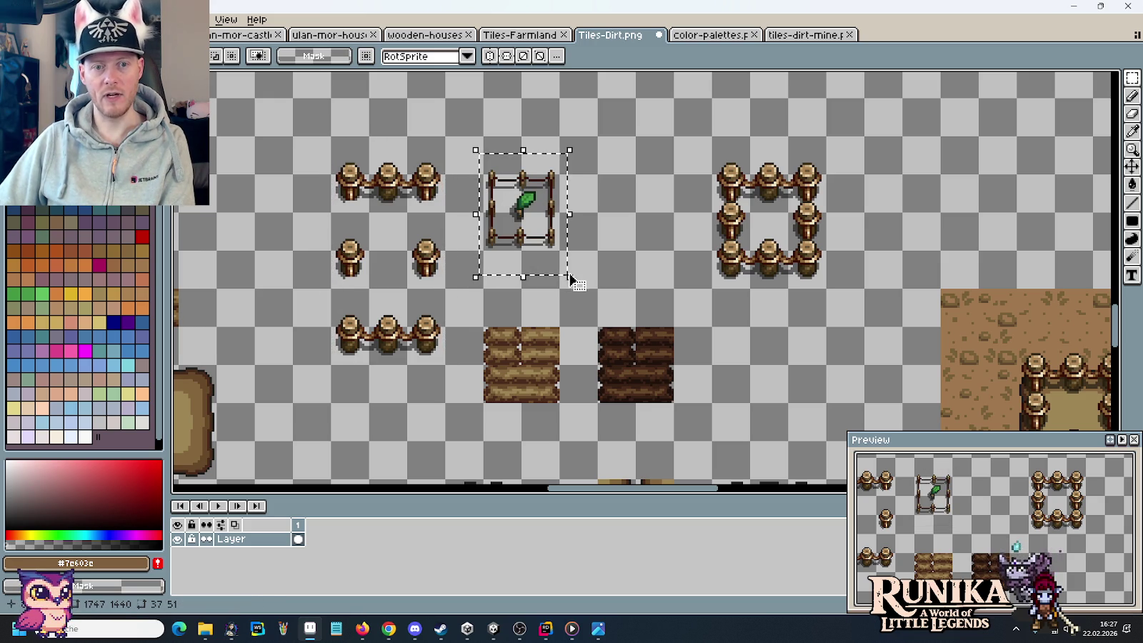
left_click(660, 387)
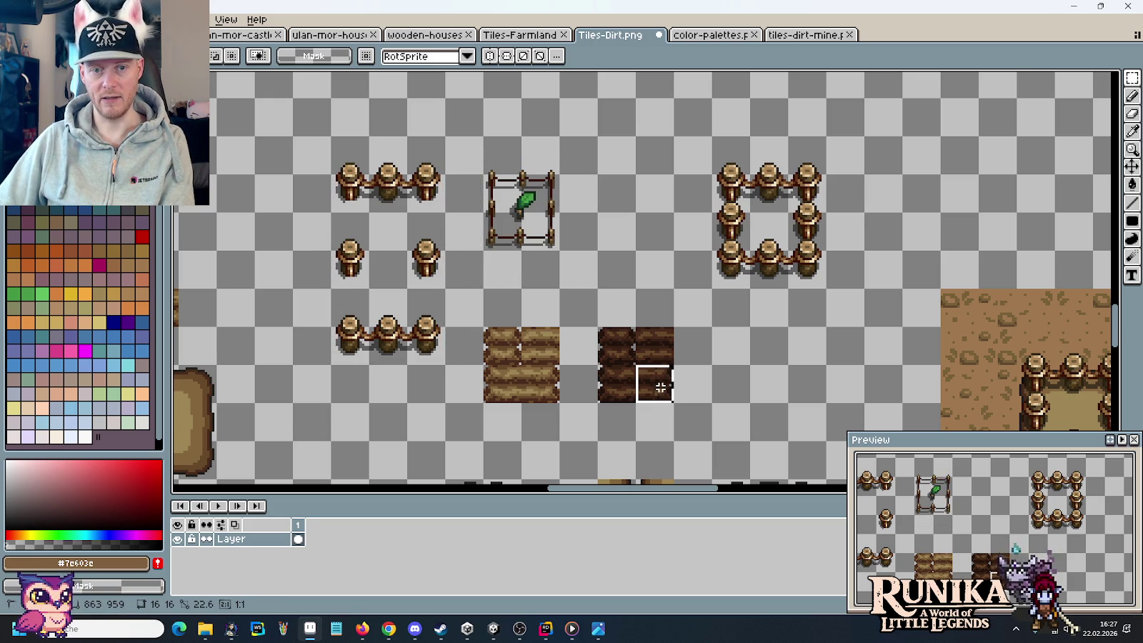
left_click_drag(632, 363, 630, 331)
scroll(643, 314, "down", 3)
left_click_drag(667, 298, 340, 361)
- Set the light log tile beside the dark one and select the round dirt tile
left_click(565, 304)
left_click_drag(549, 301, 484, 365)
left_click_drag(585, 359, 591, 300)
left_click(510, 325)
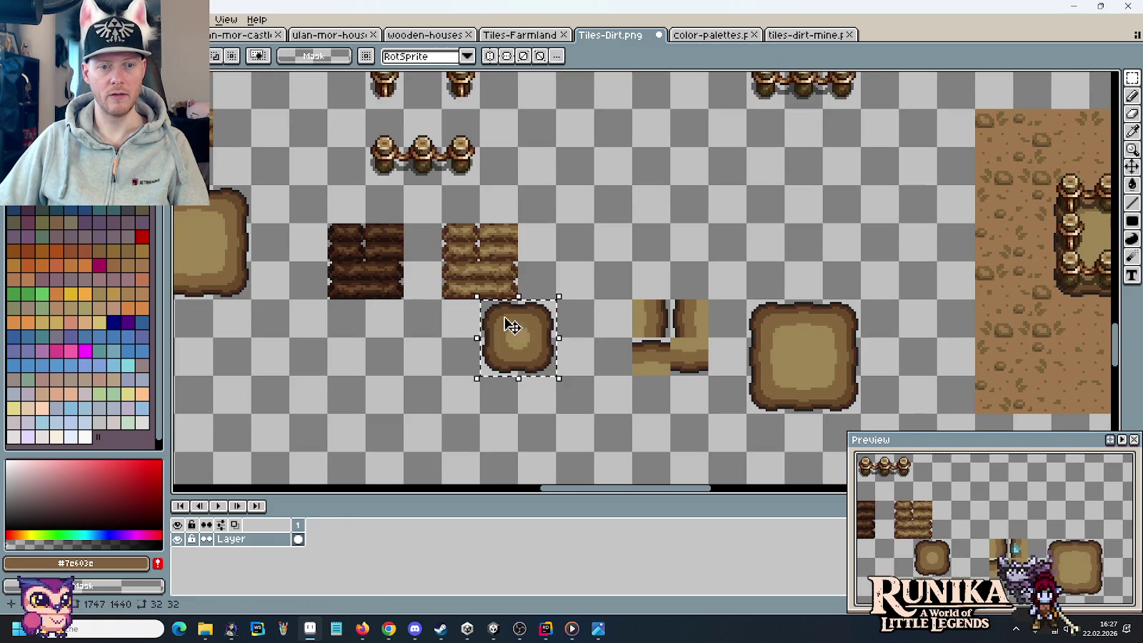
- Move the round dirt tile below the dark log tile and shift the path pieces and large dirt tile down-left
left_click_drag(510, 325, 355, 364)
left_click_drag(609, 257, 884, 428)
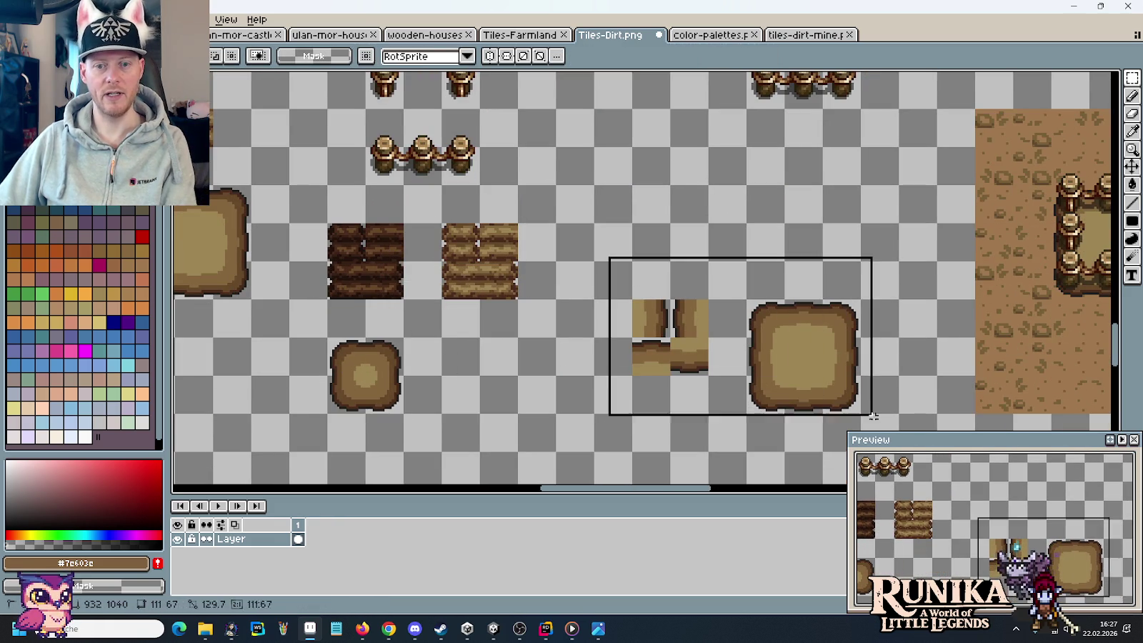
mouse_move(797, 367)
left_mouse_down()
mouse_move(621, 412)
mouse_move(790, 363)
left_mouse_up()
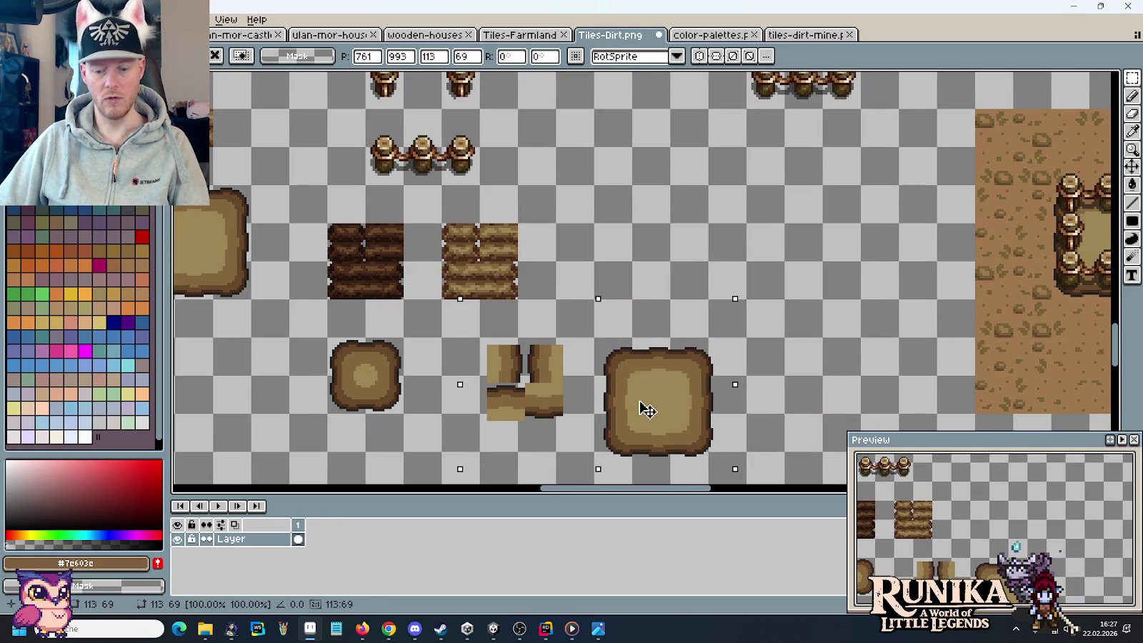
key("Return")
left_click_drag(634, 303, 843, 400)
left_click_drag(798, 370, 607, 414)
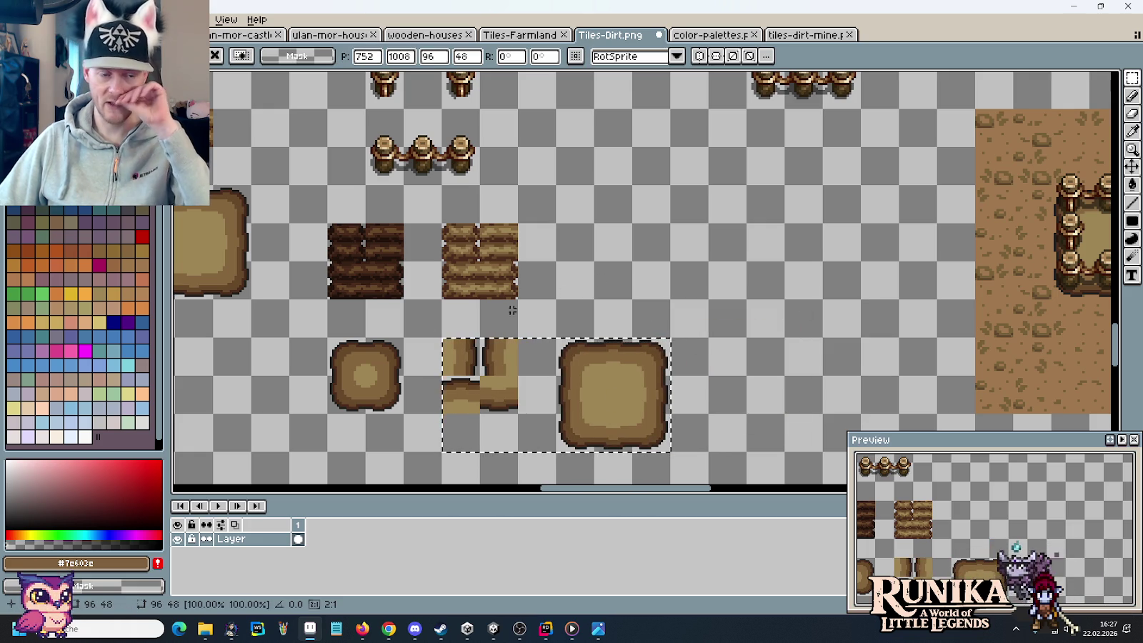
key("Return")
- Delete the spare large dirt tile and the piece above it
left_click_drag(348, 327, 411, 402)
scroll(580, 289, "left", 5)
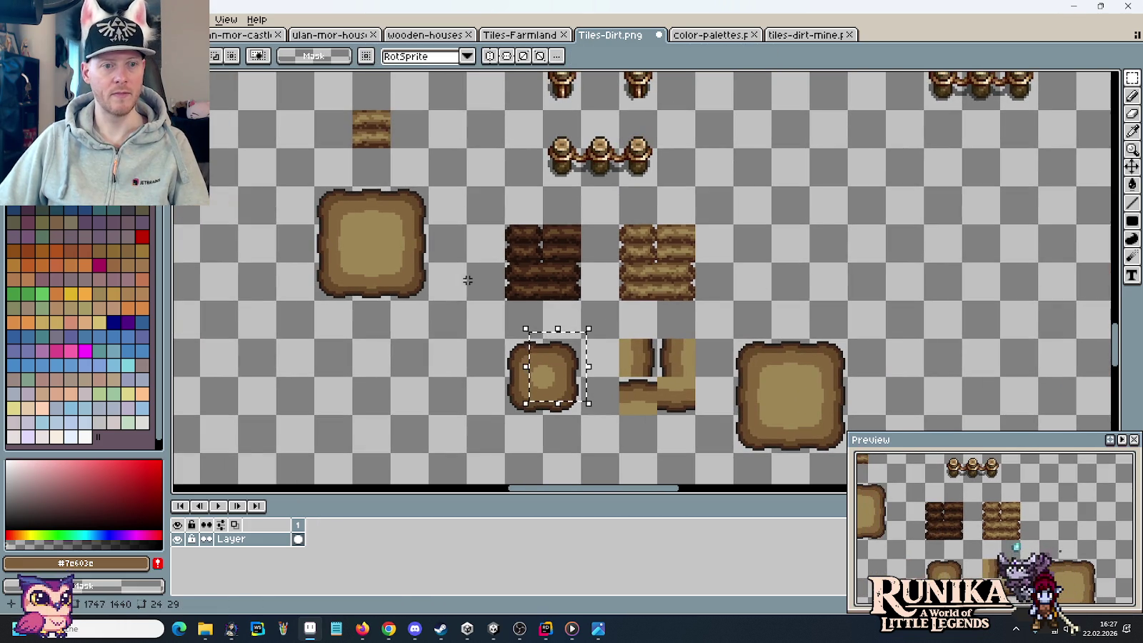
left_click_drag(425, 300, 317, 110)
key("Delete")
- Place the round dirt tile beside the light log tile and shift the path pieces and large tile left
mouse_move(551, 393)
left_mouse_down()
mouse_move(507, 342)
mouse_move(774, 264)
left_mouse_up()
left_click_drag(847, 453, 619, 339)
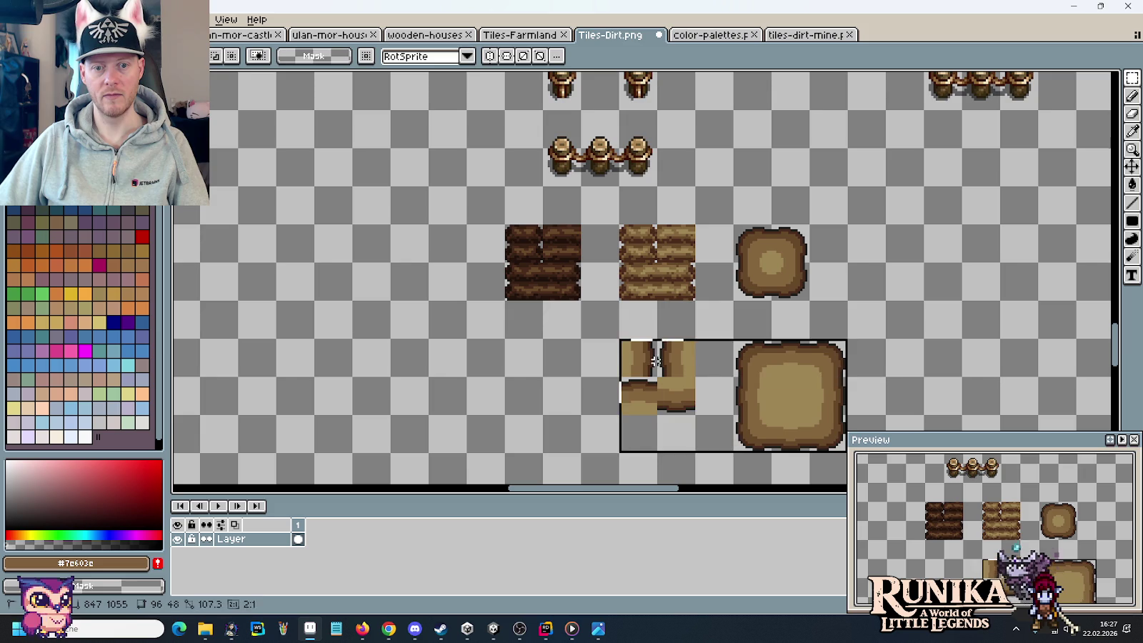
left_click_drag(720, 388, 607, 388)
left_click(804, 297)
scroll(714, 315, "up", 5)
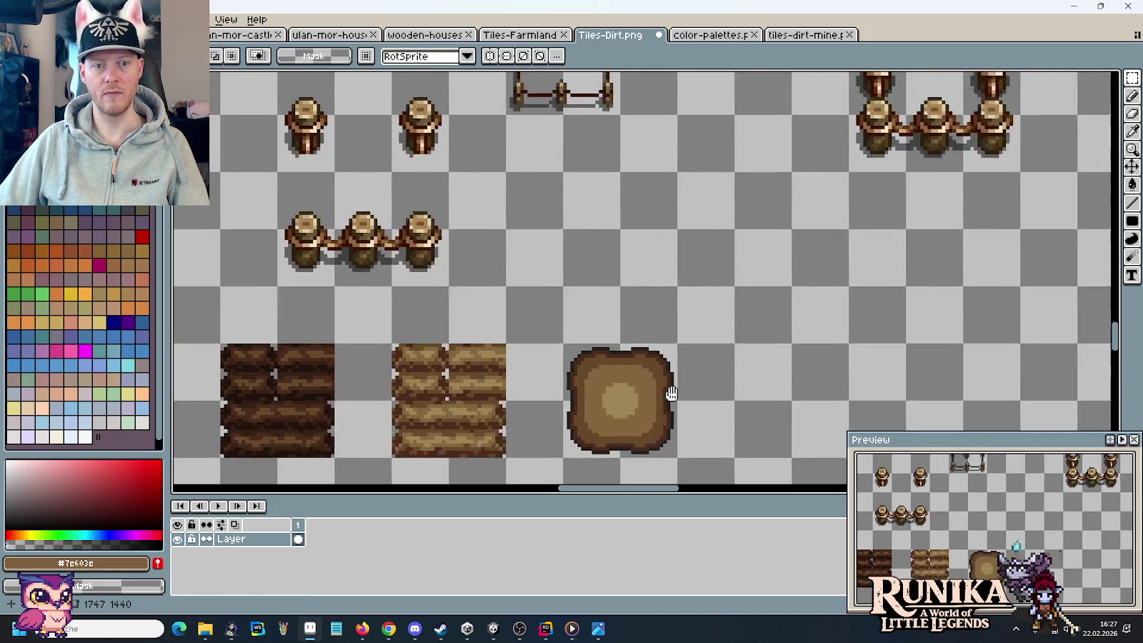
- Shift the left fence group one tile left, the sprout fence one tile down, and the fence square beside them
scroll(636, 333, "down", 2)
scroll(636, 332, "up", 2)
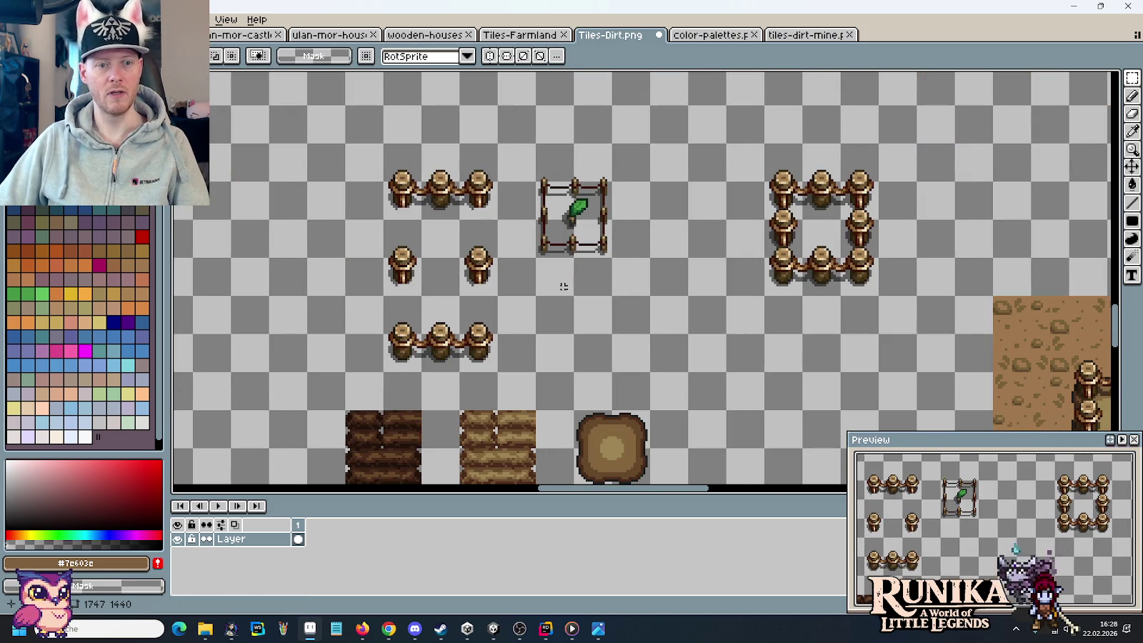
left_click_drag(482, 350, 384, 105)
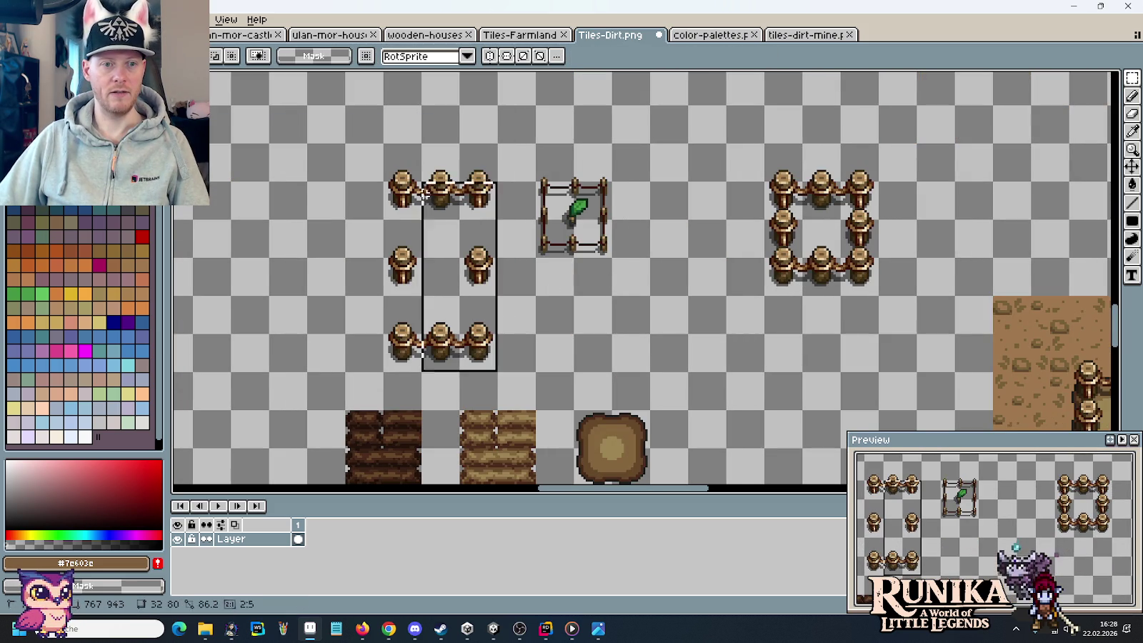
left_click_drag(444, 207, 406, 207)
left_click(622, 230)
left_click_drag(622, 259, 539, 141)
mouse_move(602, 232)
left_mouse_down()
mouse_move(602, 300)
mouse_move(614, 285)
left_mouse_up()
scroll(721, 395, "up", 3)
left_click_drag(722, 394, 725, 425)
left_click_drag(887, 261, 770, 106)
mouse_move(836, 163)
left_mouse_down()
mouse_move(569, 163)
mouse_move(607, 163)
left_mouse_up()
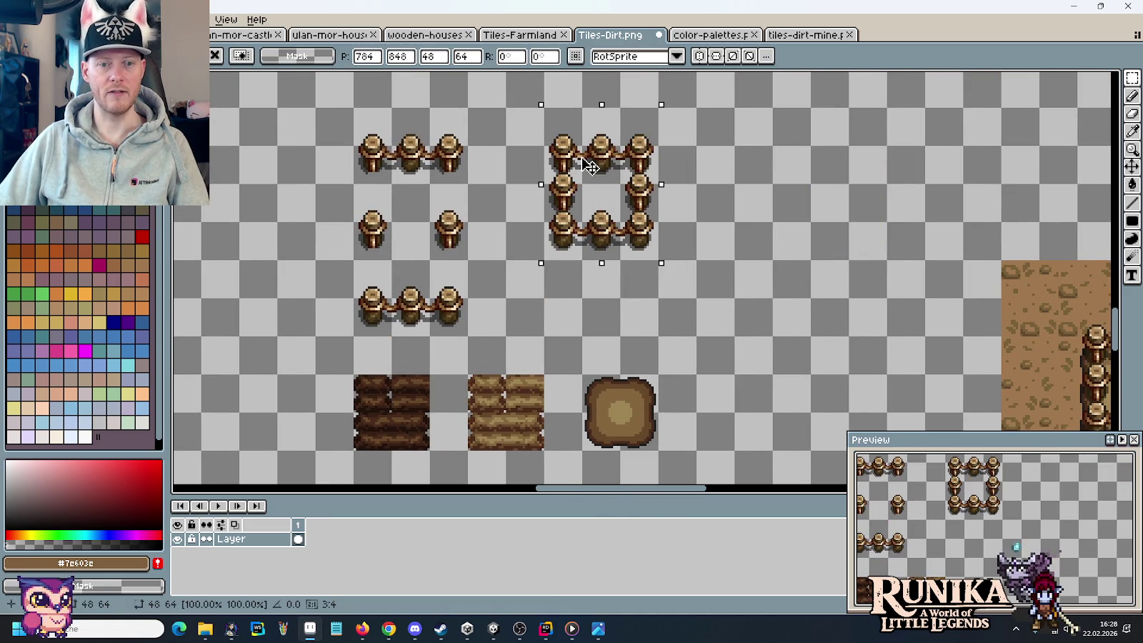
- Save the Tiles-Dirt sheet with Ctrl+S
left_click_drag(467, 335, 388, 123)
key("ctrl+s")
scroll(388, 123, "down", 3)
- Paste a copy of the open fence-post group onto empty canvas, 64 px to the right
left_click_drag(538, 145, 467, 227)
scroll(467, 227, "up", 1)
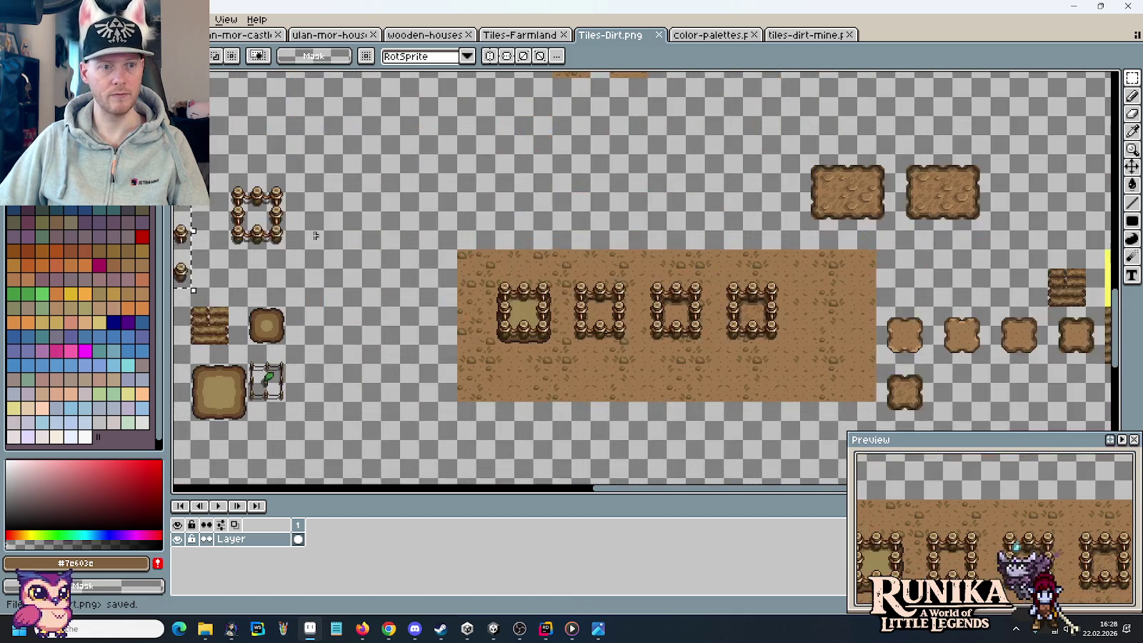
key("ctrl+c")
key("ctrl+v")
left_click_drag(644, 160, 736, 176)
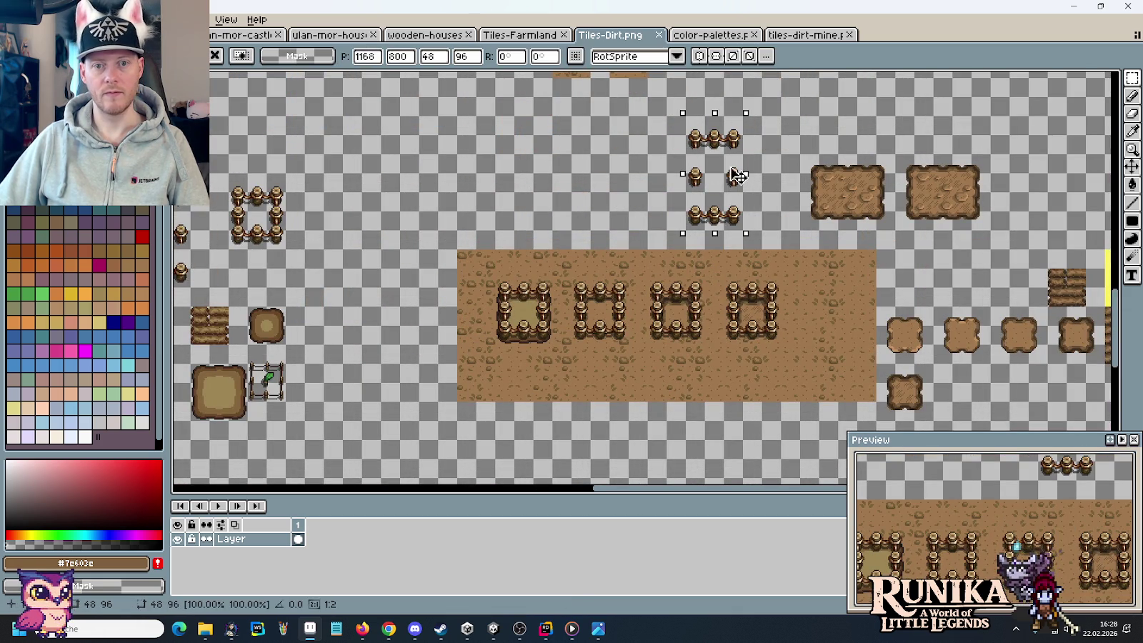
scroll(828, 169, "up", 1)
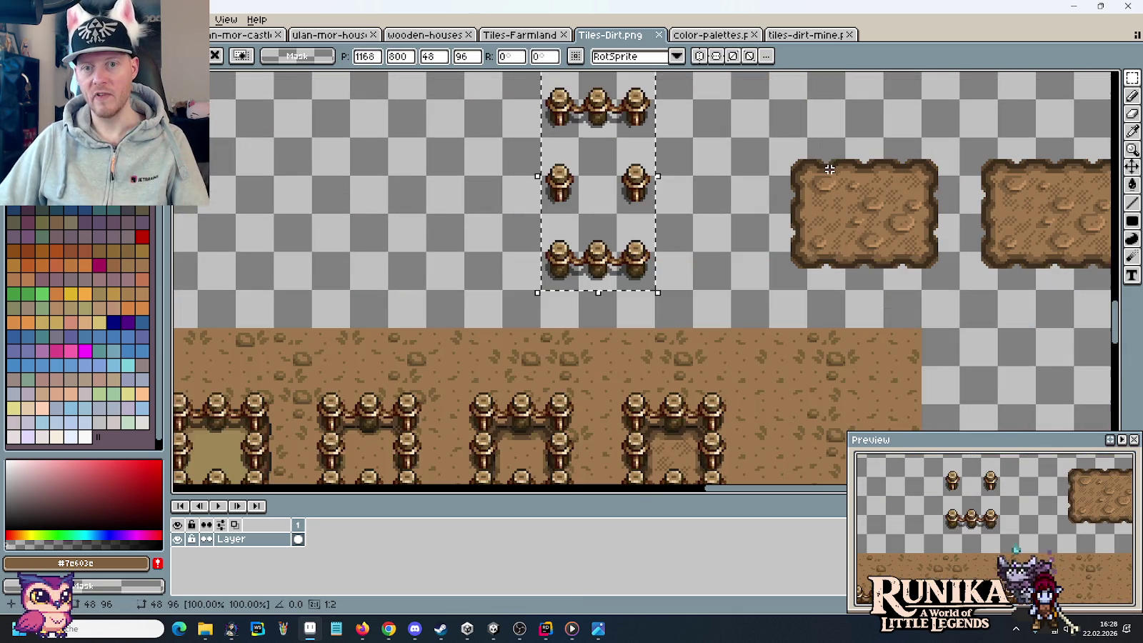
left_click_drag(829, 169, 794, 195)
left_click_drag(539, 300, 689, 300)
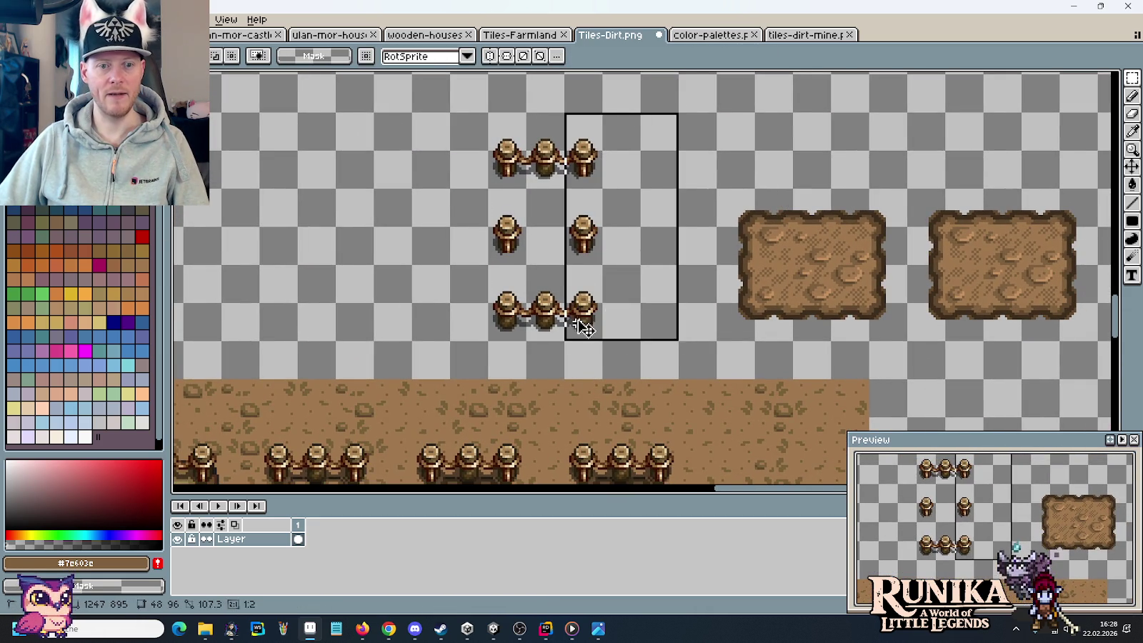
key("Return")
- Widen the copied fence by duplicating a post column, then raise the side posts and bottom row to close the pen
left_click_drag(564, 335, 526, 111)
left_click_drag(553, 203, 622, 204)
left_click_drag(482, 248, 675, 189)
mouse_move(670, 240)
left_mouse_down()
mouse_move(671, 202)
mouse_move(670, 230)
left_mouse_up()
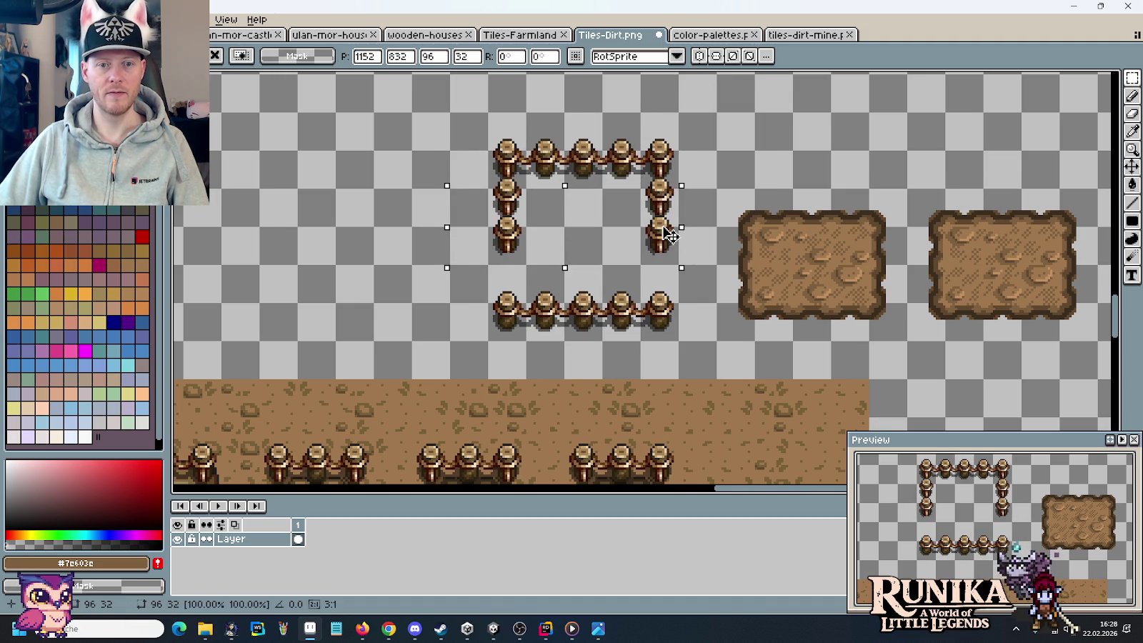
left_click(471, 293)
left_click_drag(454, 334, 697, 267)
left_click(727, 332)
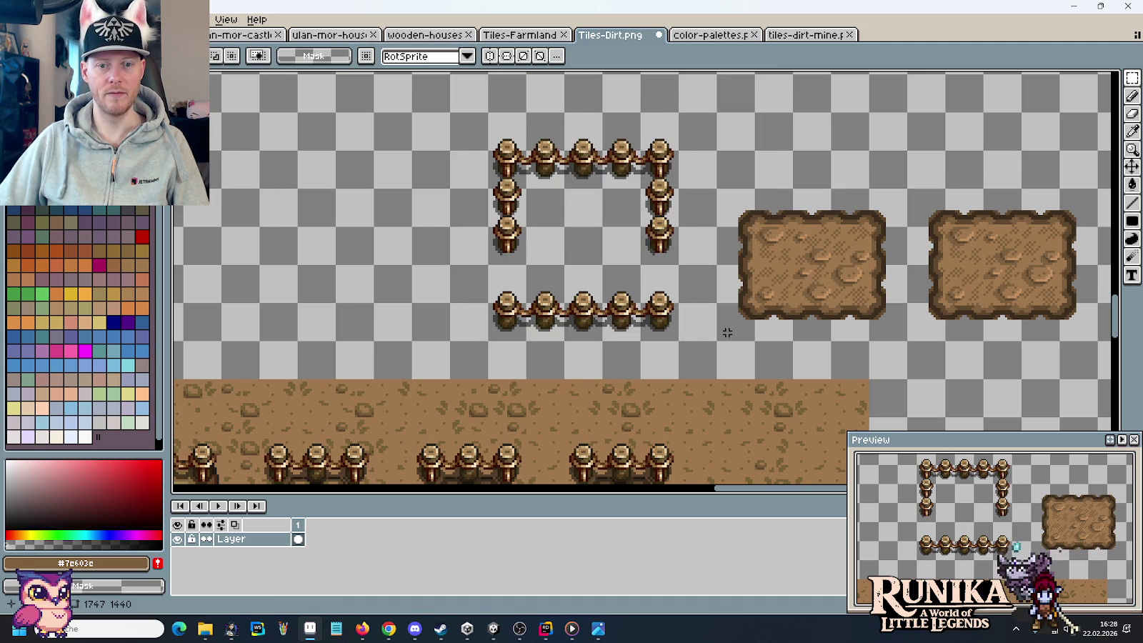
mouse_move(718, 342)
left_mouse_down()
mouse_move(450, 263)
mouse_move(484, 254)
left_mouse_up()
mouse_move(490, 114)
left_mouse_down()
mouse_move(677, 264)
mouse_move(677, 301)
left_mouse_up()
- Place a copy of the fence pen around the wide dirt patch
left_click_drag(647, 250, 877, 290)
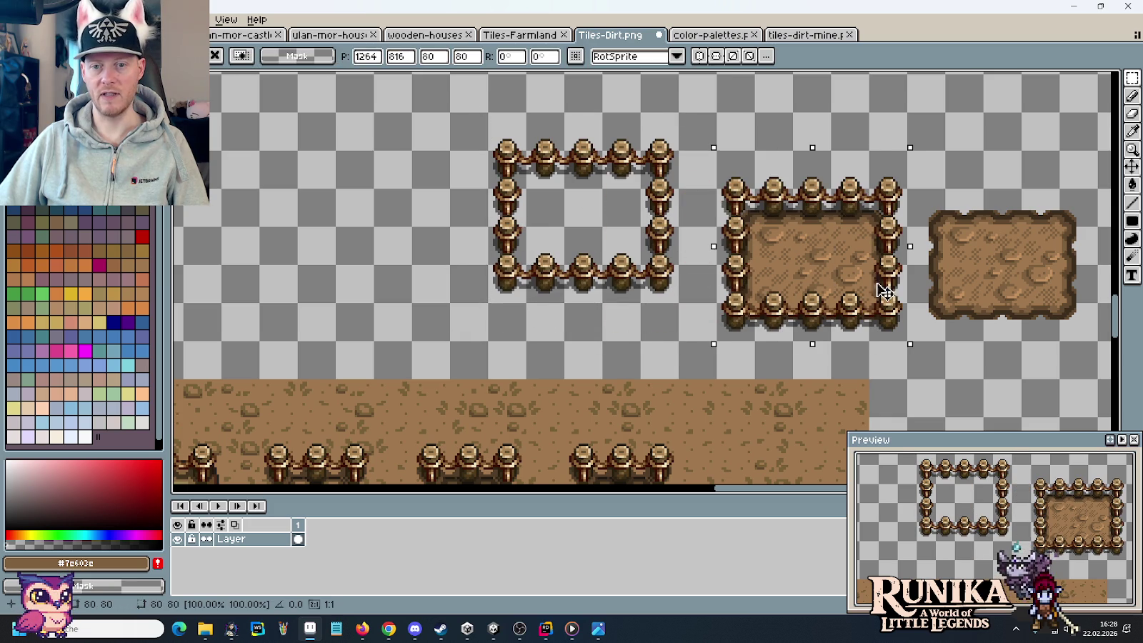
left_click(896, 293)
scroll(977, 298, "down", 2)
mouse_move(977, 299)
left_mouse_down()
mouse_move(827, 232)
mouse_move(795, 198)
mouse_move(804, 216)
left_mouse_up()
scroll(794, 198, "up", 2)
scroll(796, 203, "down", 1)
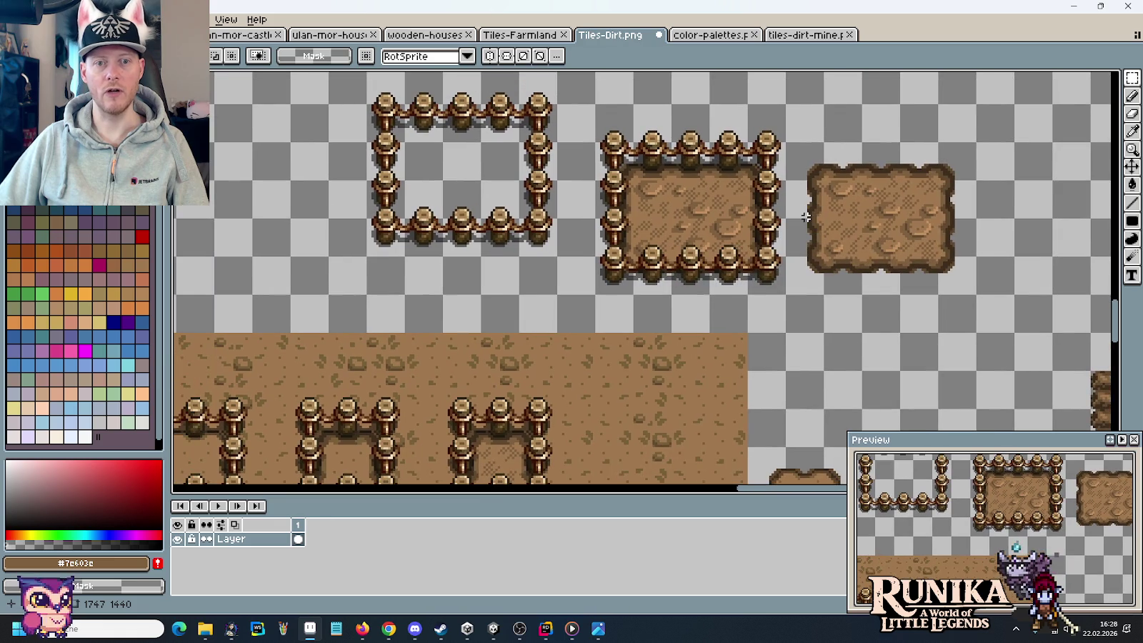
scroll(805, 217, "down", 1)
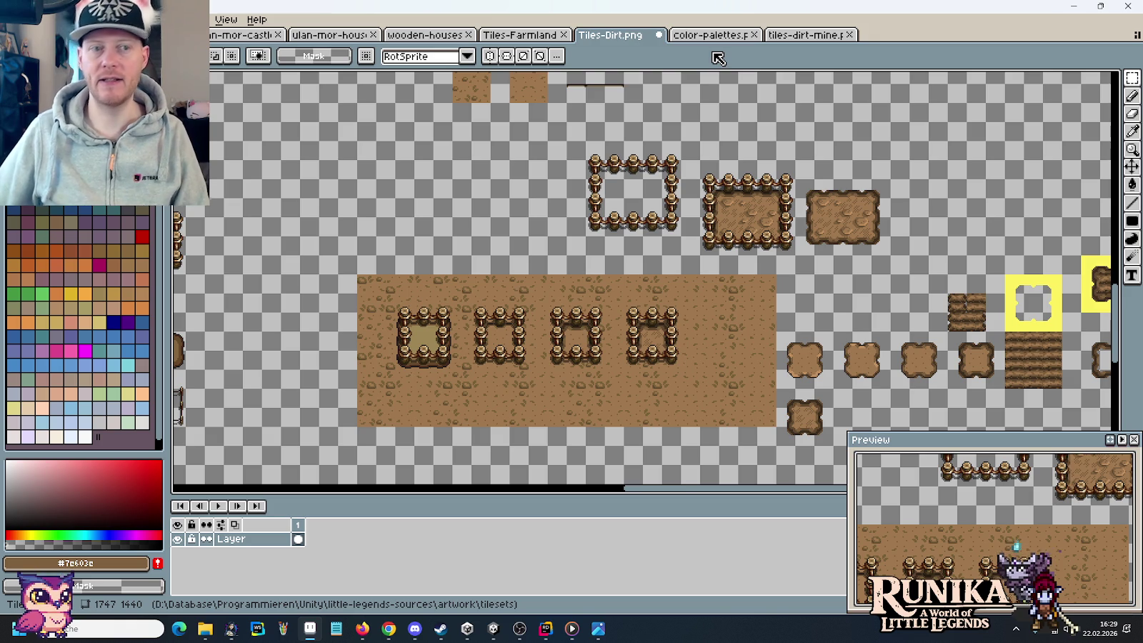
- In the castle tileset, zoom out to the whole sheet, then zoom in and select a tall tower-wall column
left_click(240, 35)
scroll(785, 215, "down", 1)
scroll(791, 197, "down", 2)
scroll(791, 197, "down", 1)
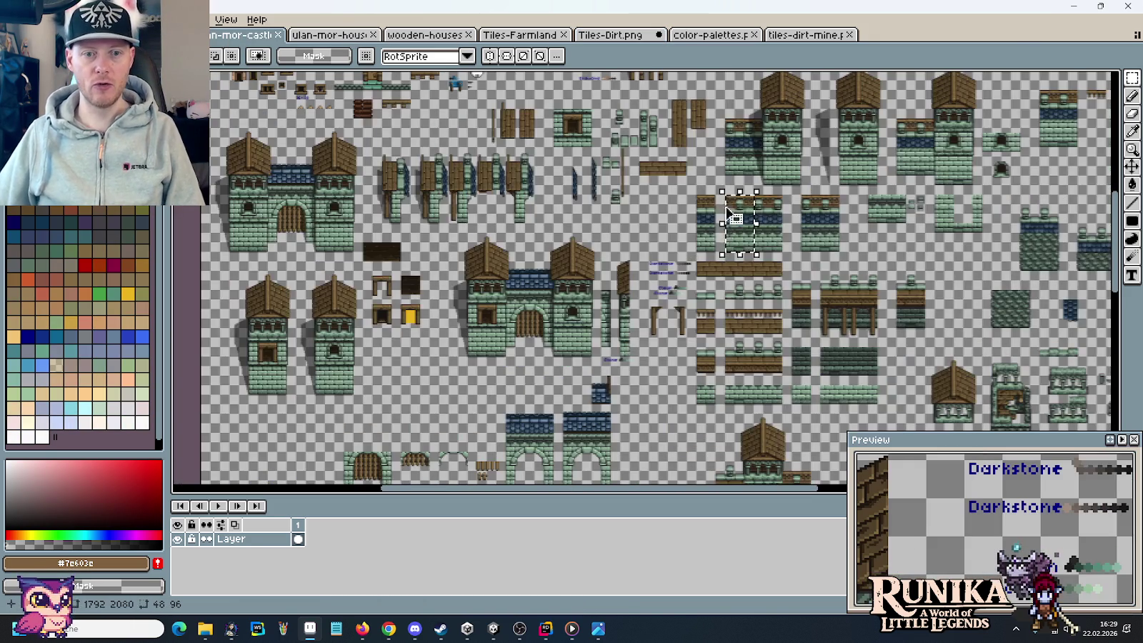
scroll(964, 150, "up", 1)
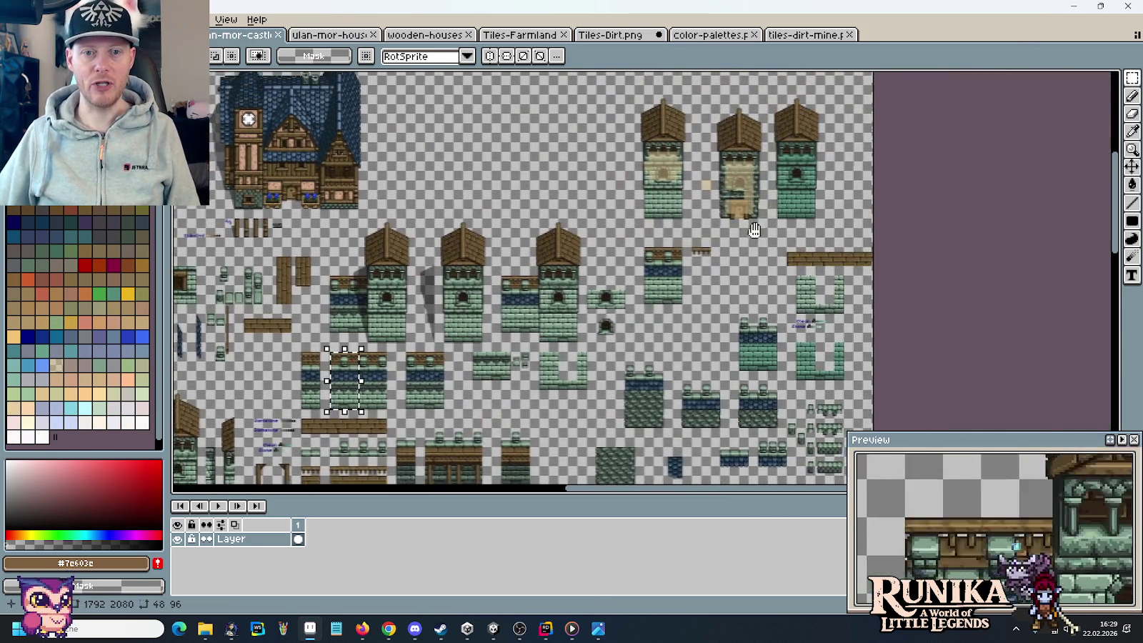
scroll(793, 172, "up", 1)
scroll(668, 194, "up", 1)
scroll(671, 243, "up", 1)
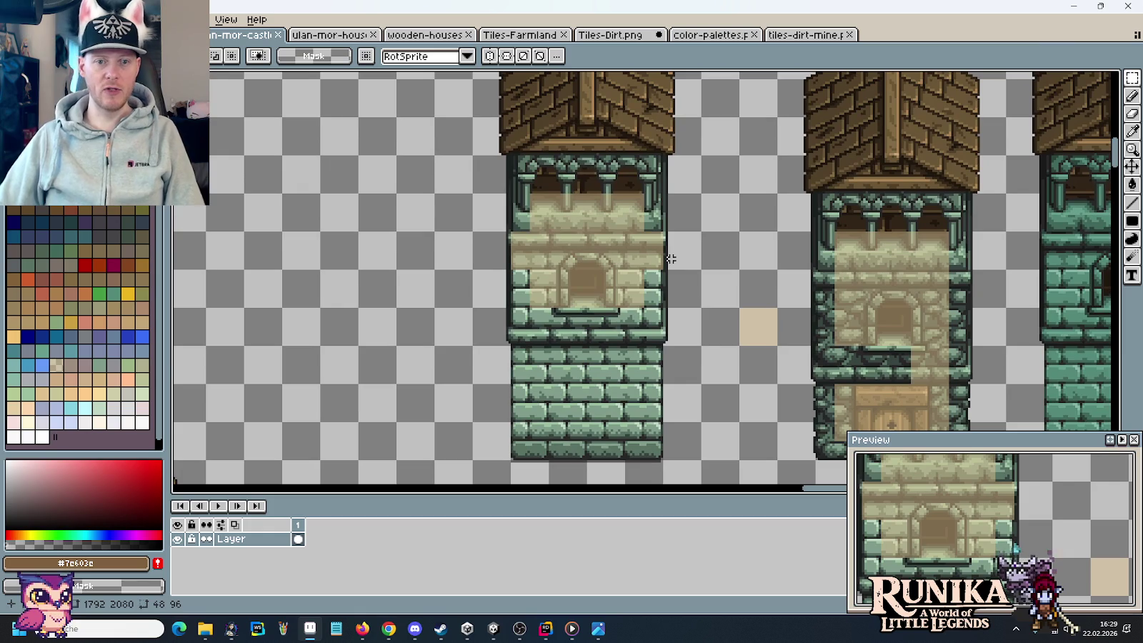
mouse_move(647, 449)
left_mouse_down()
mouse_move(633, 212)
mouse_move(528, 186)
left_mouse_up()
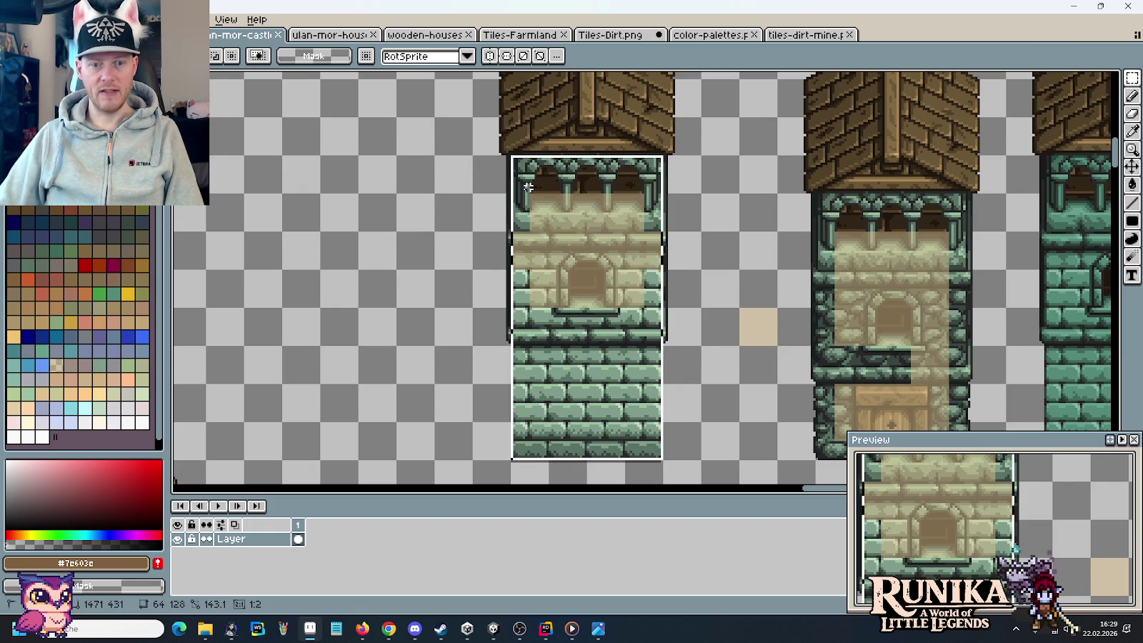
left_click(618, 36)
- Try pulling the dirt patch's right edge strip outward, then undo it
left_click_drag(717, 188, 635, 205)
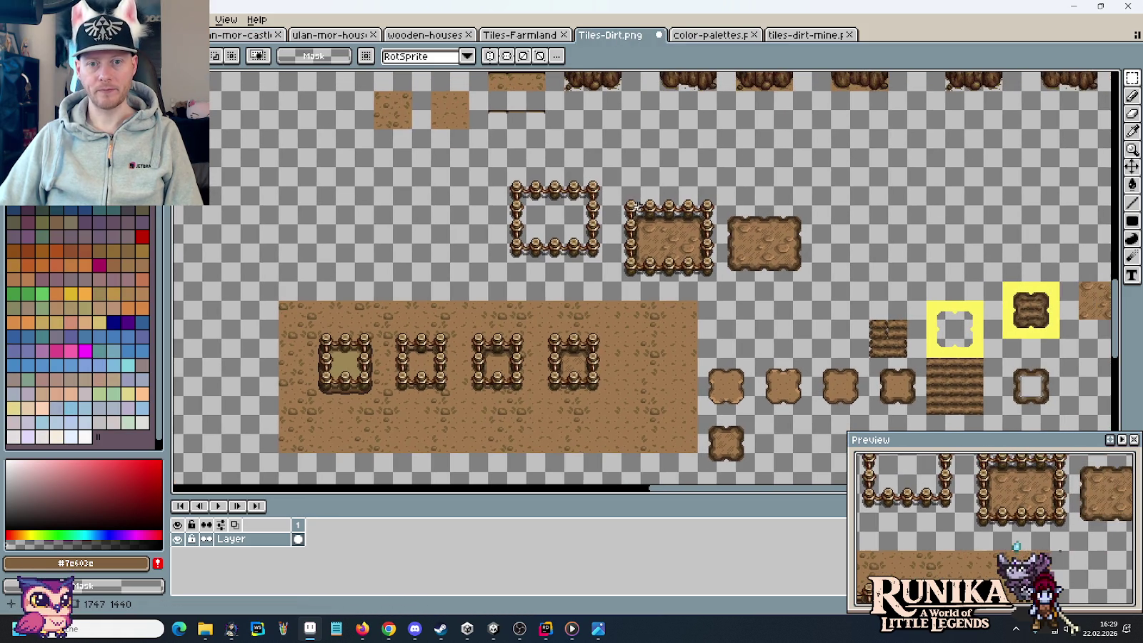
scroll(861, 259, "up", 1)
left_click_drag(684, 300, 725, 151)
left_click_drag(696, 214, 736, 214)
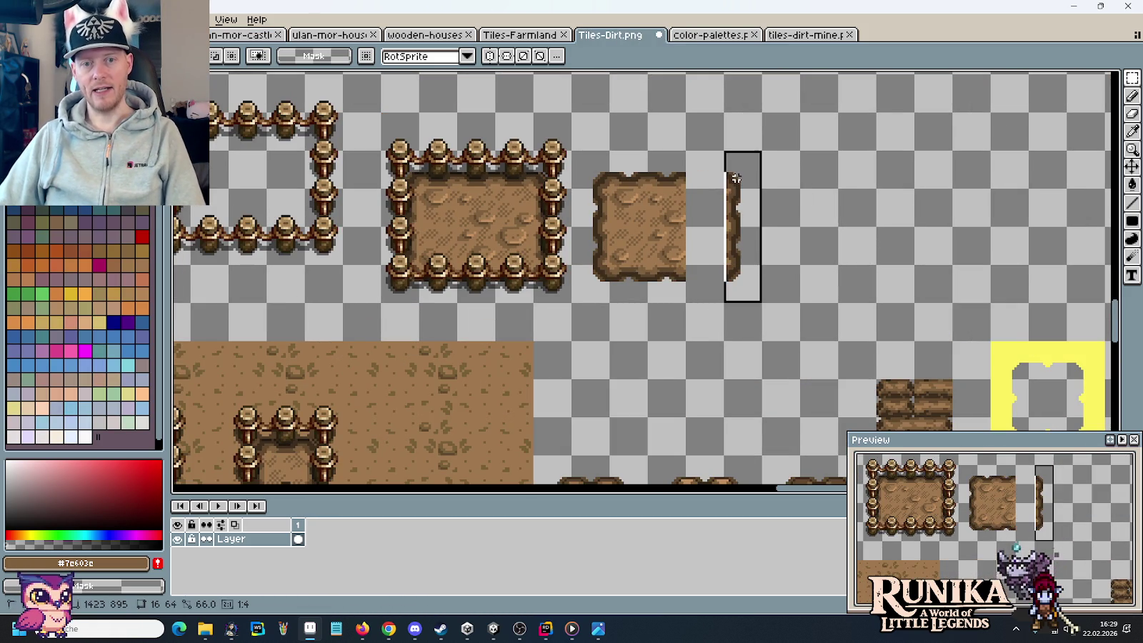
key("ctrl+z")
key("ctrl+z")
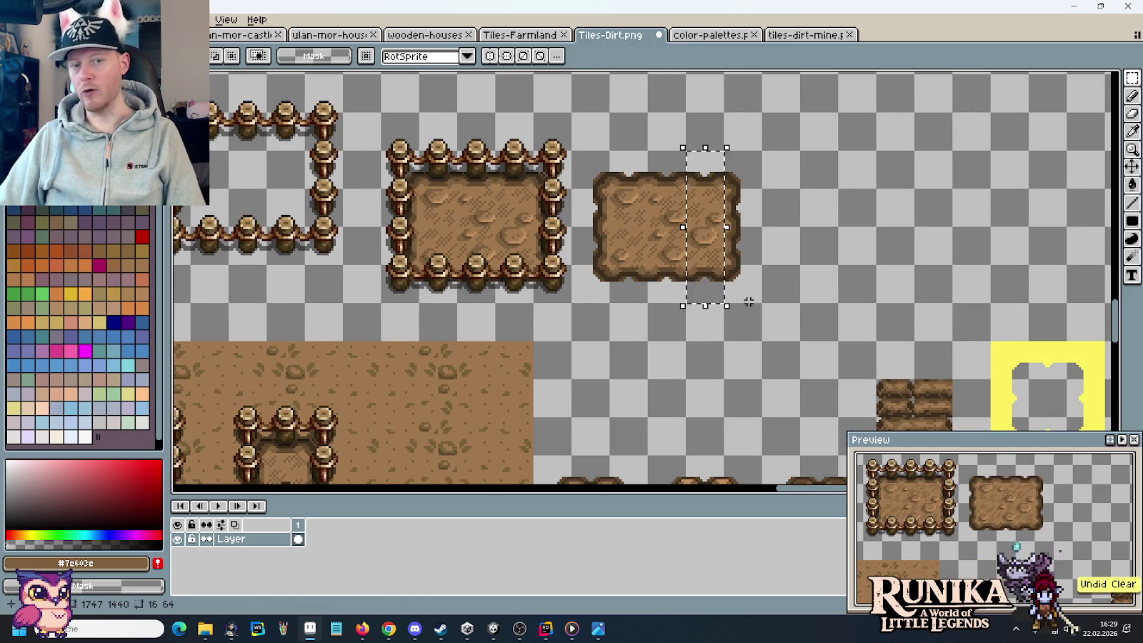
- Duplicate the plain dirt patch and line the copy up beside the other patches
left_click_drag(763, 304, 572, 150)
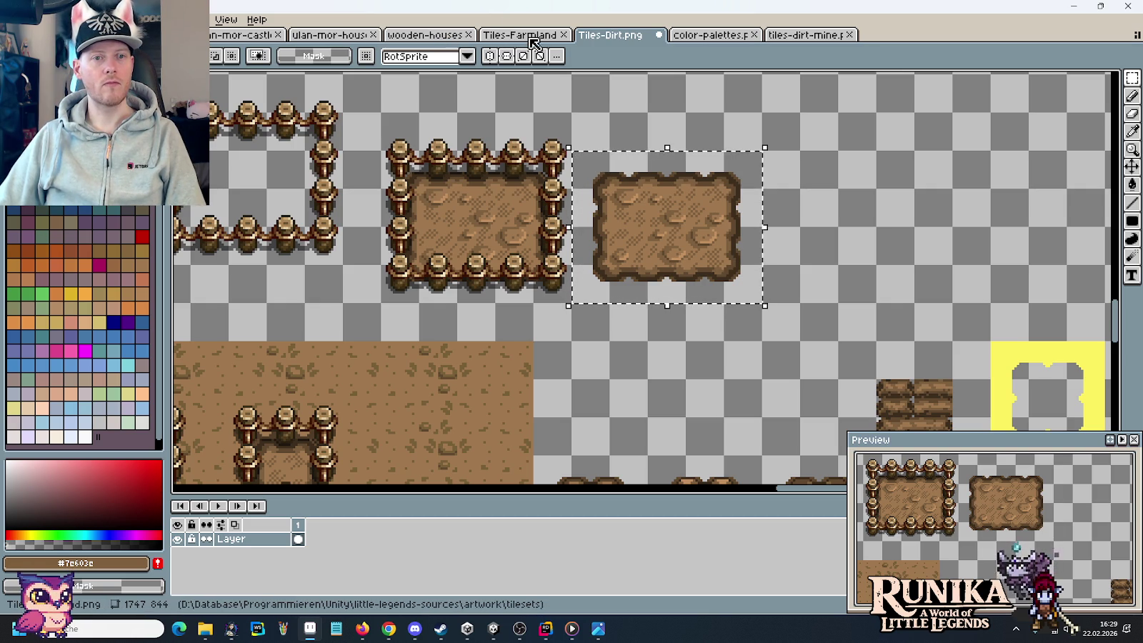
scroll(641, 251, "down", 3)
scroll(640, 251, "up", 1)
mouse_move(640, 251)
left_mouse_down()
mouse_move(819, 239)
mouse_move(519, 239)
mouse_move(468, 175)
left_mouse_up()
key("ctrl+v")
mouse_move(340, 187)
left_mouse_down()
mouse_move(635, 207)
mouse_move(933, 189)
mouse_move(903, 147)
left_mouse_up()
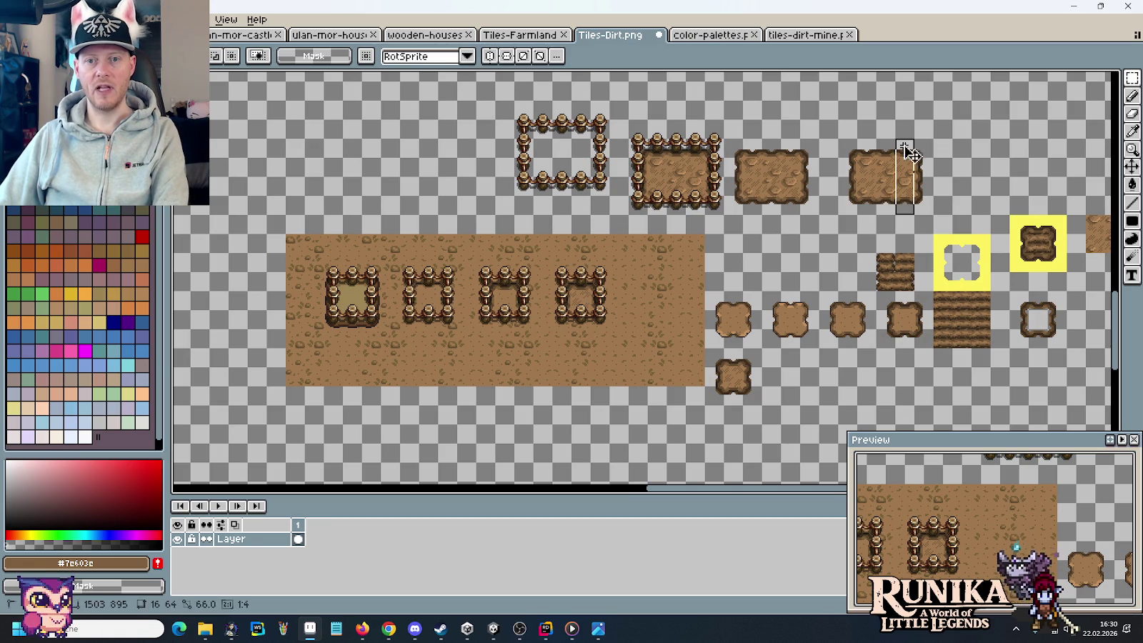
left_click_drag(904, 147, 917, 169)
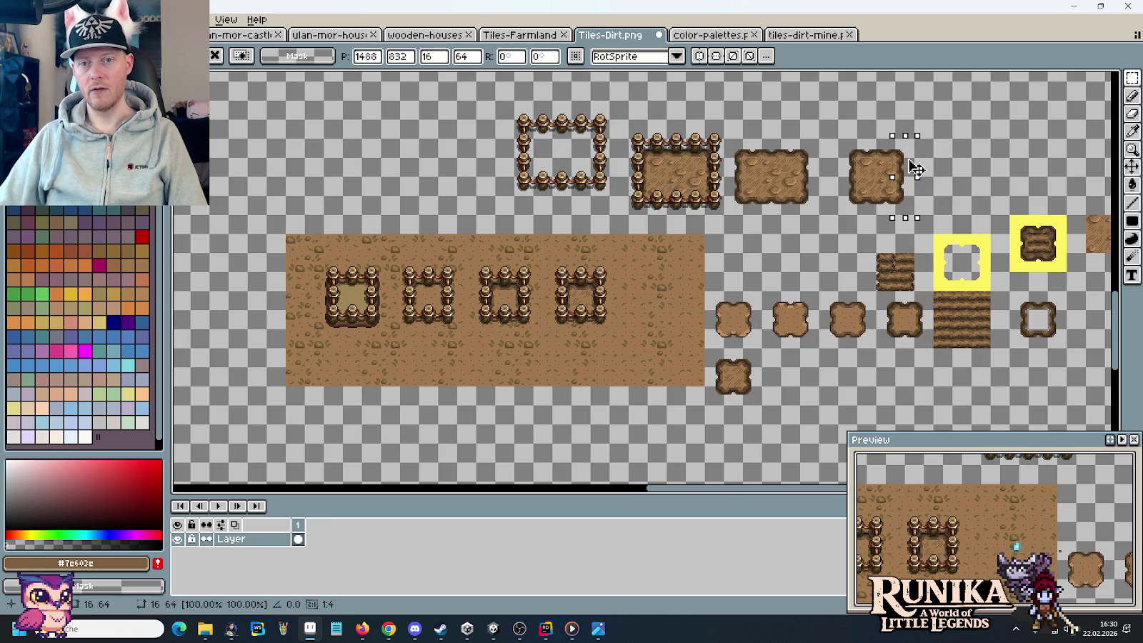
left_click(975, 186)
- Lift the copy's top edge and repeat its lower part to stretch it into a tall patch
scroll(974, 186, "up", 2)
scroll(866, 327, "up", 2)
mouse_move(886, 215)
left_mouse_down()
mouse_move(728, 258)
mouse_move(782, 182)
mouse_move(789, 107)
left_mouse_up()
mouse_move(736, 257)
left_mouse_down()
mouse_move(866, 313)
mouse_move(872, 174)
left_mouse_up()
left_click(971, 298)
left_click_drag(971, 299, 638, 191)
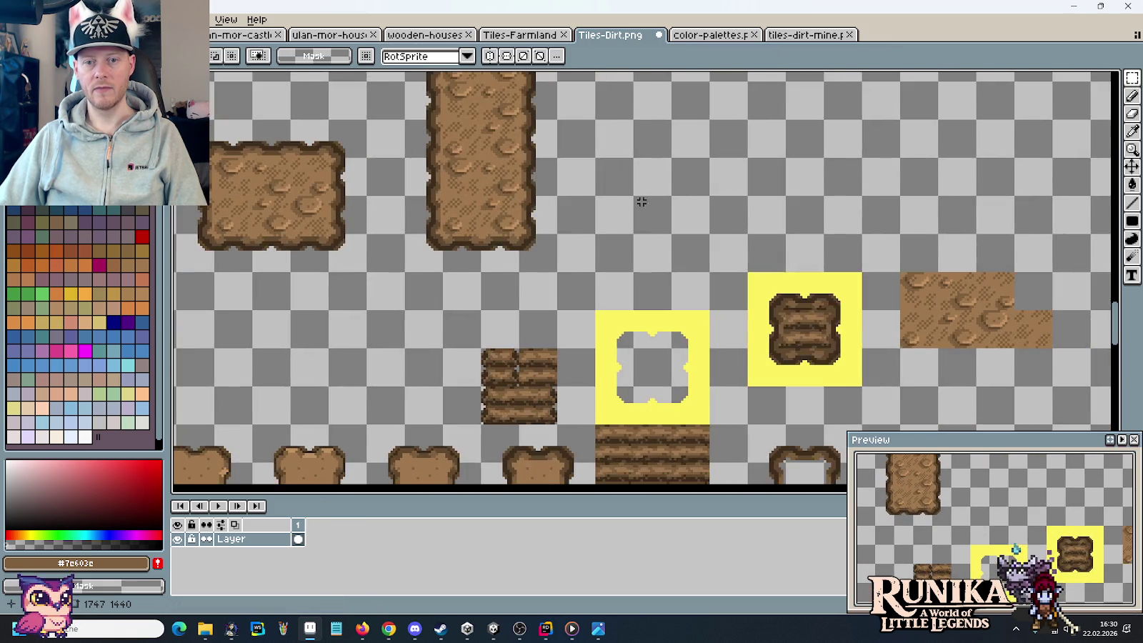
- Move a dirt piece onto the top of the tall dirt patch
scroll(788, 265, "up", 1)
scroll(972, 322, "down", 1)
left_click_drag(971, 322, 832, 349)
mouse_move(913, 338)
left_mouse_down()
mouse_move(943, 383)
mouse_move(816, 293)
mouse_move(460, 174)
left_mouse_up()
scroll(816, 294, "up", 2)
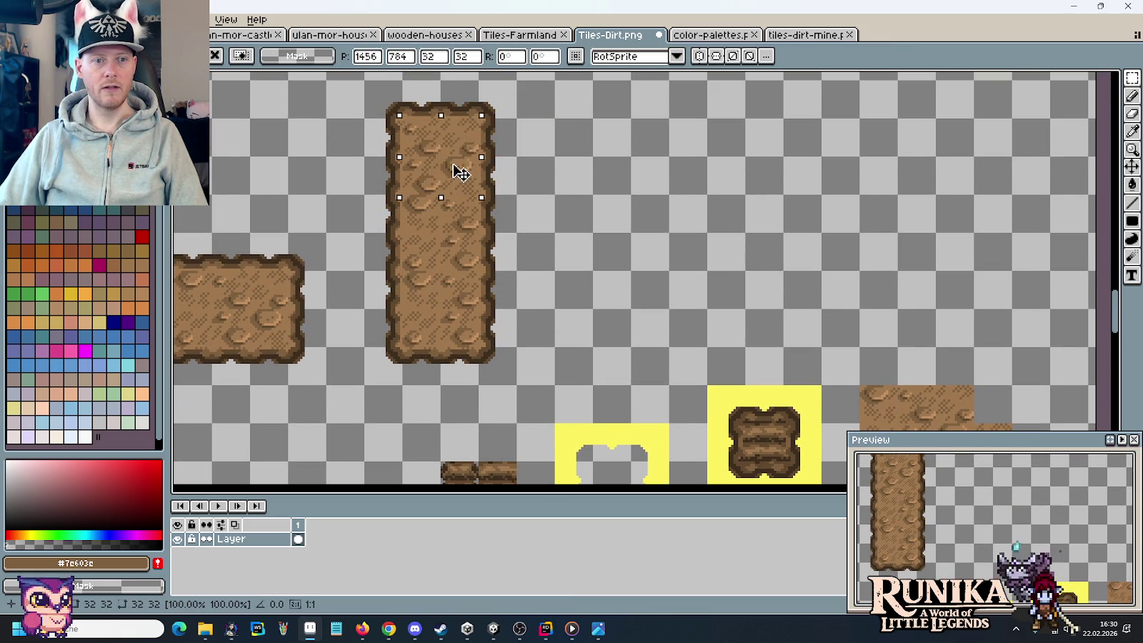
scroll(663, 281, "down", 2)
left_click_drag(867, 350, 907, 389)
- Copy a small strip of dirt texture and paste it into the middle of the tall patch
left_click_drag(1018, 388, 446, 185)
key("ctrl+c")
key("ctrl+v")
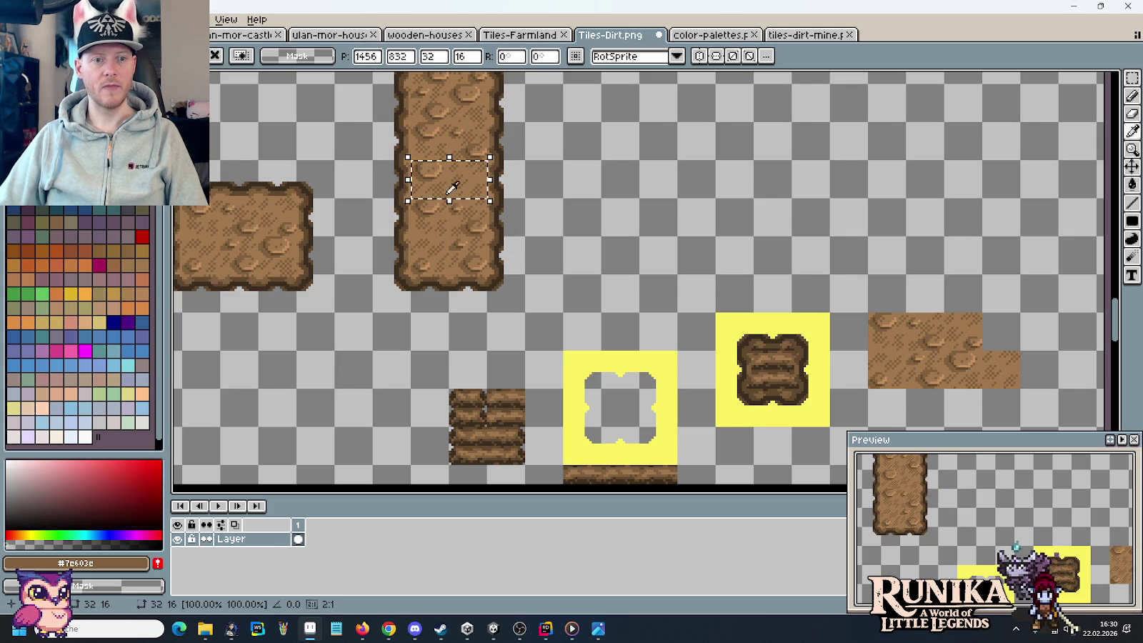
mouse_move(868, 313)
left_mouse_down()
mouse_move(948, 392)
mouse_move(462, 235)
mouse_move(459, 251)
left_mouse_up()
key("ctrl+c")
key("ctrl+v")
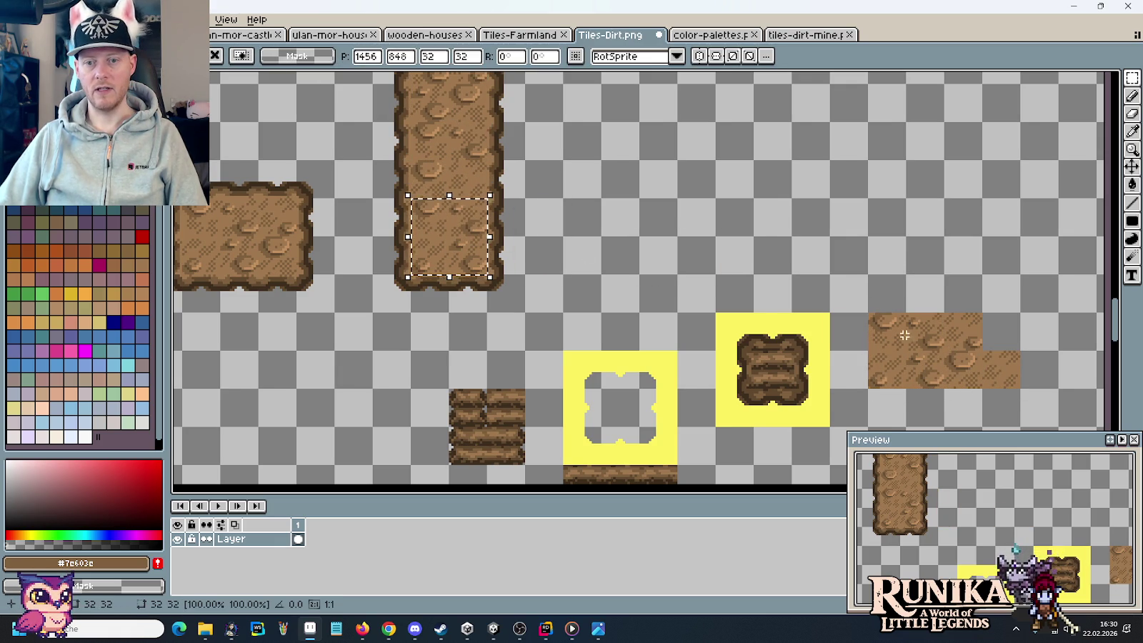
left_click(909, 336)
- Add another copied dirt strip to the tall patch and commit it
mouse_move(902, 314)
left_mouse_down()
mouse_move(982, 351)
mouse_move(492, 122)
mouse_move(457, 141)
left_mouse_up()
key("ctrl+c")
key("ctrl+v")
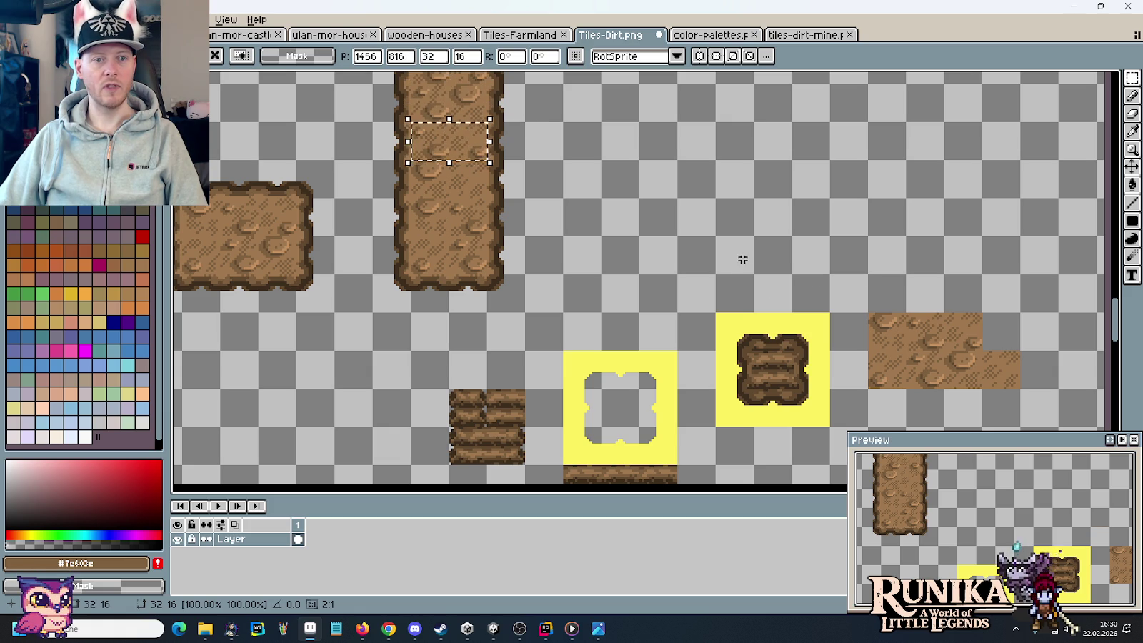
left_click_drag(745, 264, 783, 362)
left_click(741, 324)
scroll(741, 324, "down", 1)
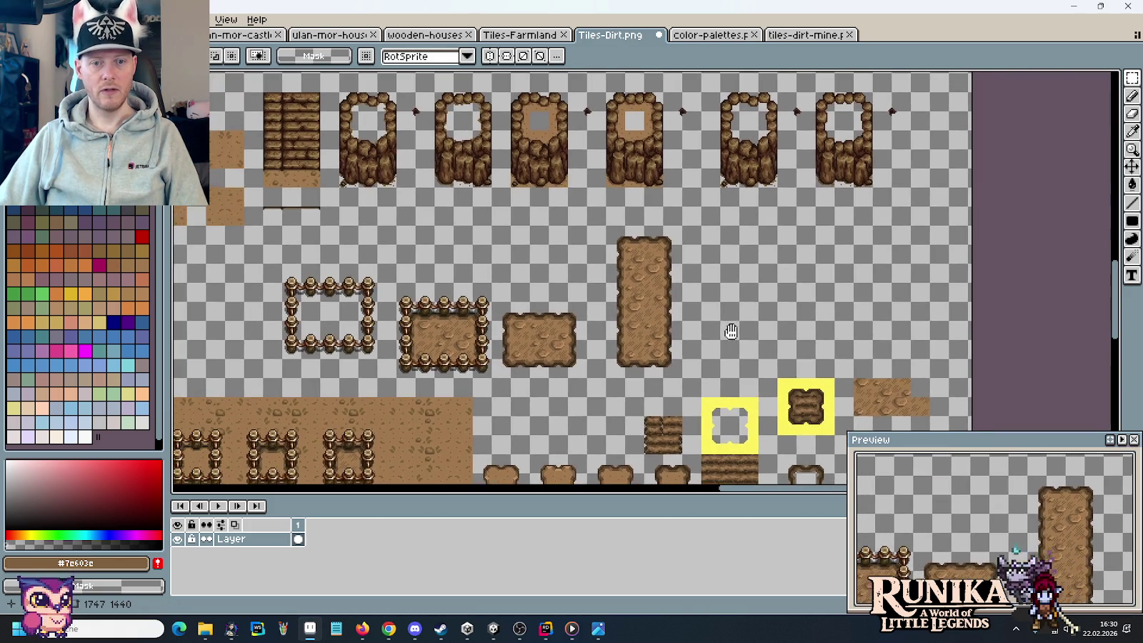
- Paste a fence row to the right of the tall patch and attach a copied corner post
scroll(564, 314, "left", 5)
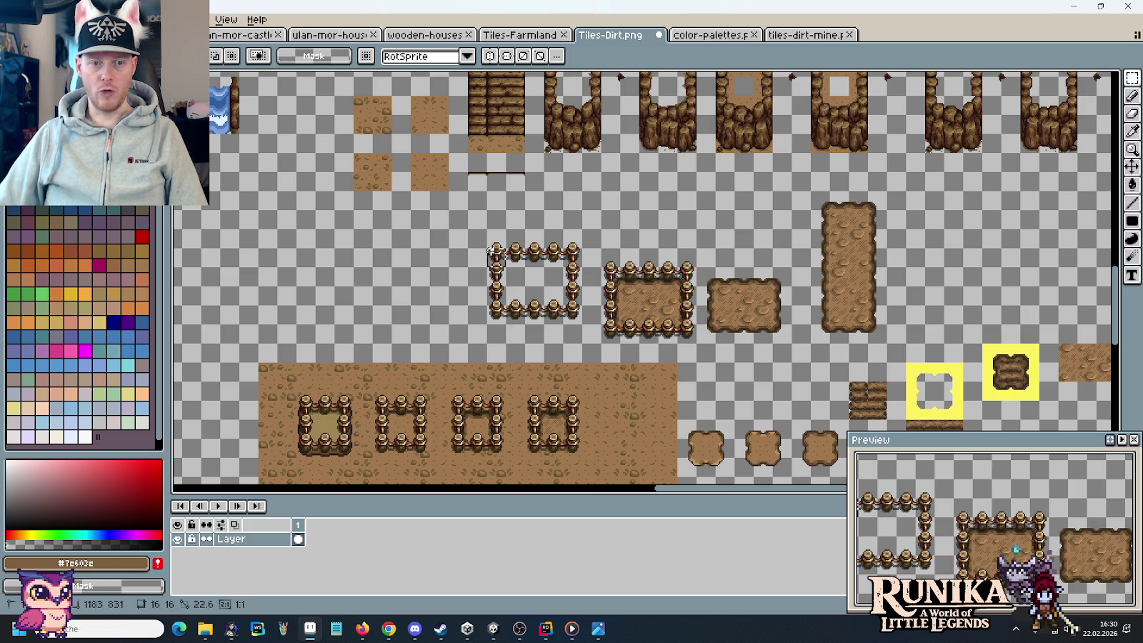
key("ctrl+c")
key("ctrl+v")
left_click_drag(944, 232, 932, 207)
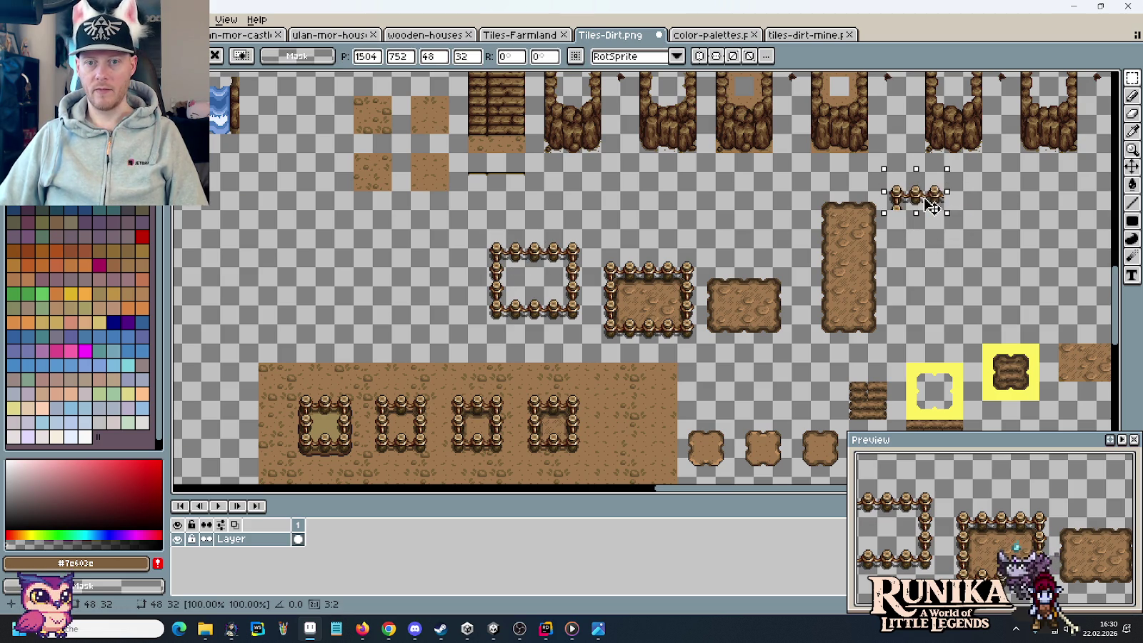
left_click(629, 255)
left_click_drag(559, 226, 587, 269)
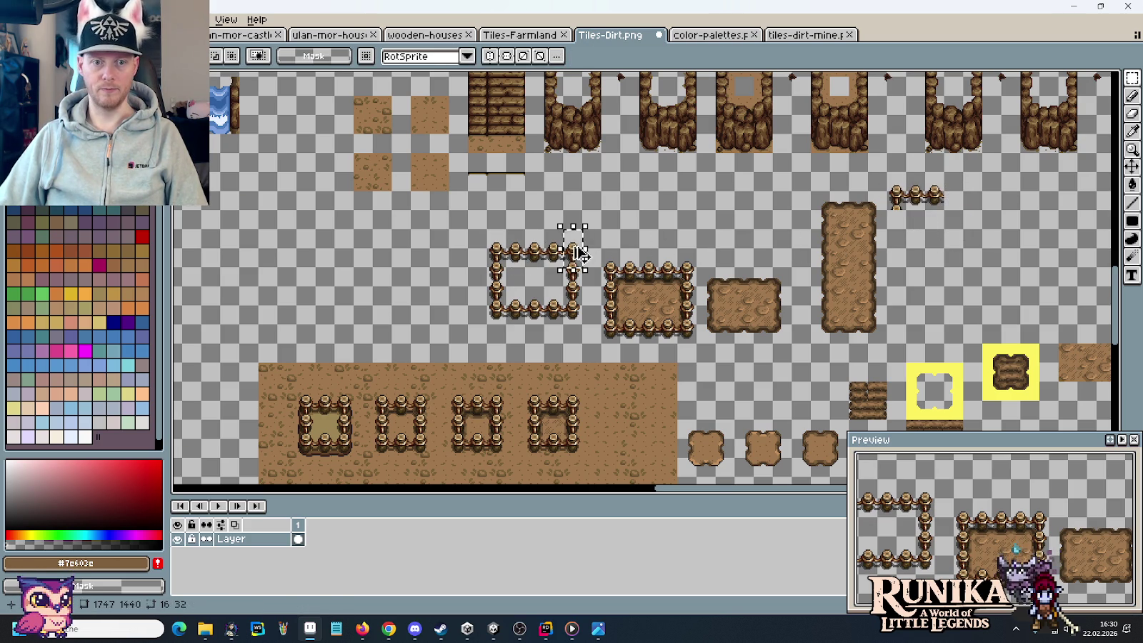
key("ctrl+c")
key("ctrl+v")
left_click_drag(972, 214, 963, 195)
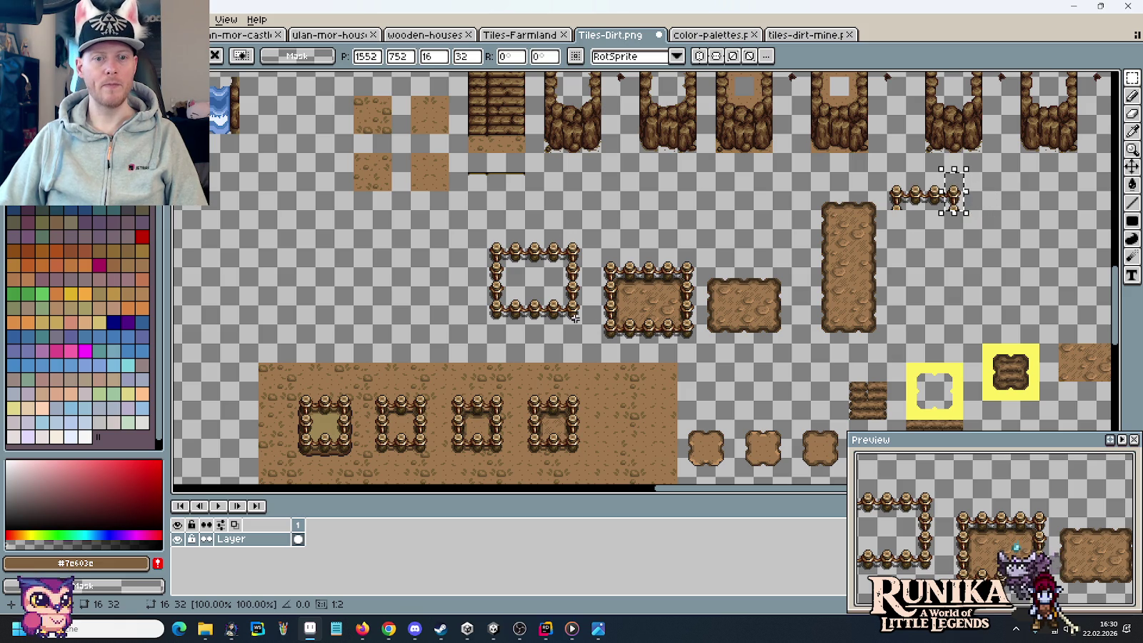
left_click(509, 321)
- Paste the lower fence section below the new top row and add a post at the fence end
left_click_drag(450, 284, 550, 345)
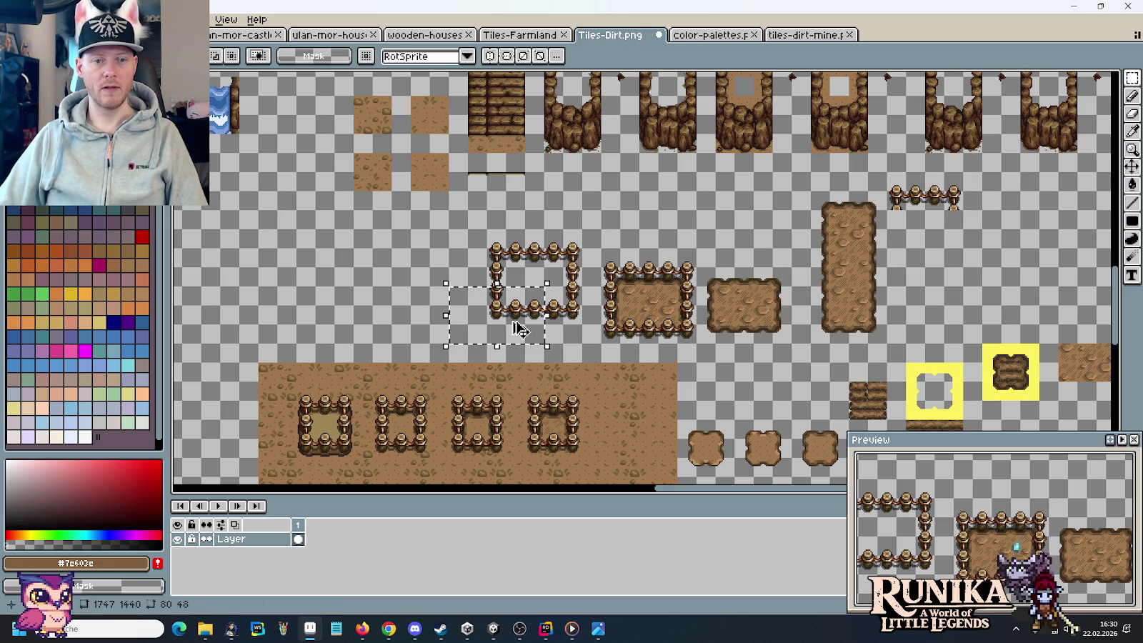
key("ctrl+c")
key("ctrl+v")
left_click_drag(904, 312, 923, 351)
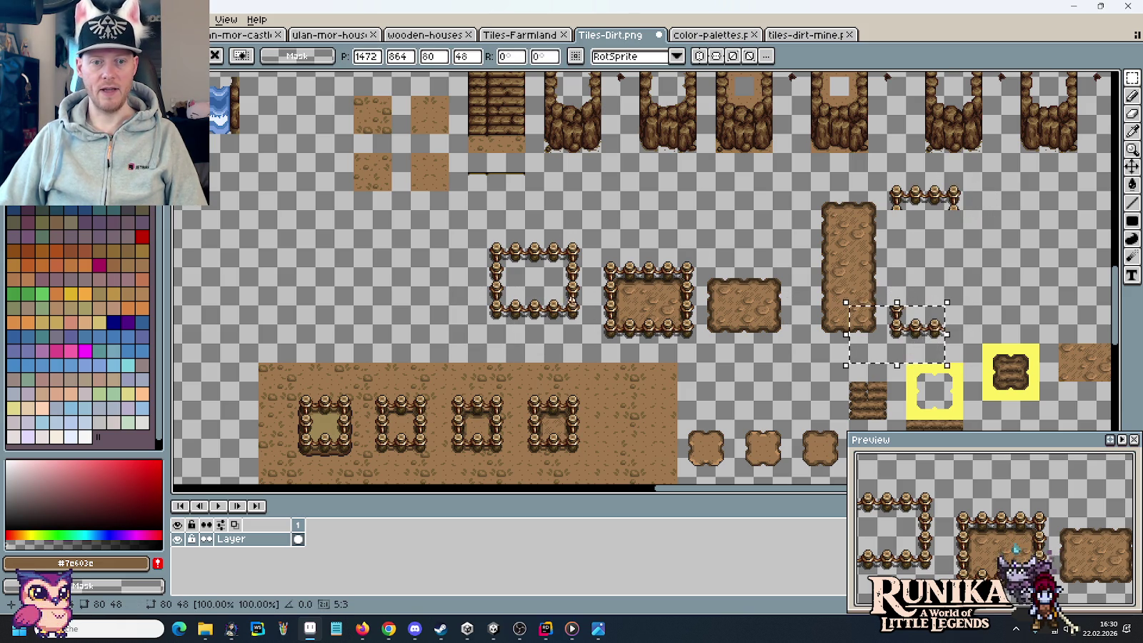
mouse_move(573, 329)
left_mouse_down()
mouse_move(576, 309)
mouse_move(969, 359)
left_mouse_up()
key("ctrl+c")
key("ctrl+v")
left_click(612, 312)
- Move a small fence post down to fill the side of the tall pen
left_click_drag(561, 284, 583, 308)
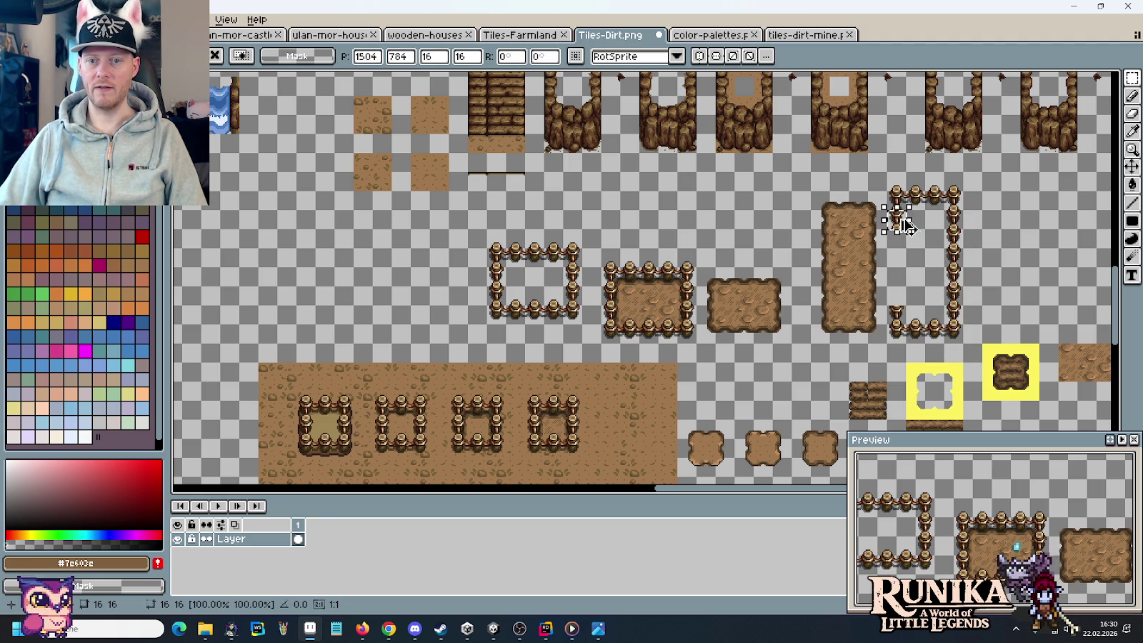
left_click_drag(909, 248, 908, 271)
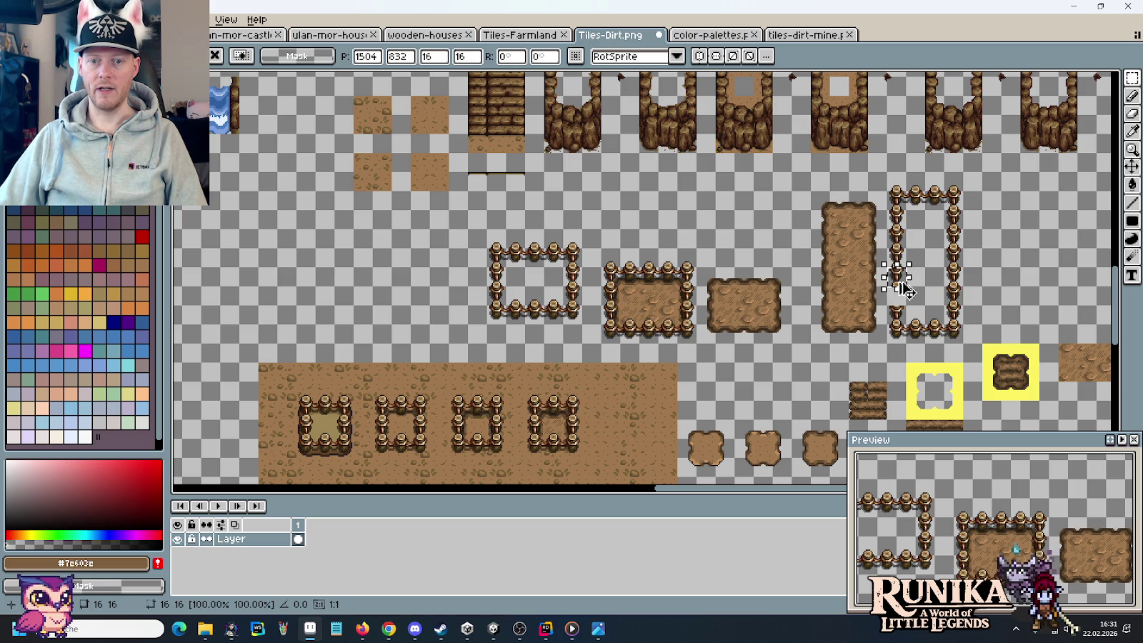
left_click(960, 323)
left_click_drag(961, 339, 790, 244)
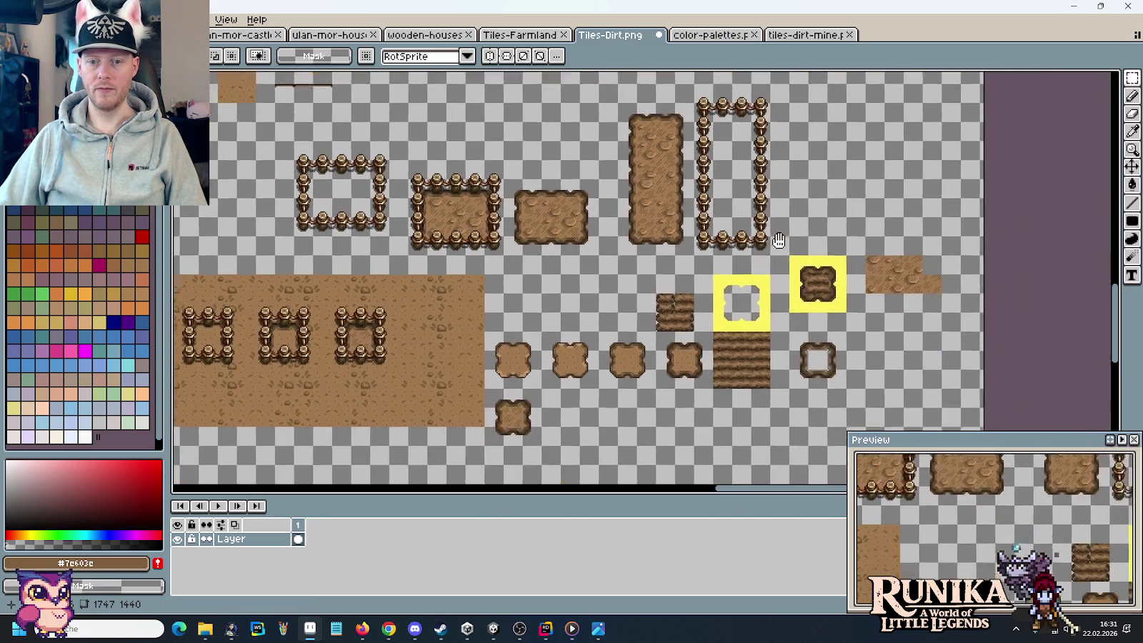
left_click_drag(905, 287, 906, 307)
- Copy the tall dirt patch to the right and drop a copy of the tall fence frame over it
scroll(654, 329, "up", 3)
left_click_drag(655, 328, 592, 187)
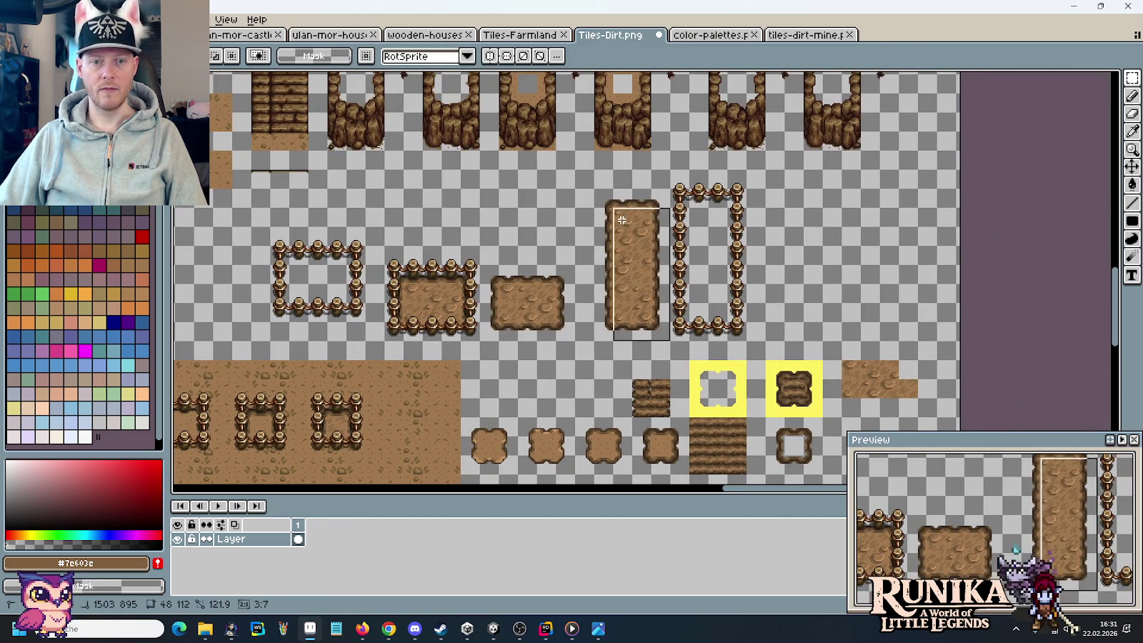
left_click_drag(615, 240, 796, 254)
key("Return")
left_click_drag(749, 344, 667, 168)
left_click_drag(692, 206, 788, 206)
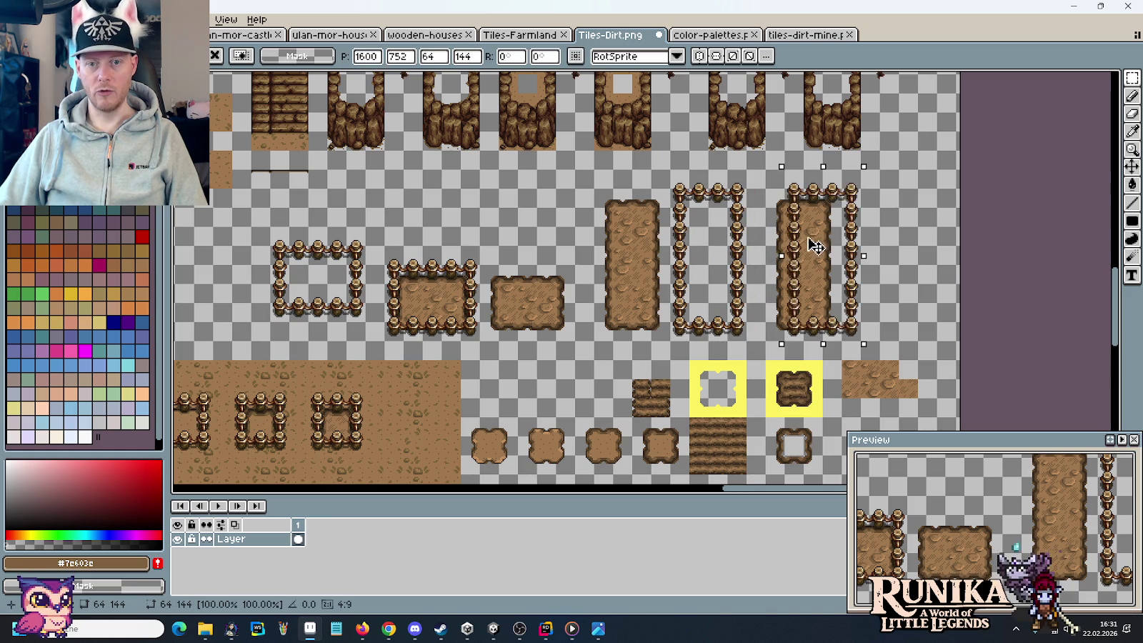
key("Return")
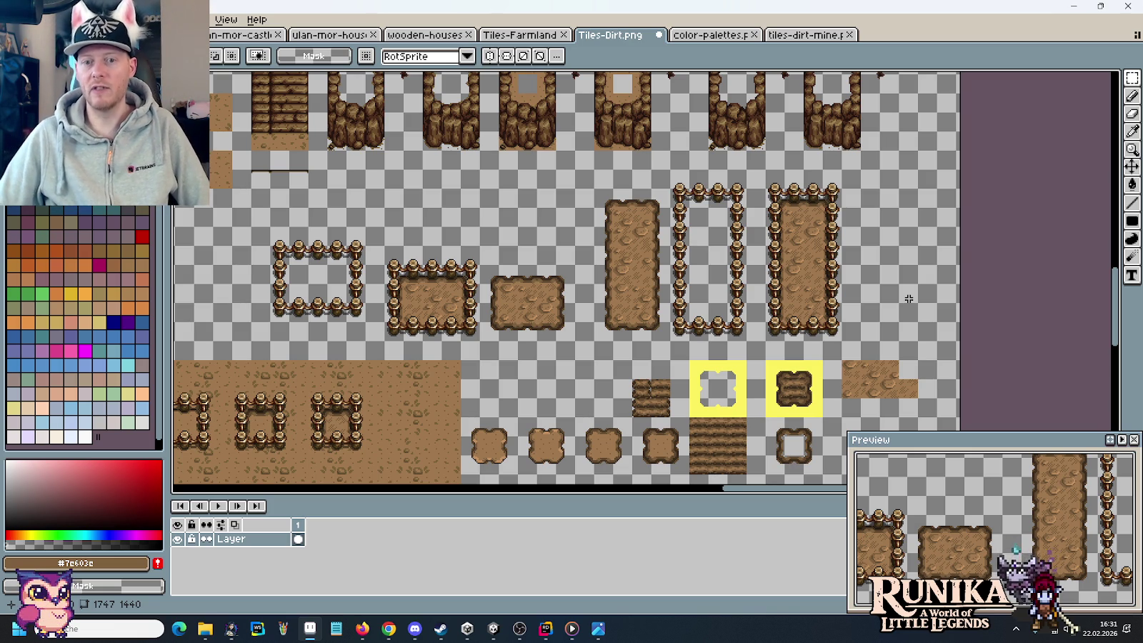
- Select the finished fenced vertical dirt field, then return to the castle tower image
left_click_drag(843, 341, 764, 170)
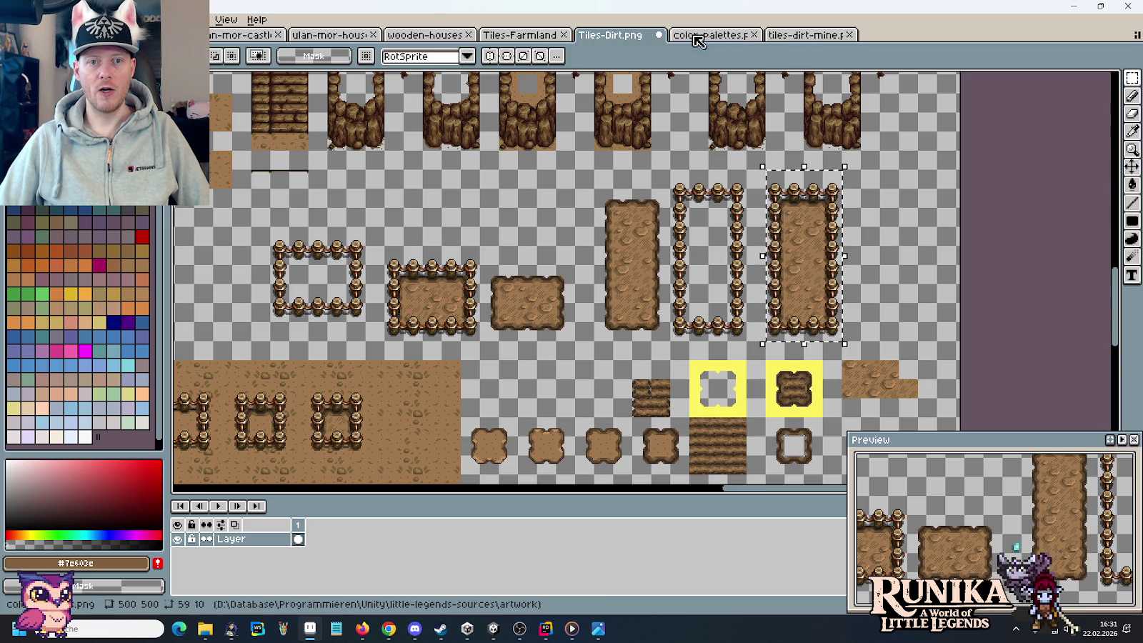
left_click(243, 34)
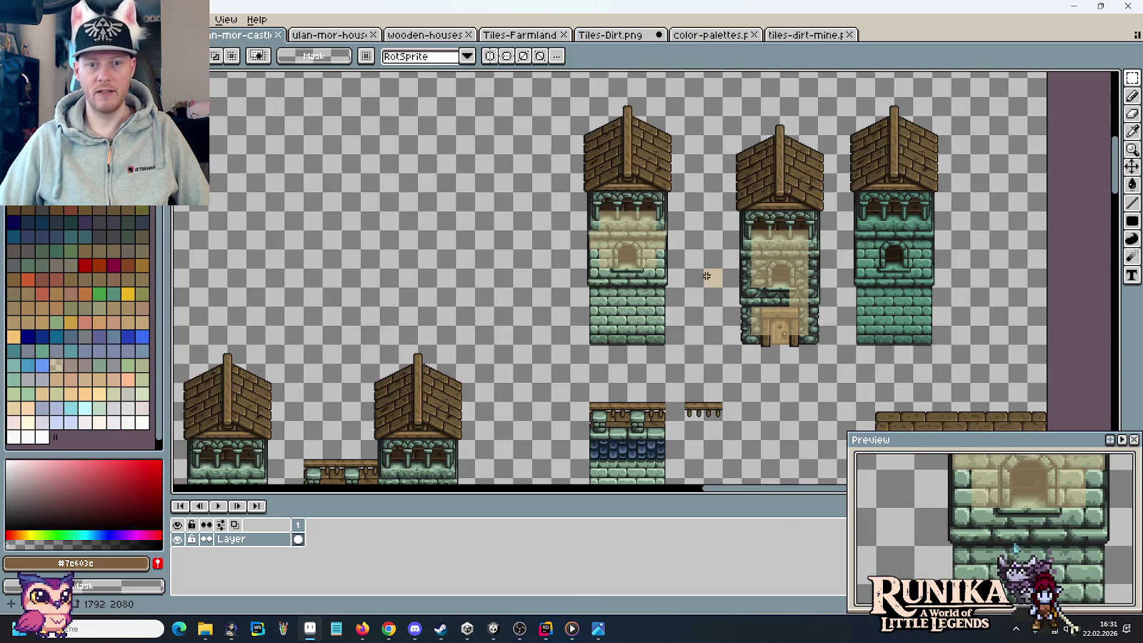
key("ctrl+Tab")
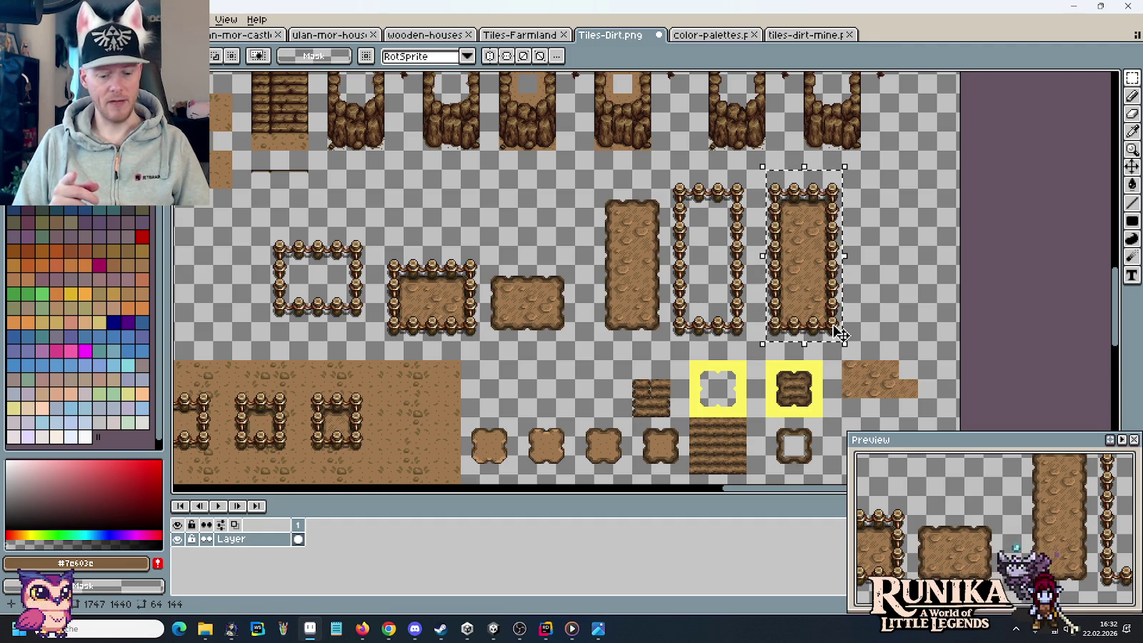
key("ctrl+s")
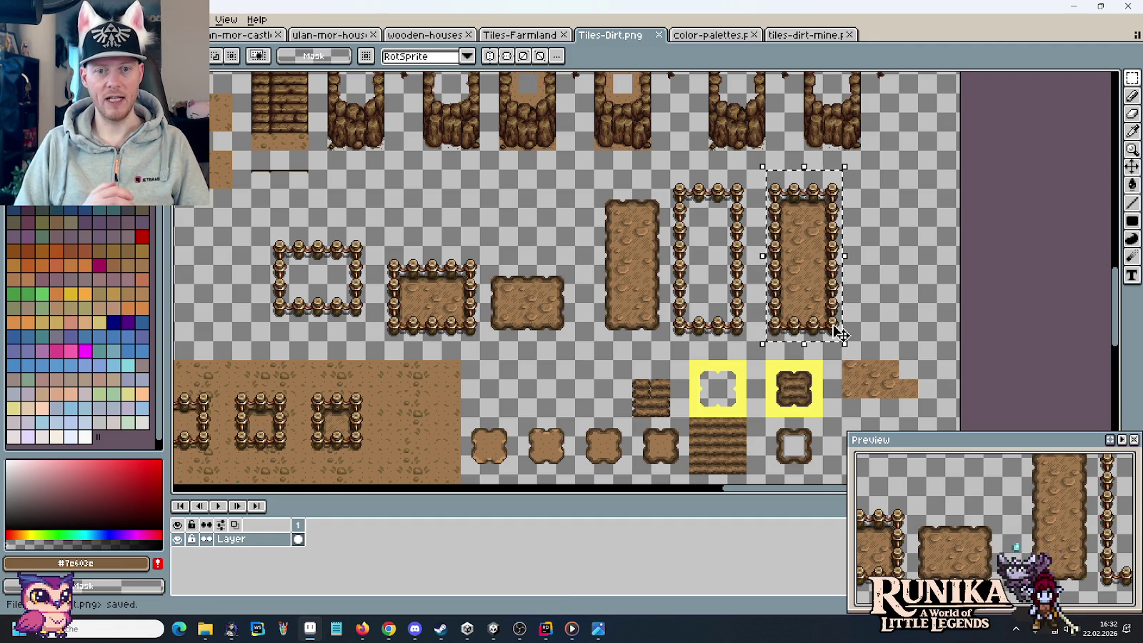
- Deselect the Tiles-Dirt canvas and switch to the 3840×1920 UI atlas, zooming onto the Stool Blueprint book
left_click(924, 304)
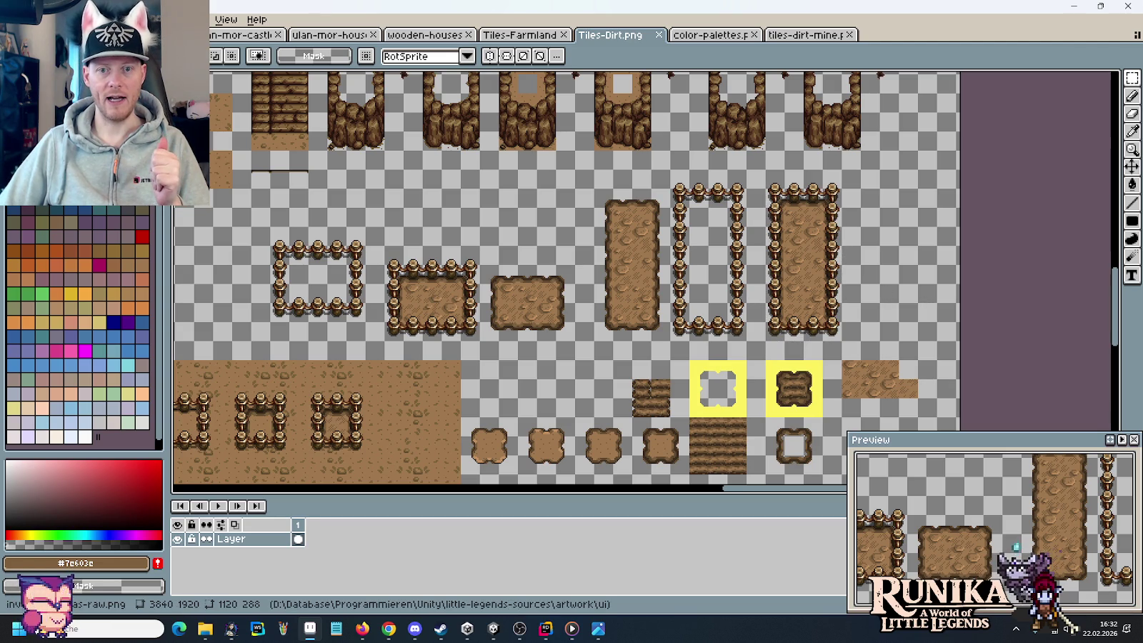
left_click(172, 34)
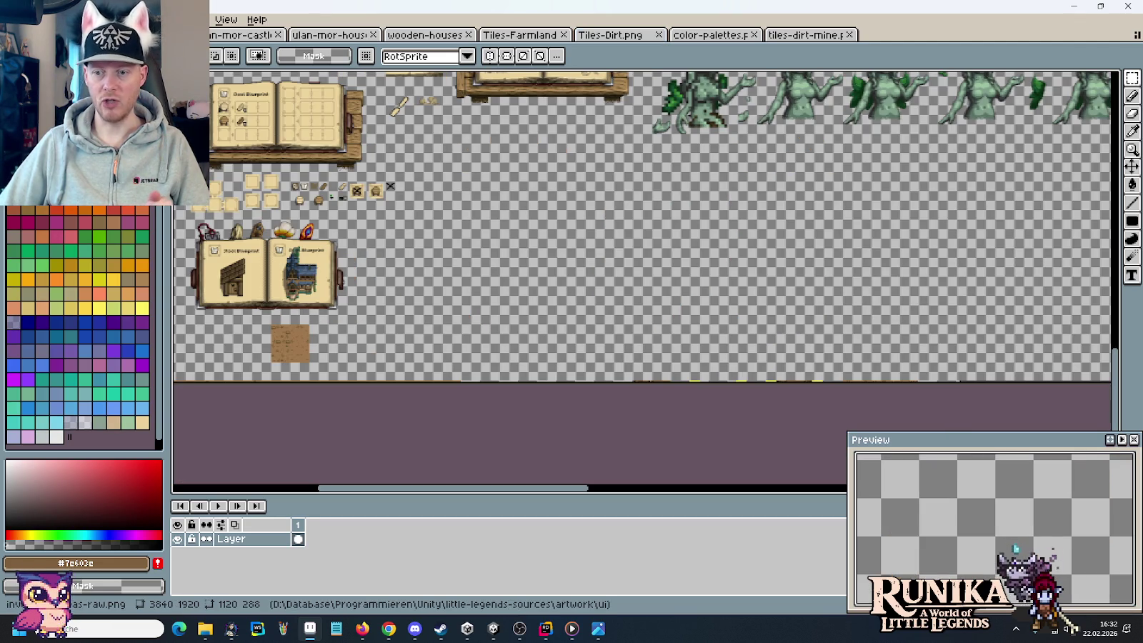
scroll(471, 272, "up", 2)
scroll(471, 272, "up", 2)
scroll(471, 272, "up", 2)
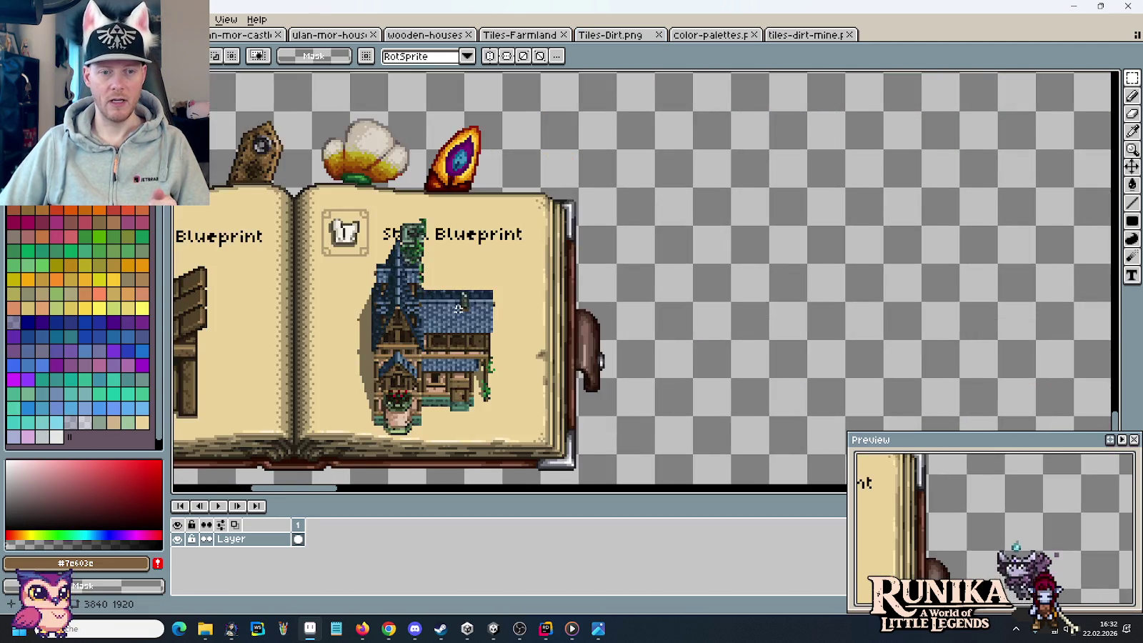
scroll(746, 303, "down", 1)
scroll(747, 303, "down", 1)
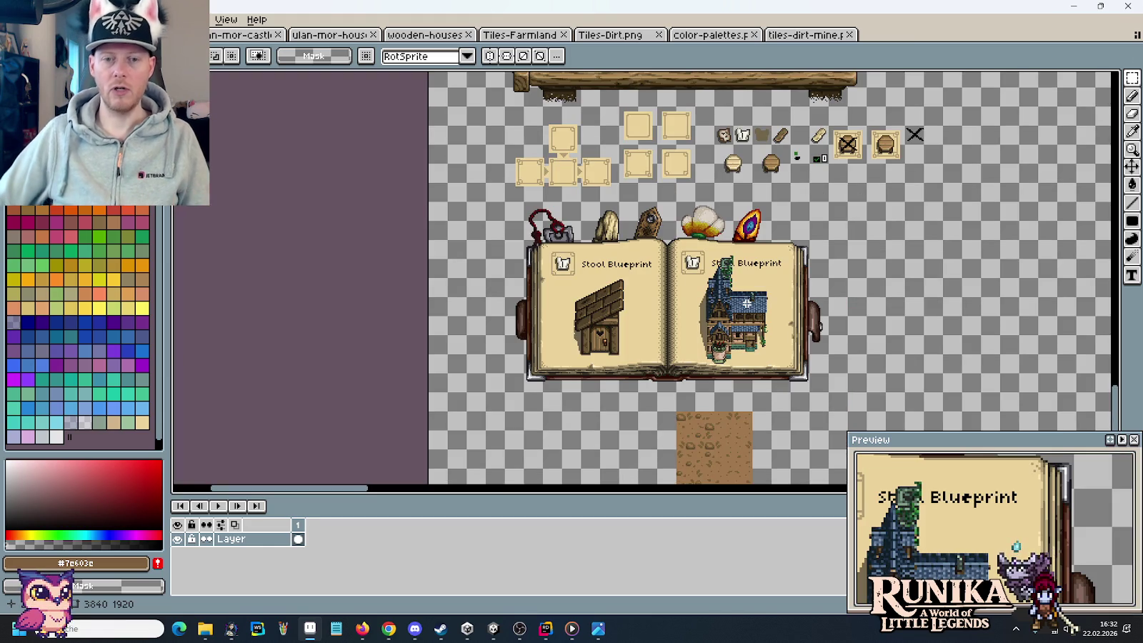
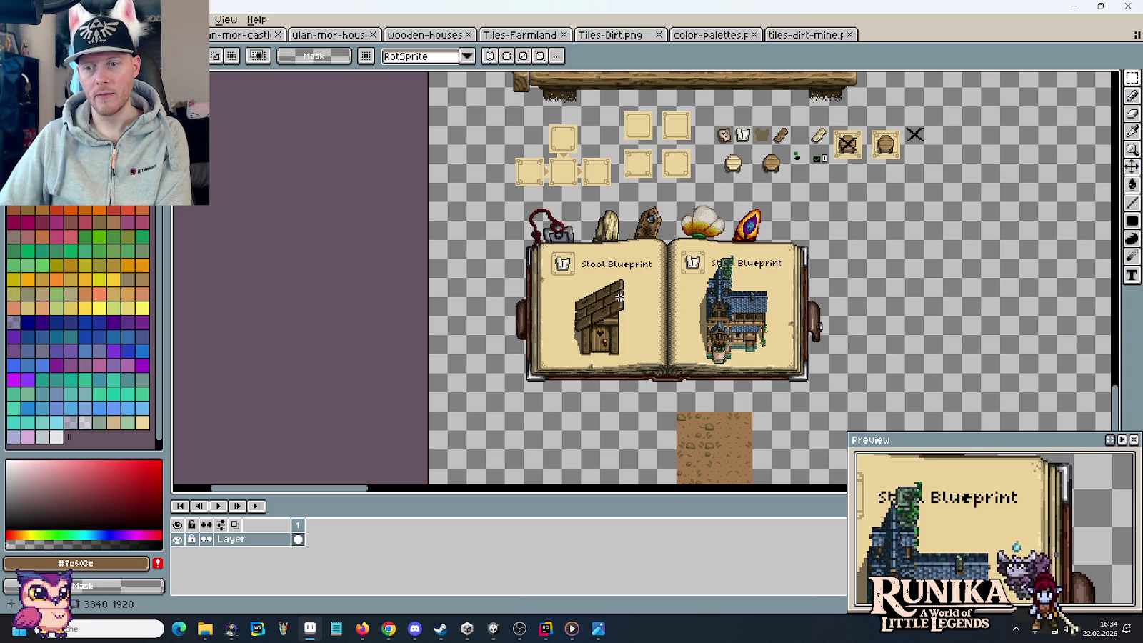
- Find the blank open book on the sheet and marquee-select it
scroll(618, 297, "up", 2)
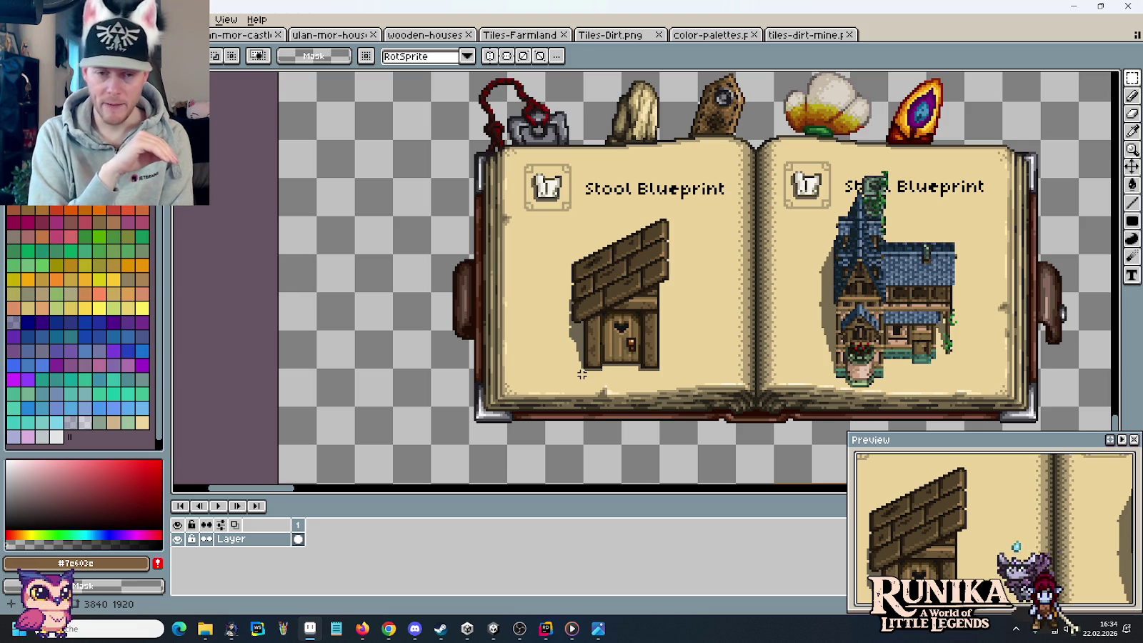
scroll(616, 343, "down", 1)
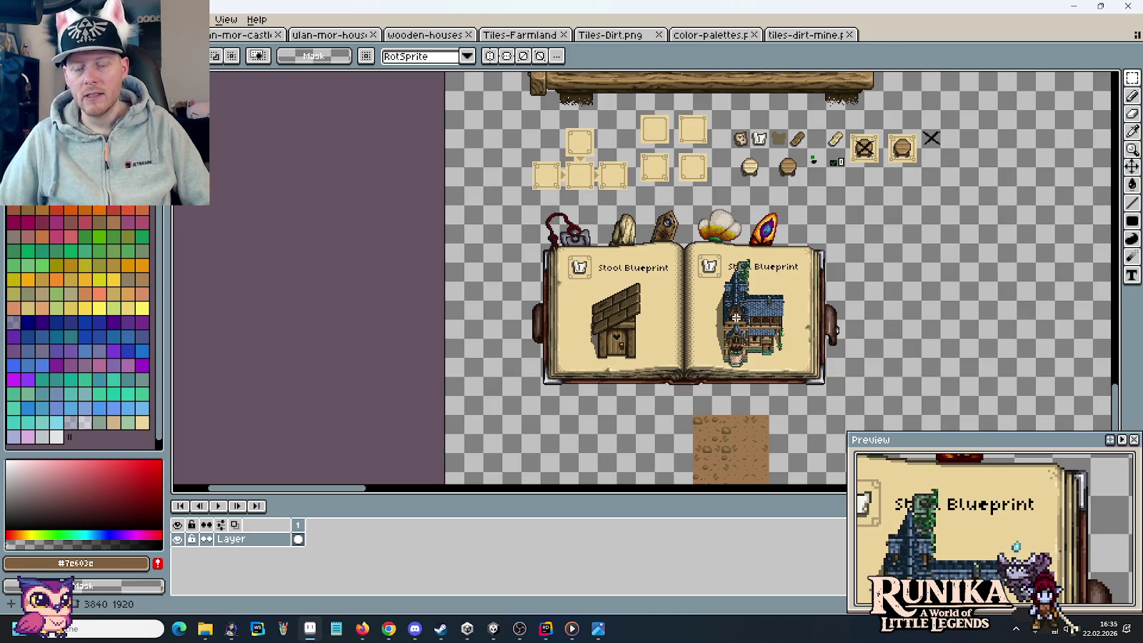
left_click_drag(862, 283, 723, 291)
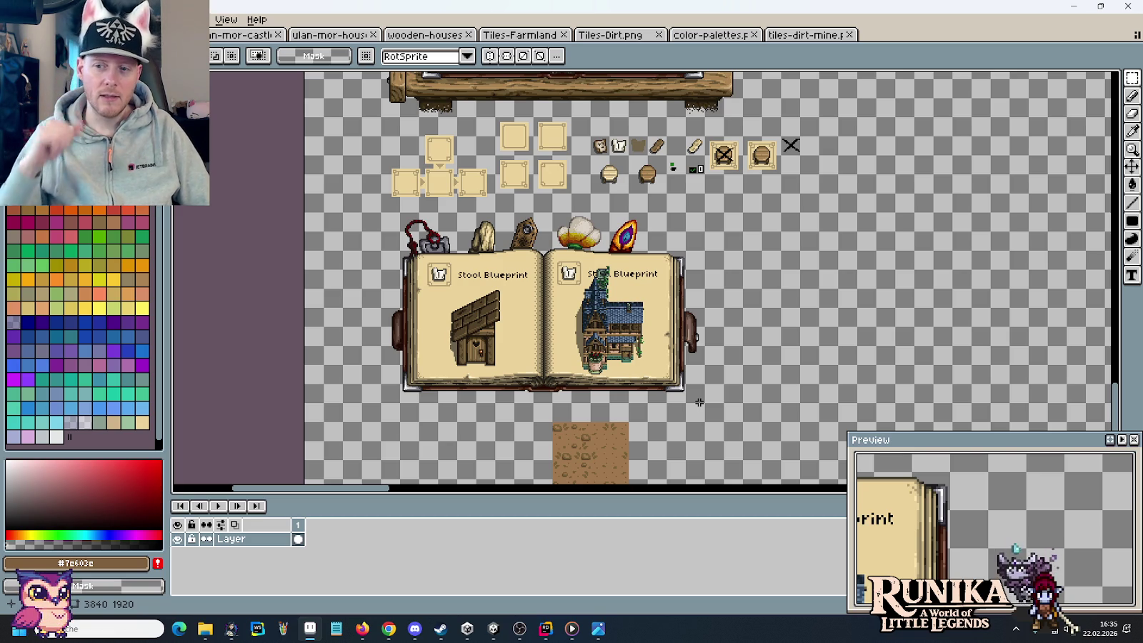
scroll(523, 288, "right", 5)
scroll(524, 288, "right", 5)
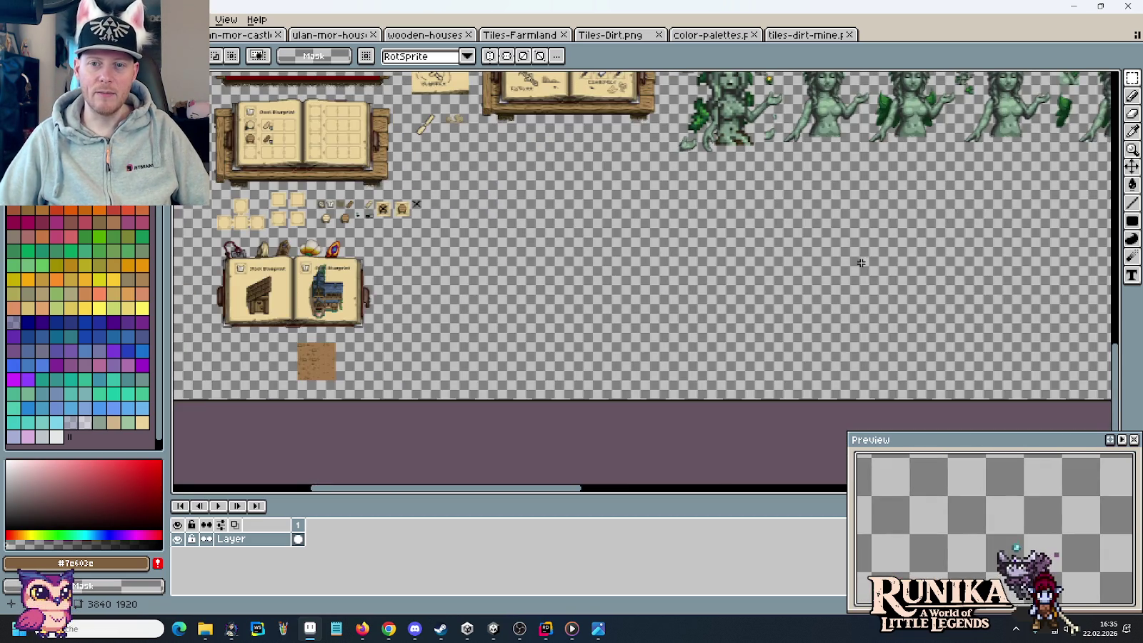
scroll(643, 279, "right", 5)
scroll(805, 265, "right", 5)
scroll(694, 263, "right", 5)
scroll(694, 263, "right", 5)
scroll(643, 253, "down", 3)
scroll(595, 242, "up", 2)
scroll(595, 243, "up", 2)
scroll(595, 243, "left", 3)
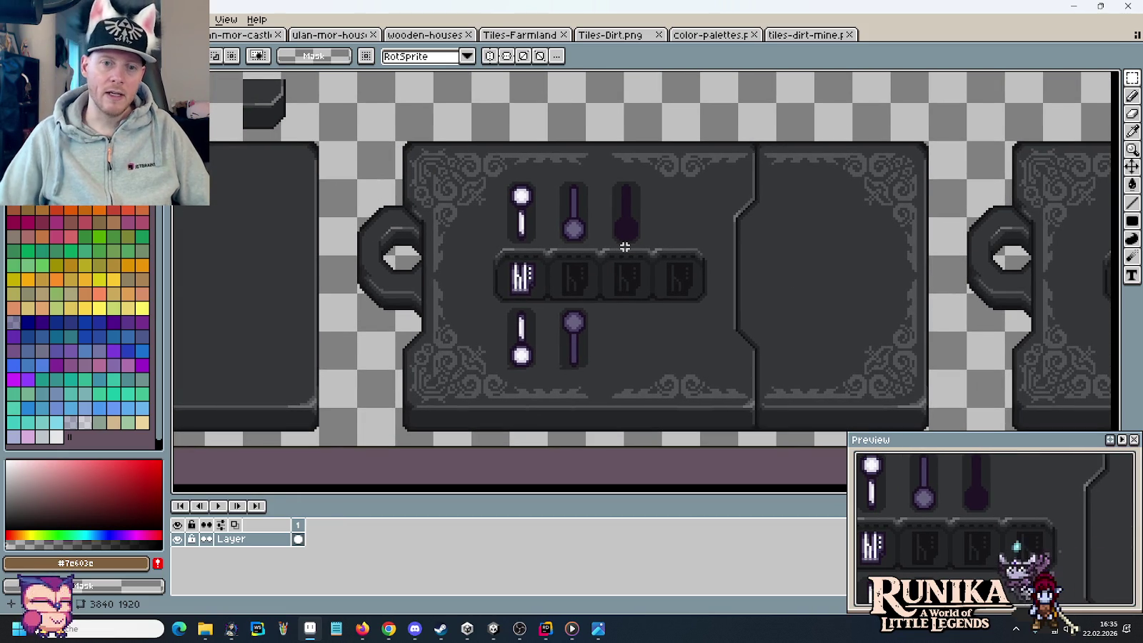
scroll(625, 247, "down", 2)
scroll(625, 247, "down", 3)
scroll(321, 259, "left", 3)
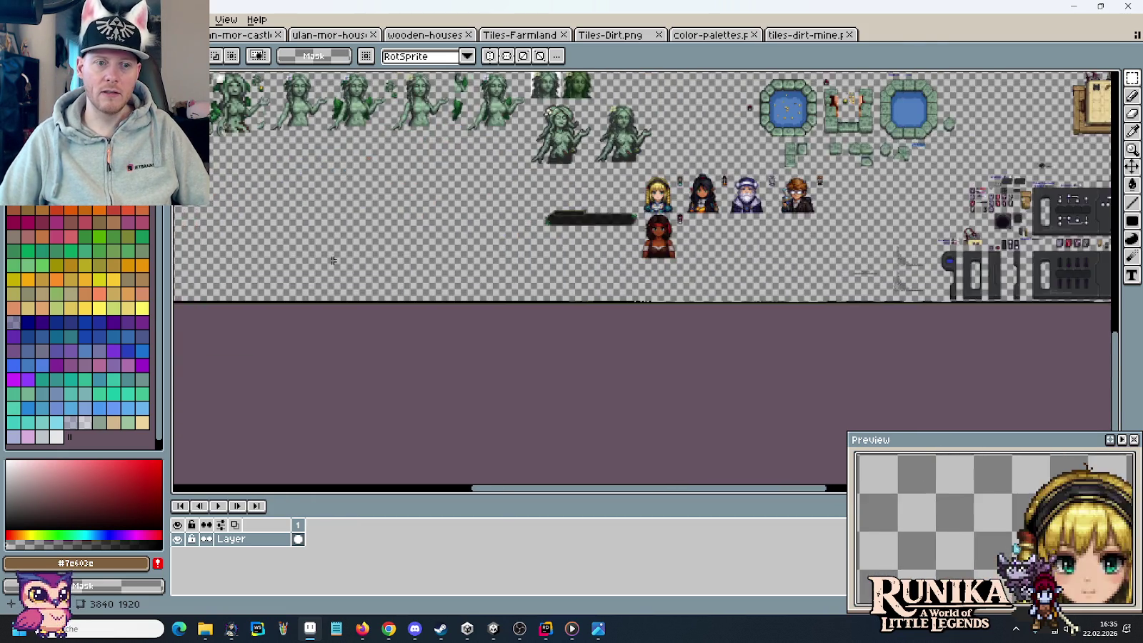
scroll(429, 250, "left", 3)
scroll(571, 246, "left", 3)
scroll(652, 244, "up", 5)
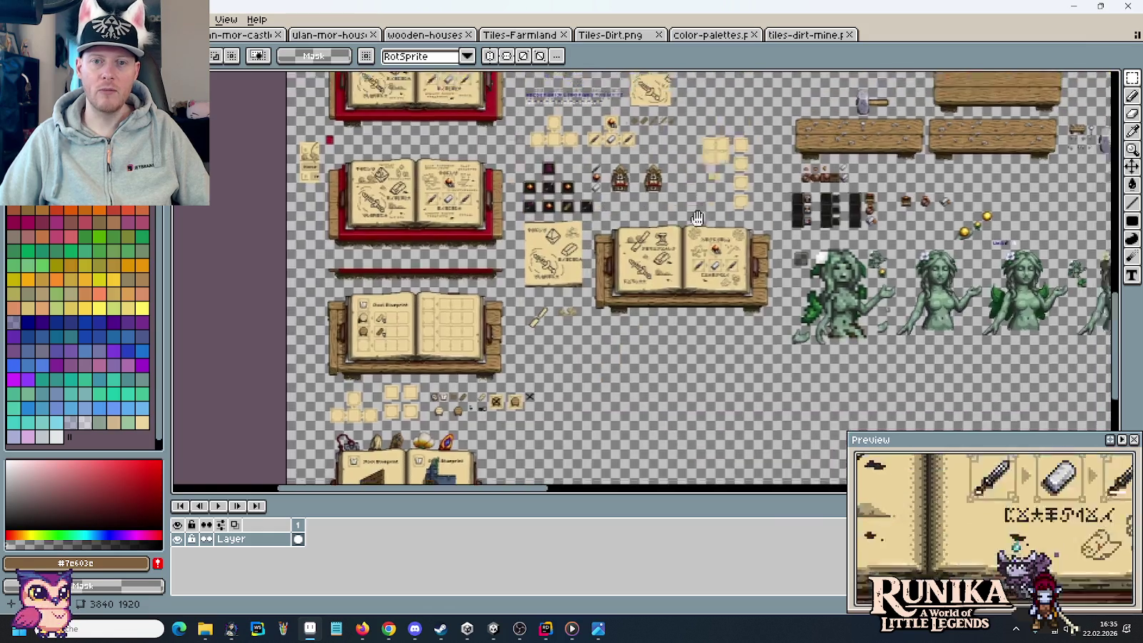
scroll(664, 221, "right", 5)
scroll(684, 192, "up", 2)
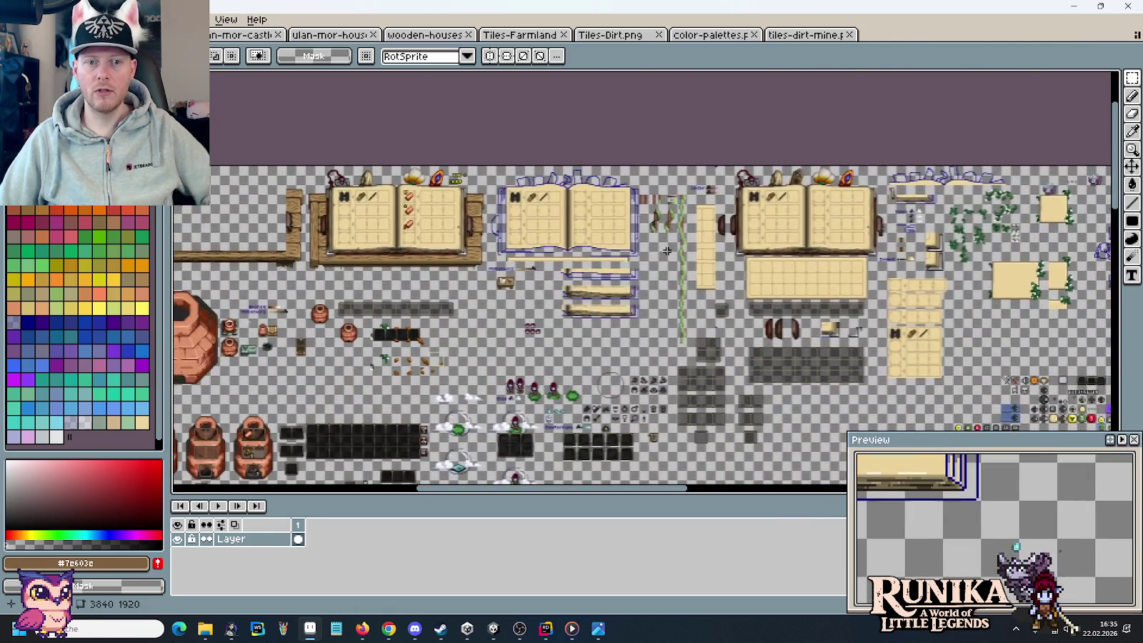
scroll(765, 205, "up", 1)
scroll(765, 205, "up", 2)
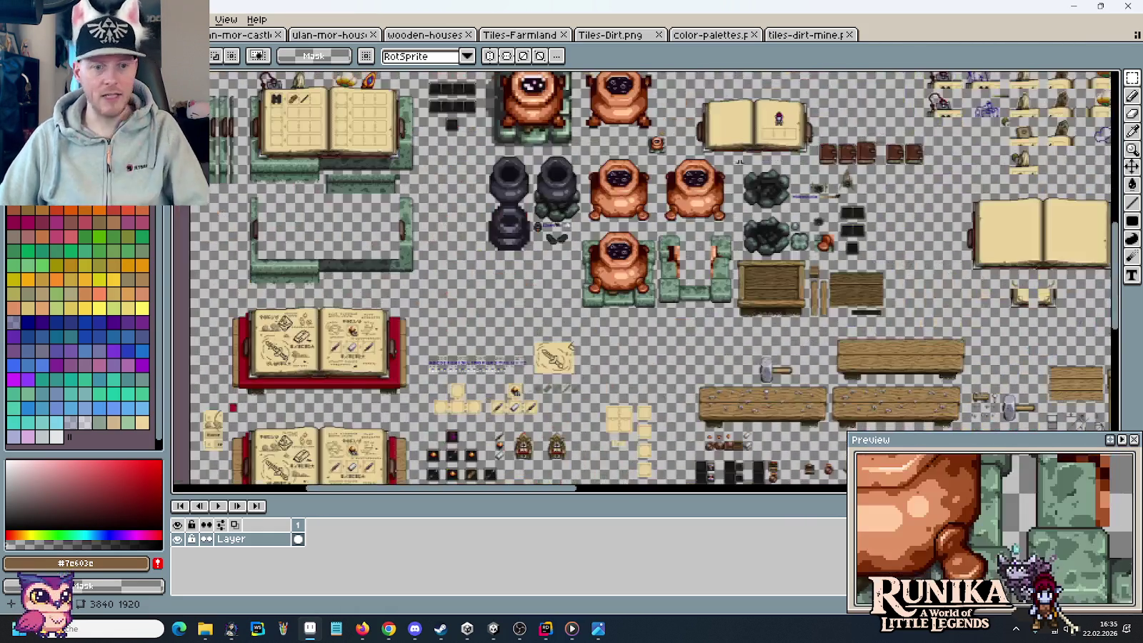
scroll(714, 285, "up", 2)
scroll(746, 316, "up", 1)
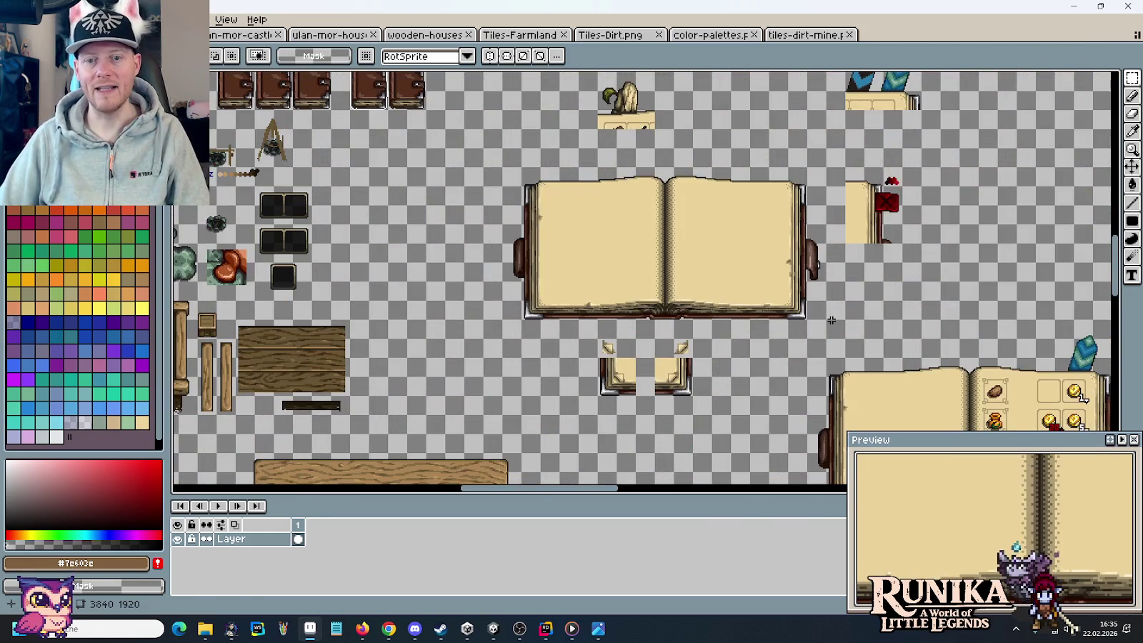
left_click_drag(820, 313, 501, 167)
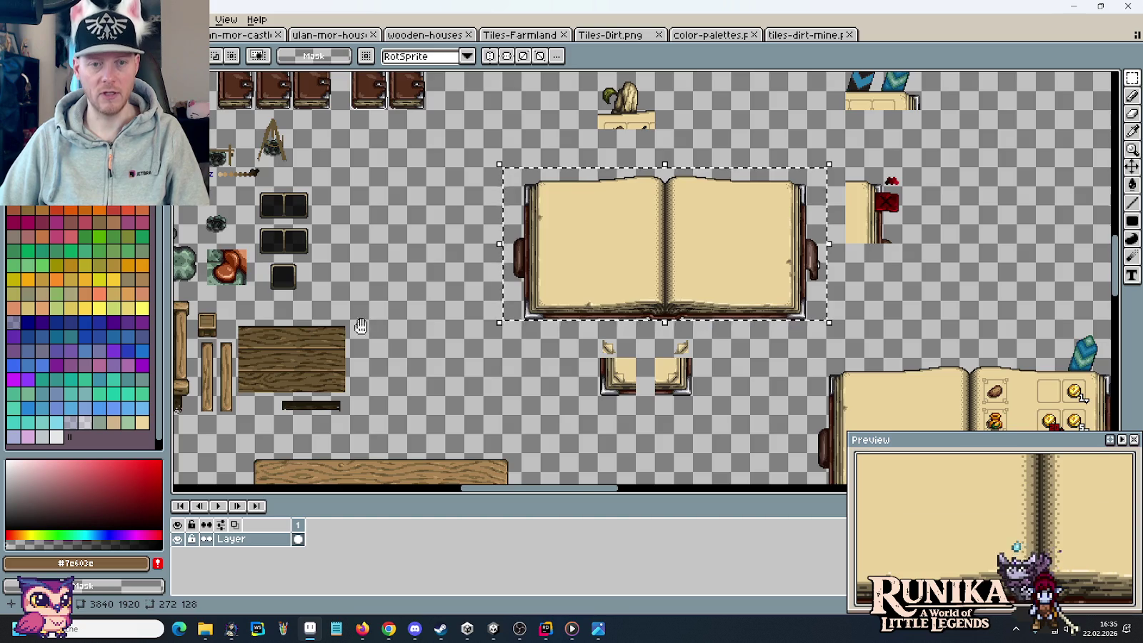
- Paste a copy of the blank book and place it right of the Stool Blueprint book
scroll(537, 309, "down", 3)
scroll(537, 309, "left", 5)
scroll(537, 309, "down", 3)
scroll(537, 308, "left", 2)
scroll(543, 314, "down", 3)
scroll(543, 314, "down", 3)
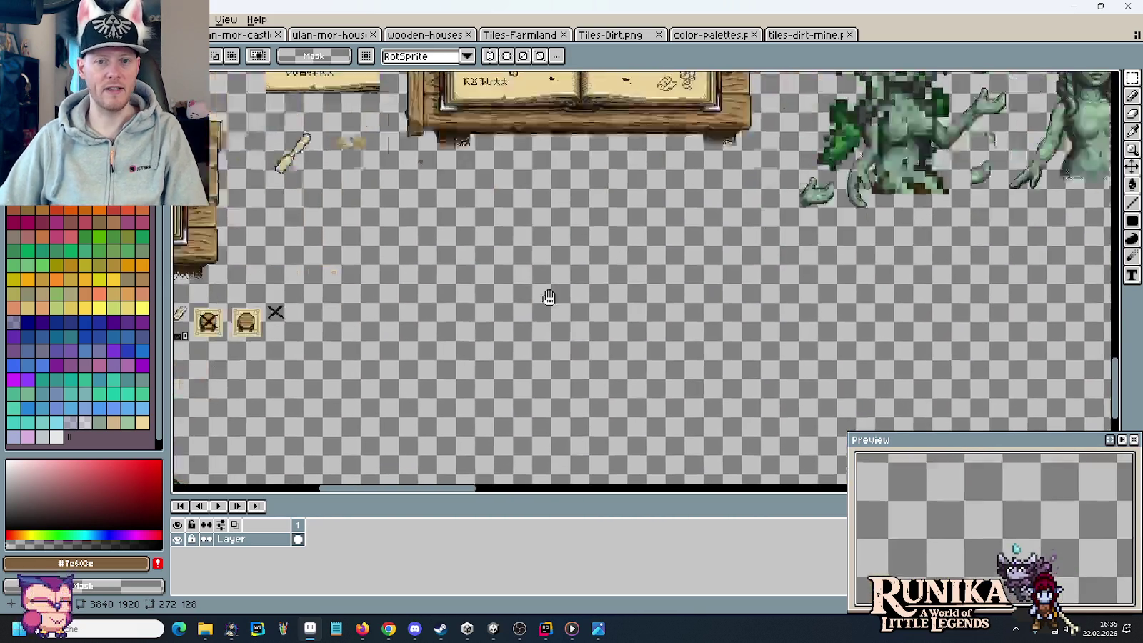
scroll(550, 319, "left", 3)
scroll(551, 319, "down", 2)
scroll(551, 319, "left", 3)
key("ctrl+v")
left_click_drag(668, 275, 795, 257)
key("Return")
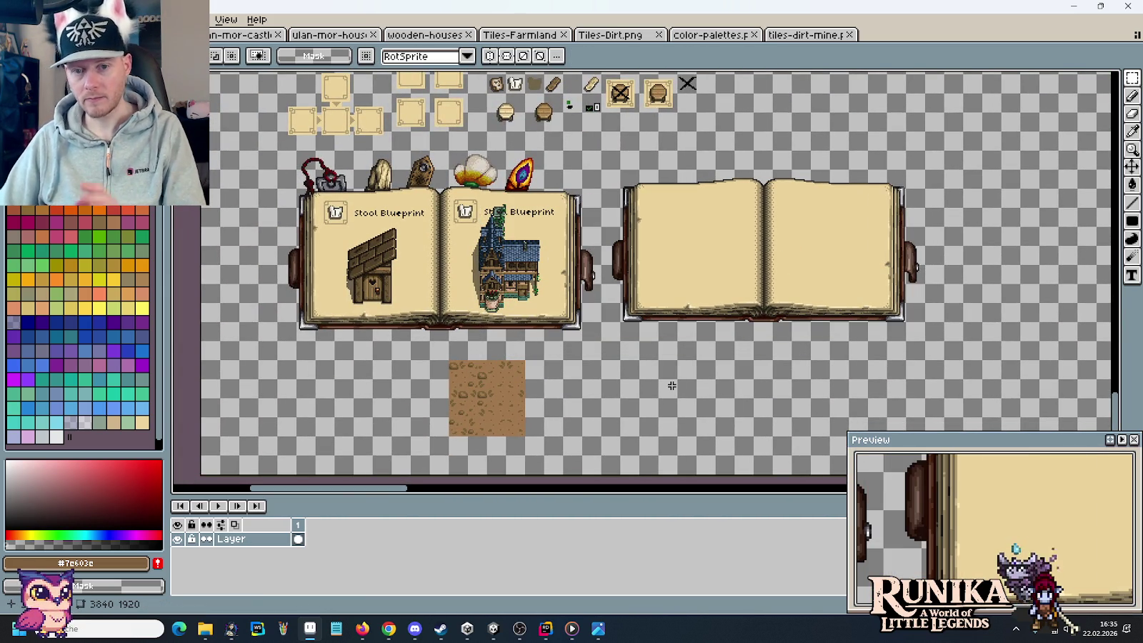
- Select the single slot tile above the row of item icons
scroll(705, 247, "up", 2)
left_click_drag(707, 250, 819, 368)
mouse_move(501, 211)
left_mouse_down()
mouse_move(719, 222)
mouse_move(744, 328)
left_mouse_up()
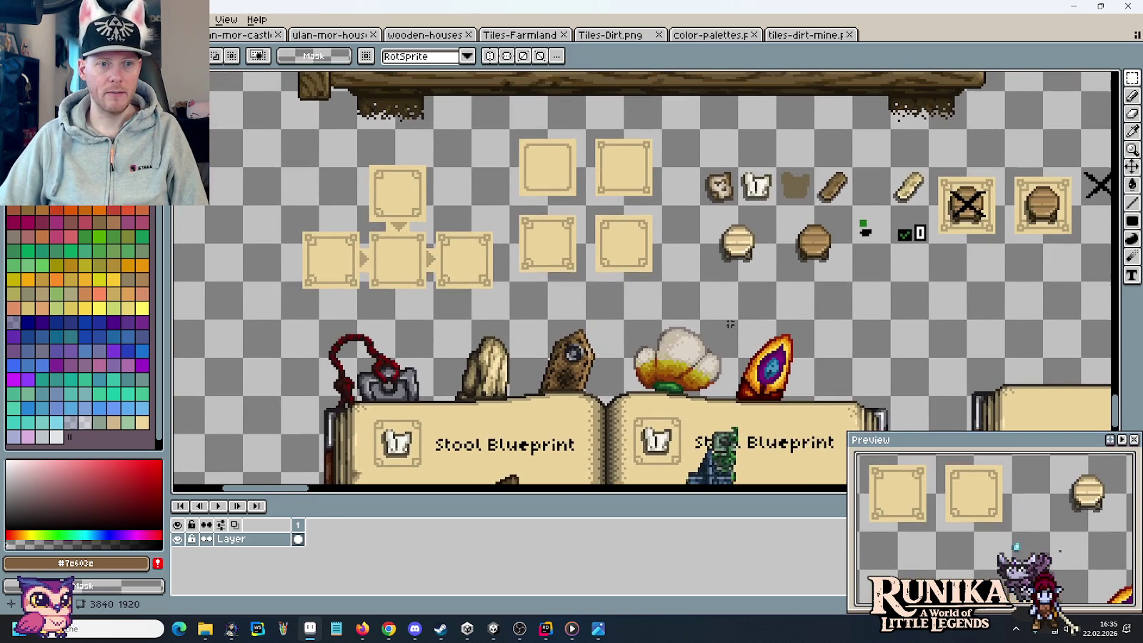
scroll(382, 207, "up", 1)
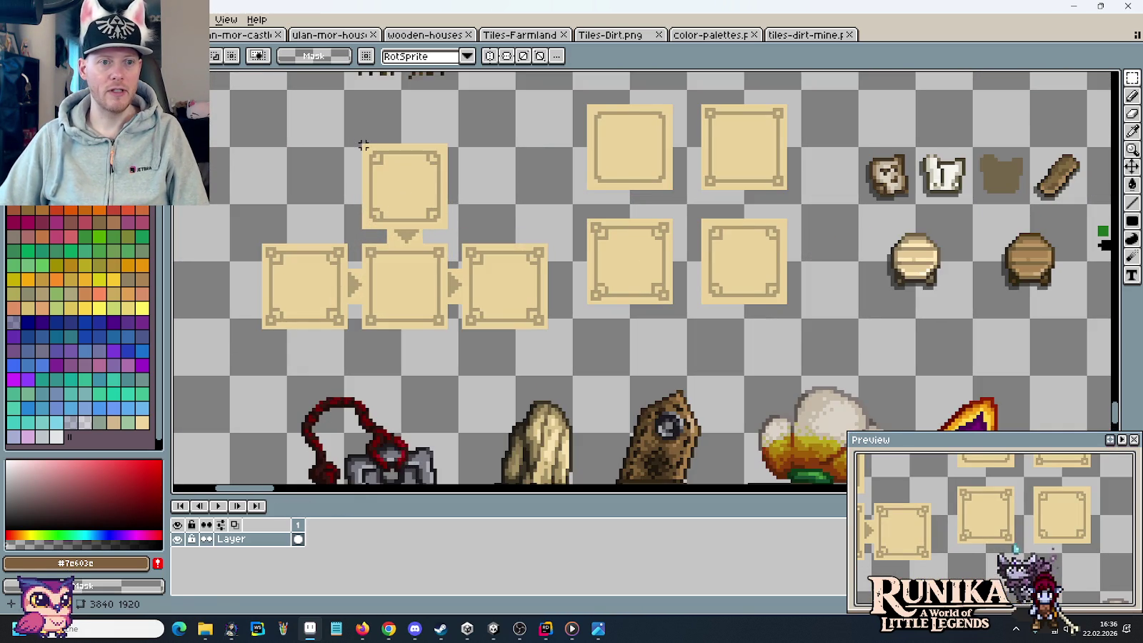
left_click_drag(361, 143, 449, 231)
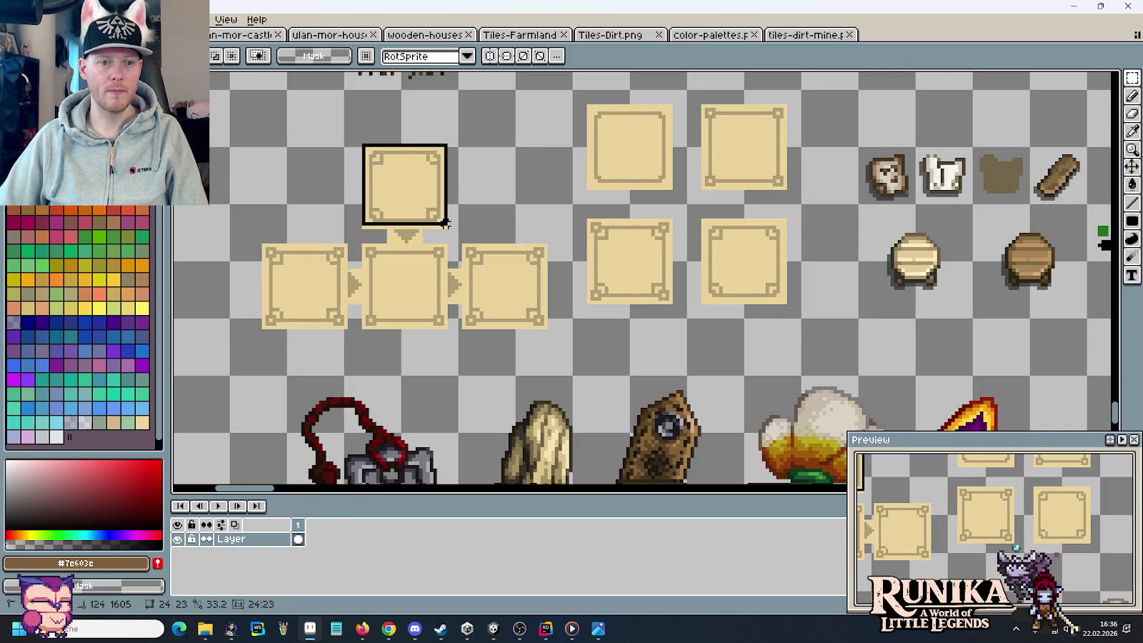
scroll(527, 234, "down", 3)
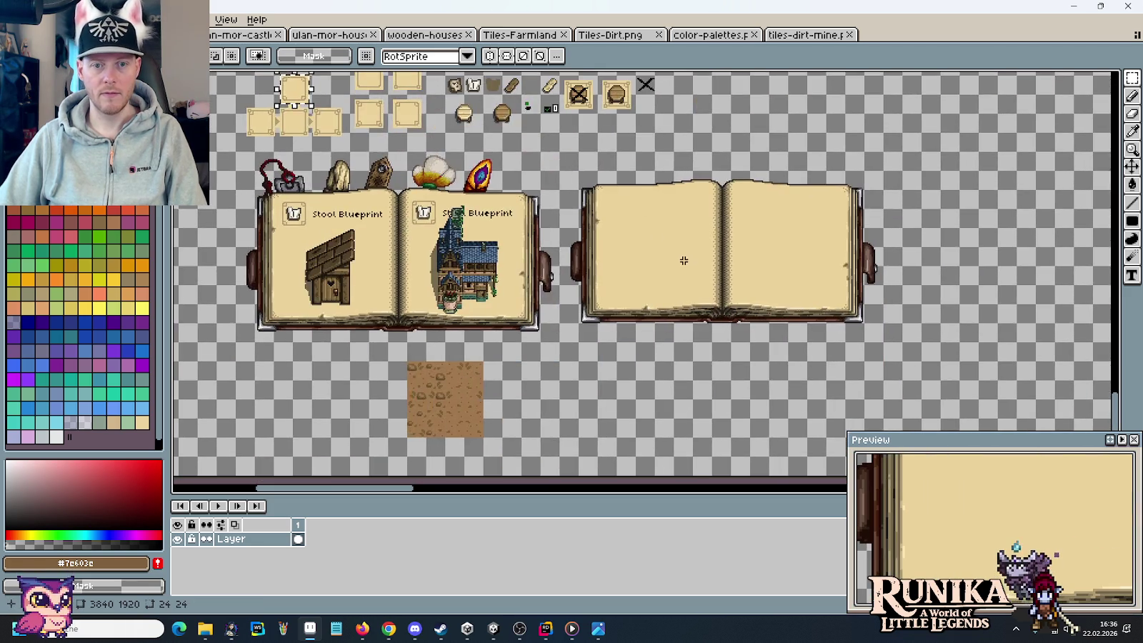
- Paste the slot tile onto the blank book's left page and add pixel-aligned copies beside it
scroll(683, 261, "up", 3)
key("ctrl+v")
mouse_move(652, 253)
left_mouse_down()
mouse_move(579, 240)
mouse_move(521, 217)
mouse_move(518, 201)
mouse_move(503, 212)
mouse_move(503, 199)
mouse_move(675, 204)
mouse_move(522, 301)
mouse_move(541, 286)
left_mouse_up()
key("ctrl+v")
key("ctrl+v")
key("Down")
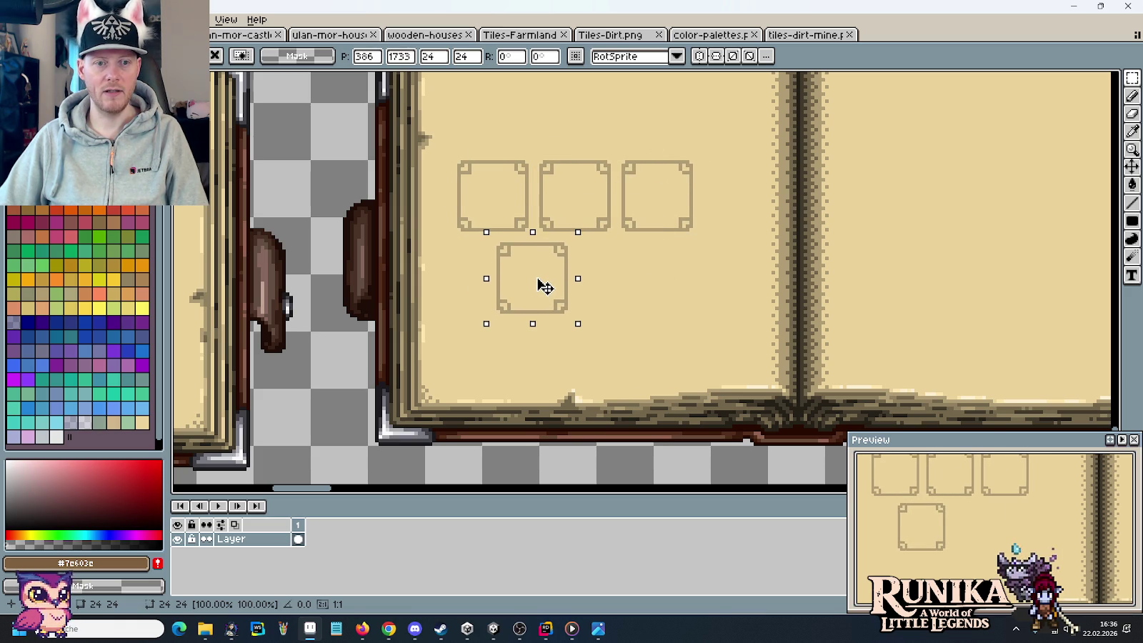
key("Right")
key("Up")
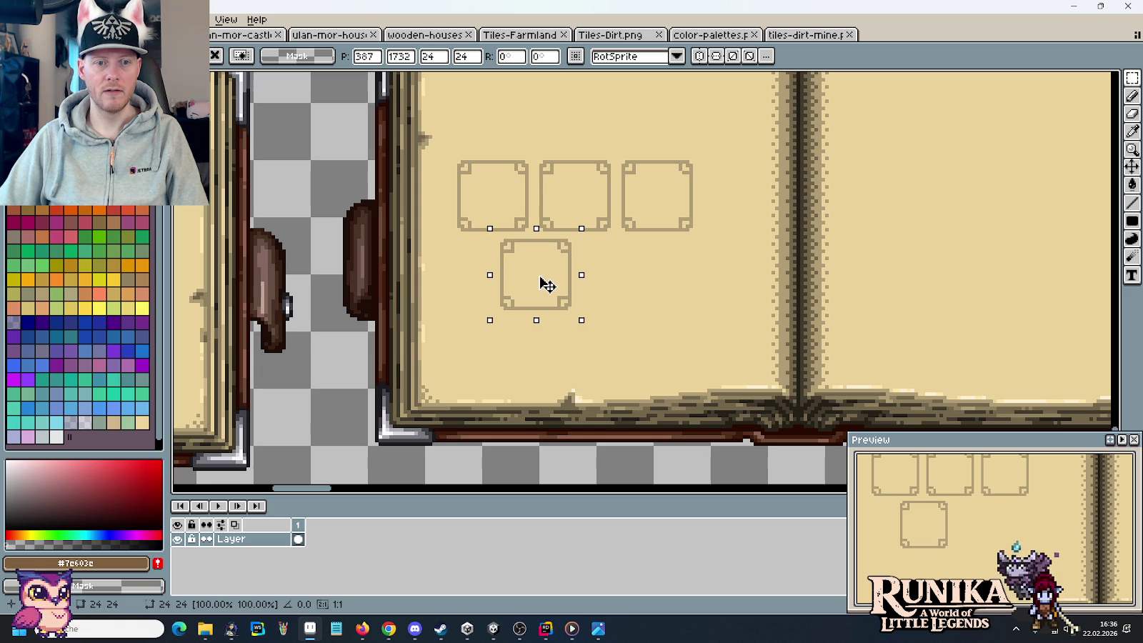
left_click_drag(546, 284, 631, 283)
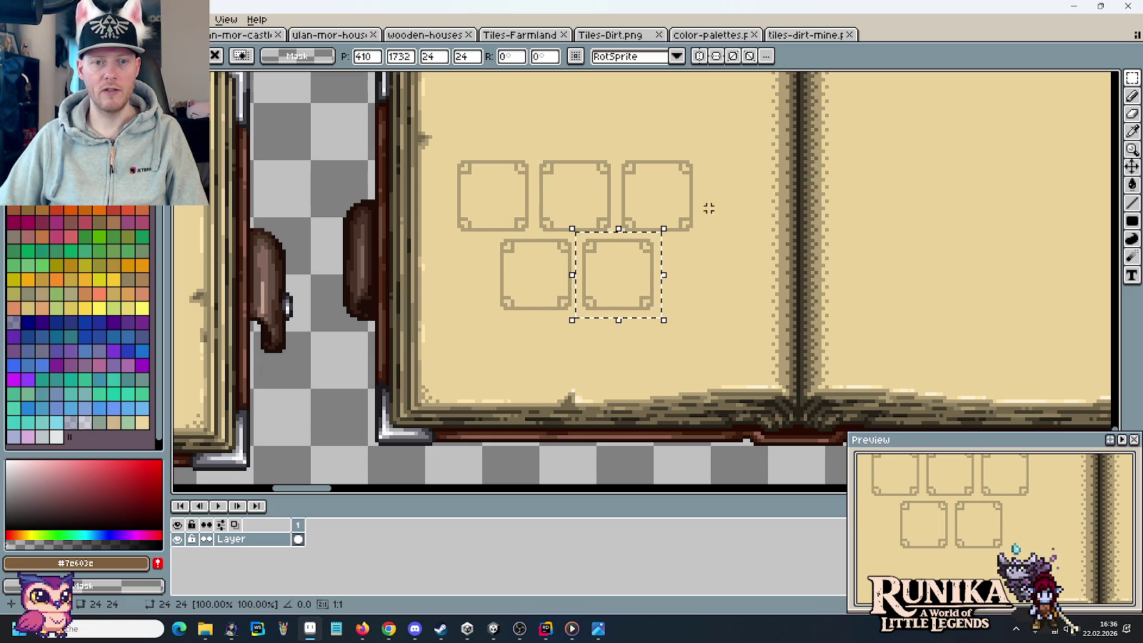
- Shift the slots left and duplicate the right ones to complete rows of four and three
left_click_drag(710, 140, 450, 345)
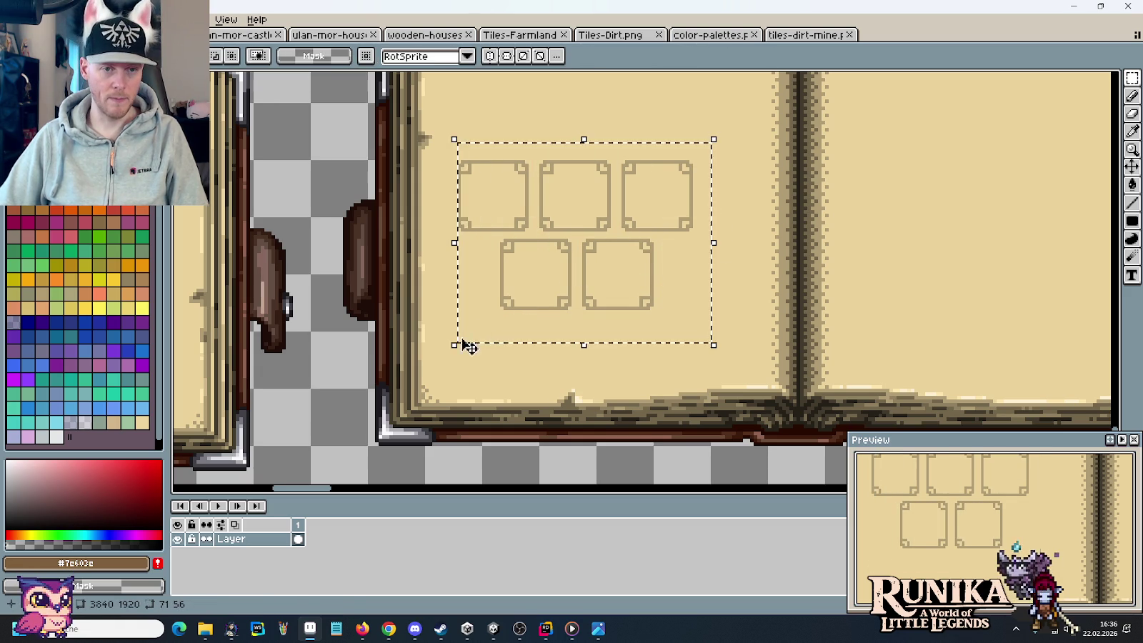
left_click_drag(545, 303, 531, 303)
left_click(727, 250)
left_click_drag(679, 150, 560, 333)
left_click_drag(630, 276, 709, 275)
key("Return")
left_click(594, 179)
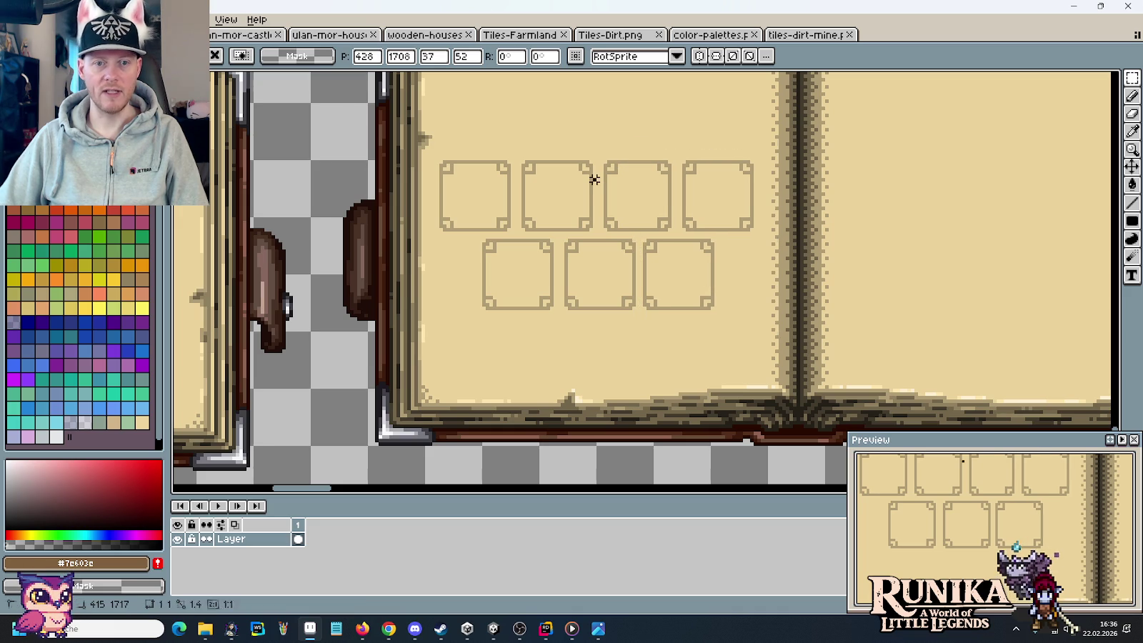
left_click_drag(658, 198, 581, 290)
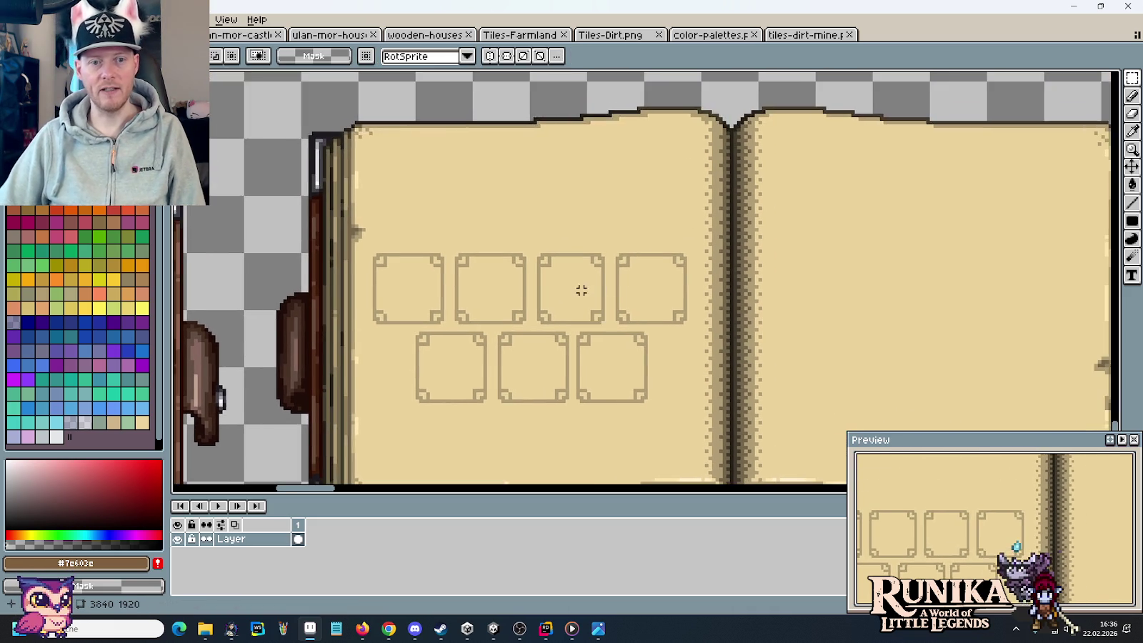
- Move all seven slot boxes about 23 px lower on the left page
scroll(582, 290, "down", 2)
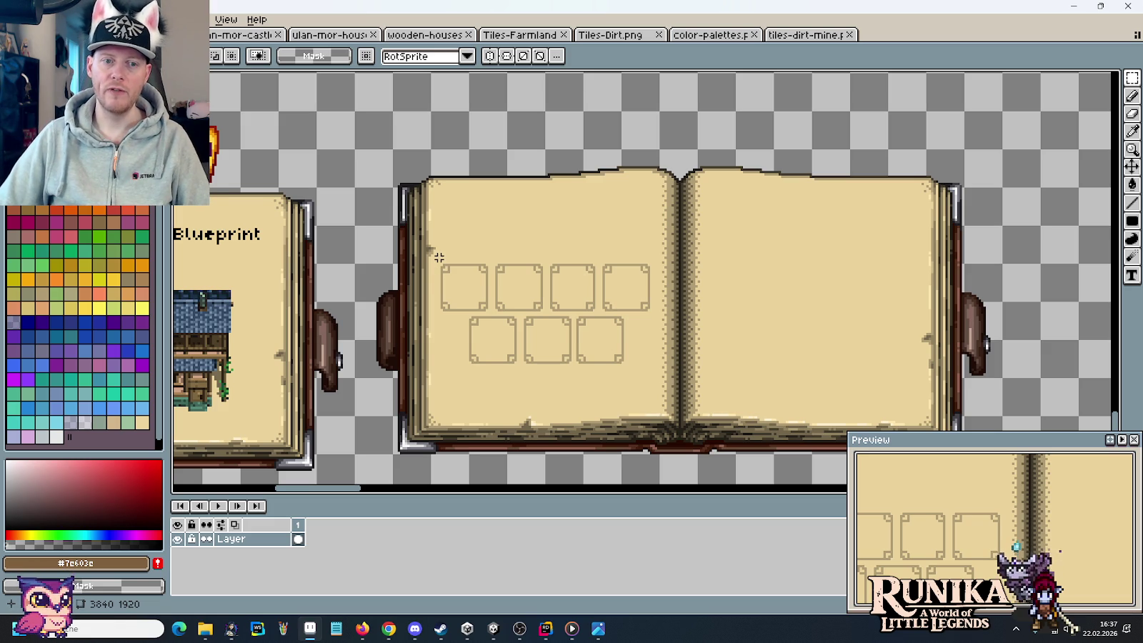
left_click_drag(435, 250, 654, 364)
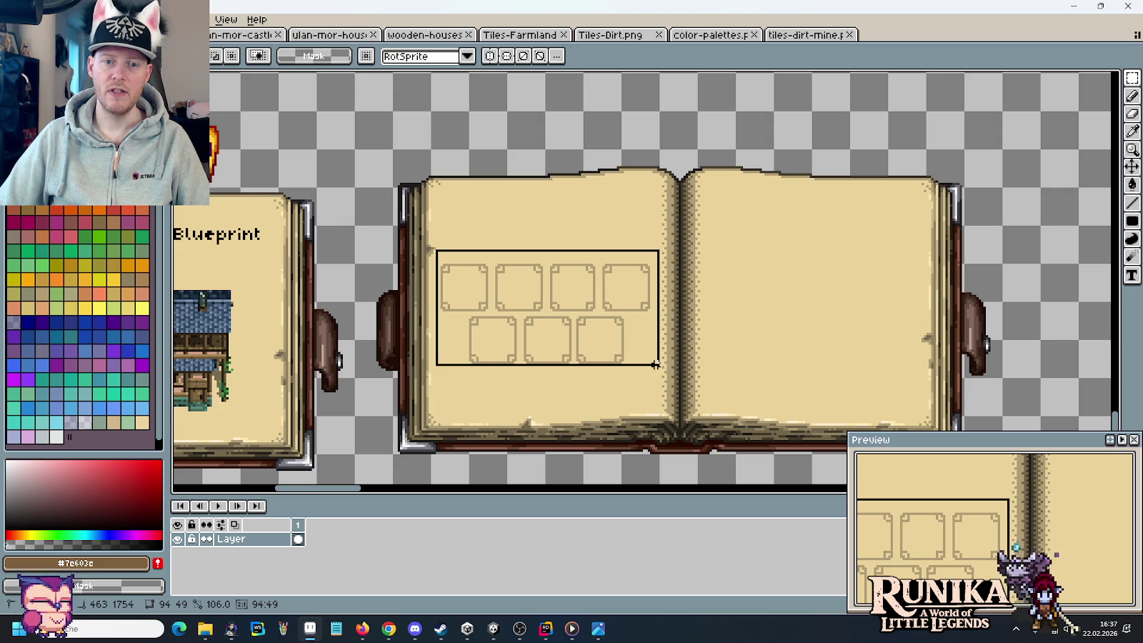
left_click_drag(587, 296, 593, 326)
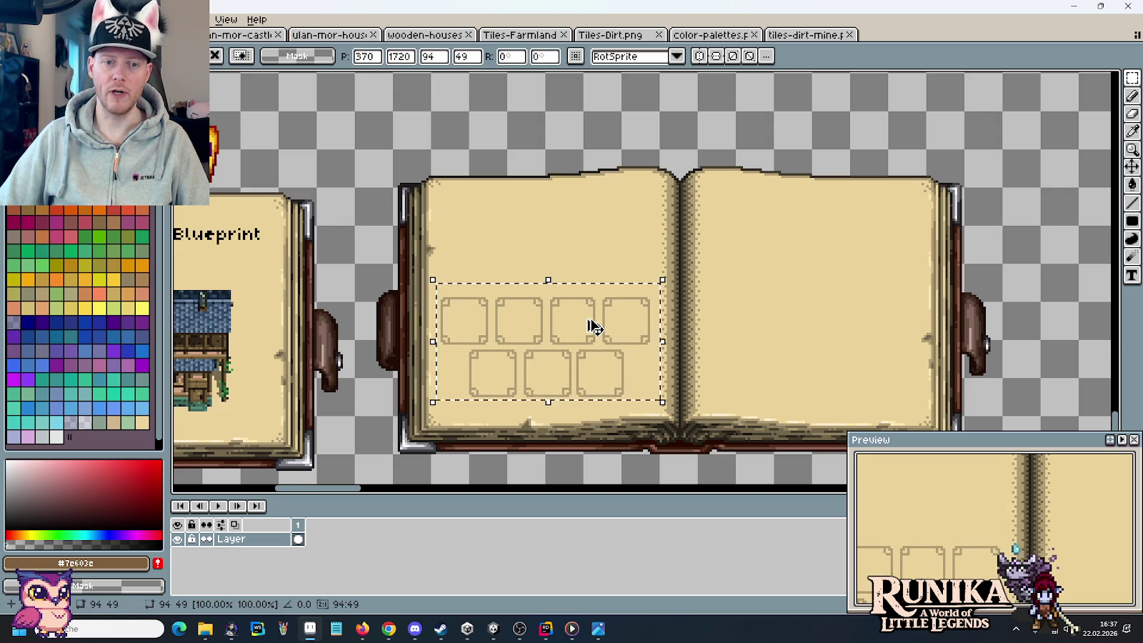
left_click(588, 260)
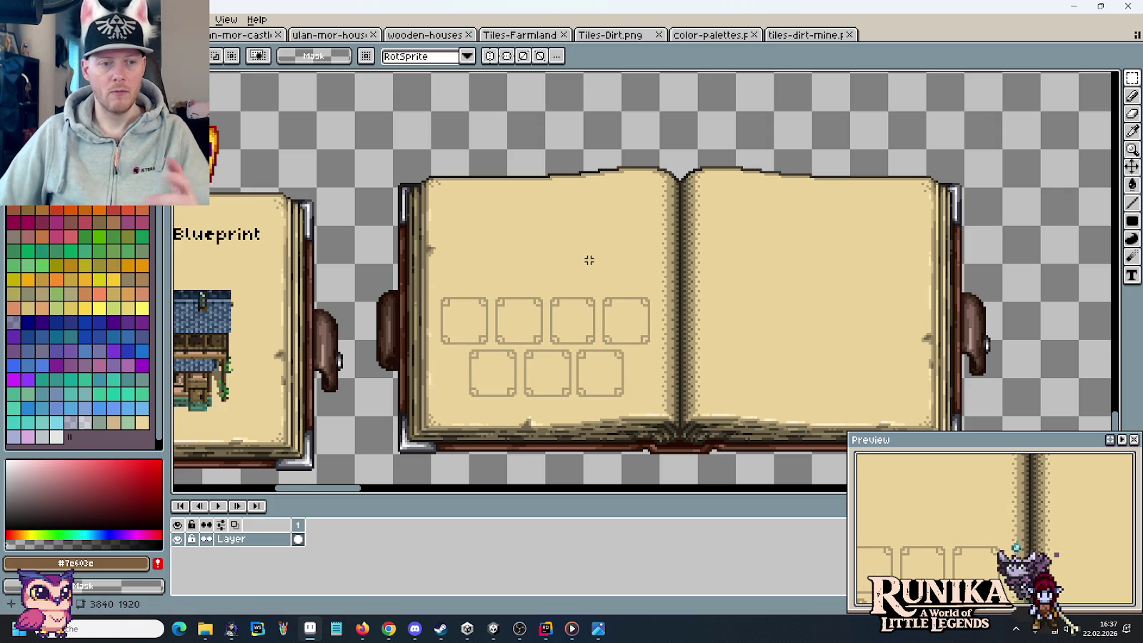
scroll(564, 292, "left", 5)
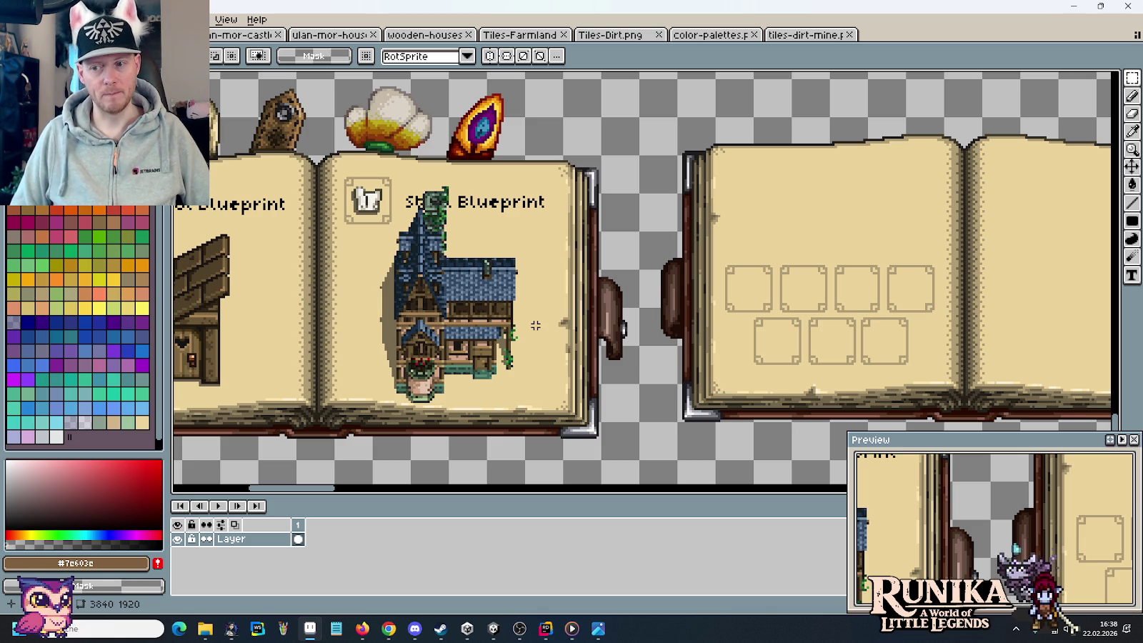
- Duplicate part of the second slot's top edge and commit the pasted piece
scroll(876, 315, "up", 1)
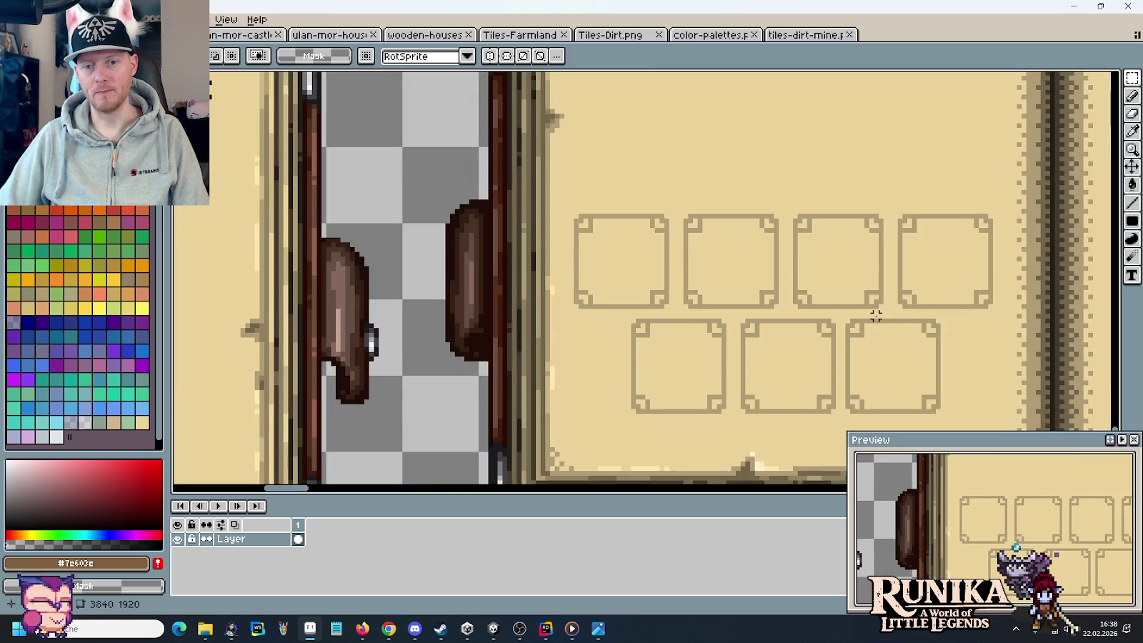
left_click_drag(875, 315, 725, 274)
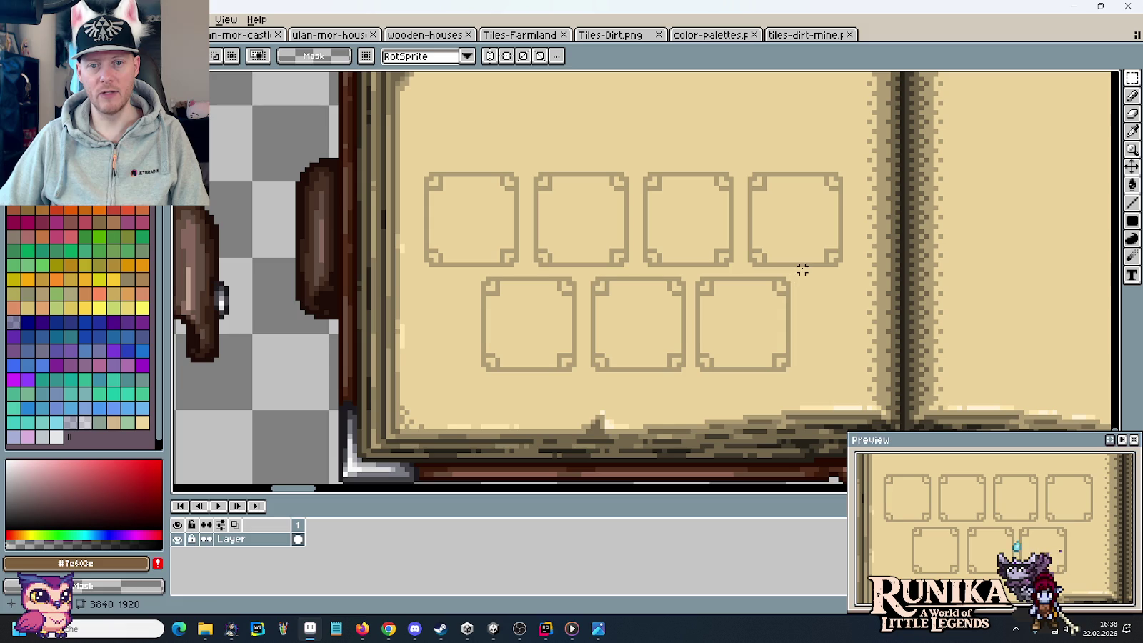
left_click_drag(807, 264, 458, 384)
left_click(525, 216)
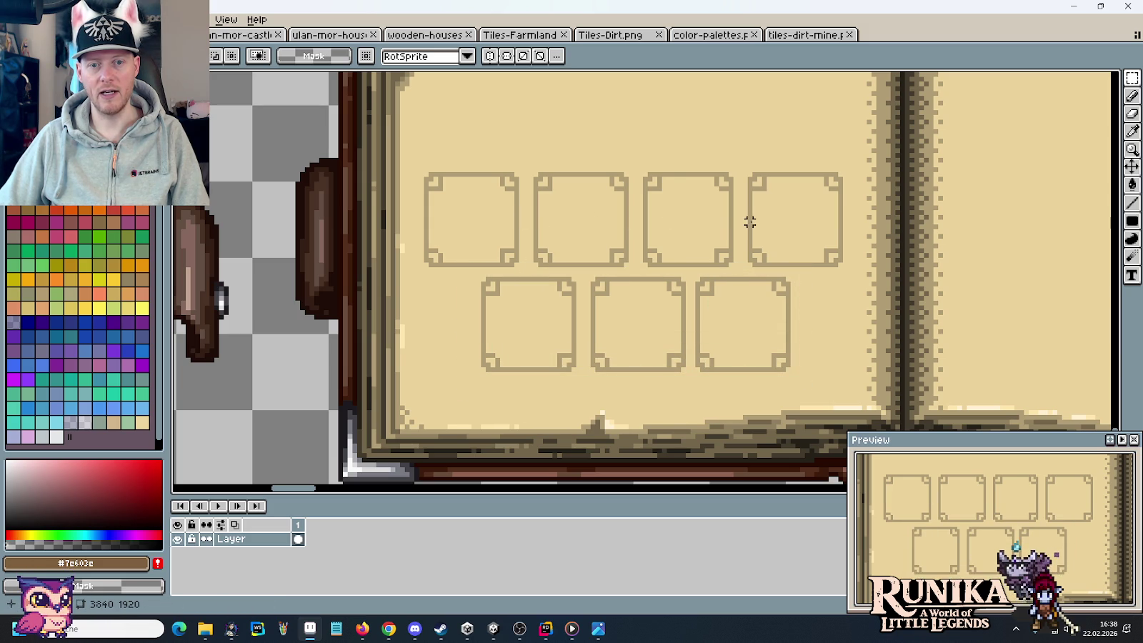
mouse_move(530, 147)
left_mouse_down()
mouse_move(629, 201)
mouse_move(723, 148)
left_mouse_up()
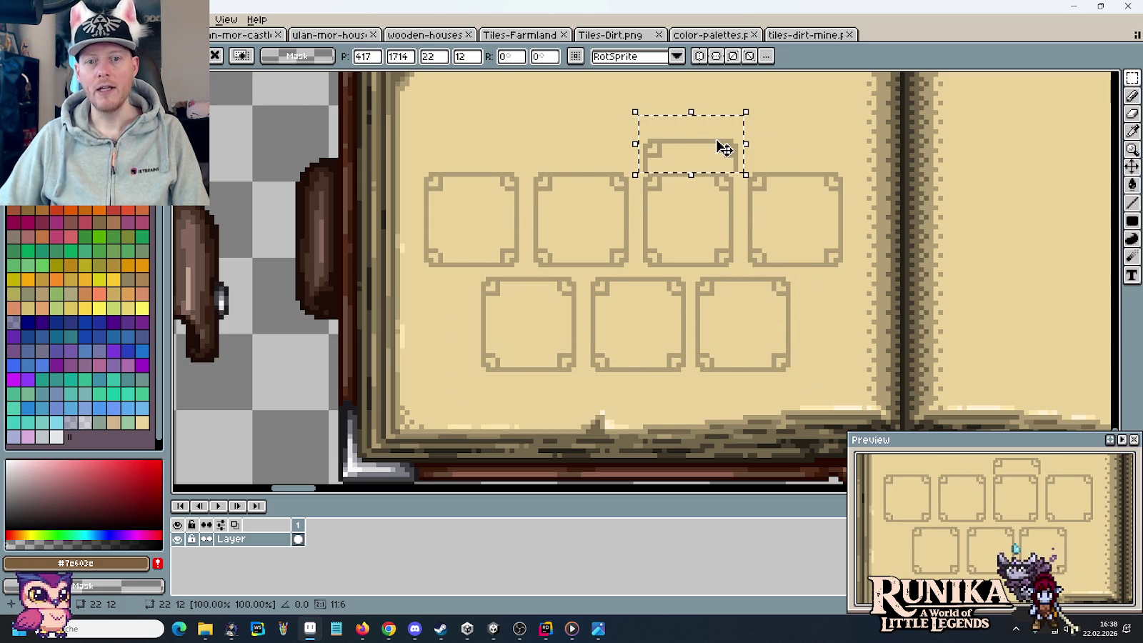
left_click(840, 150)
- Shift the right-hand recipe frames one pixel to the right
mouse_move(840, 150)
left_mouse_down()
mouse_move(786, 184)
mouse_move(683, 370)
mouse_move(684, 394)
left_mouse_up()
left_click_drag(709, 352, 718, 350)
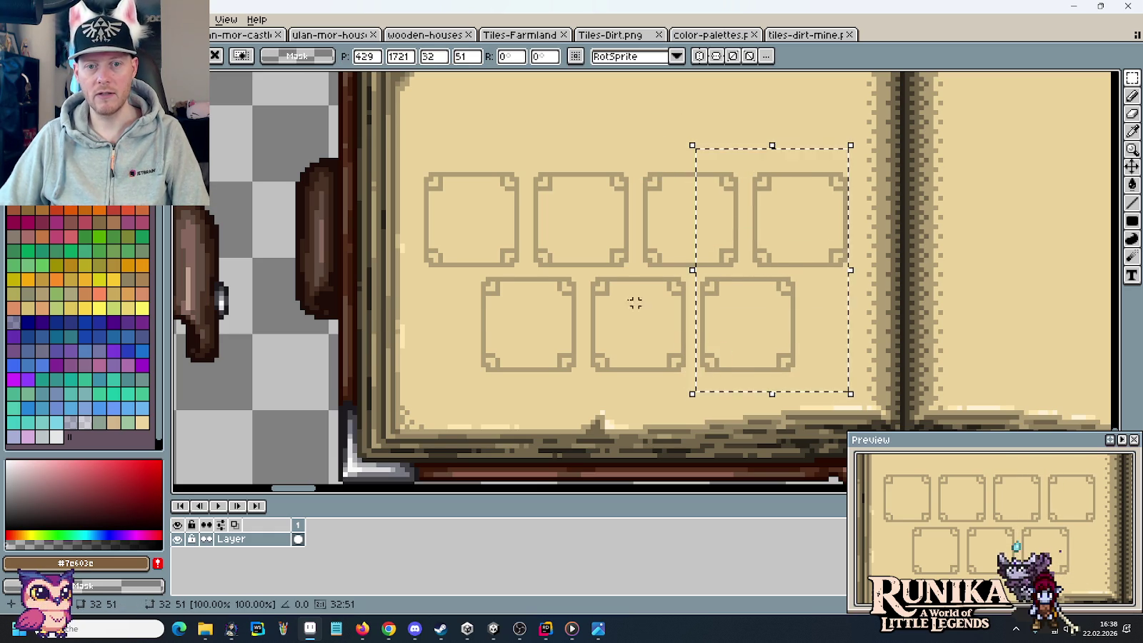
left_click(625, 296)
scroll(625, 297, "down", 2)
scroll(625, 296, "down", 1)
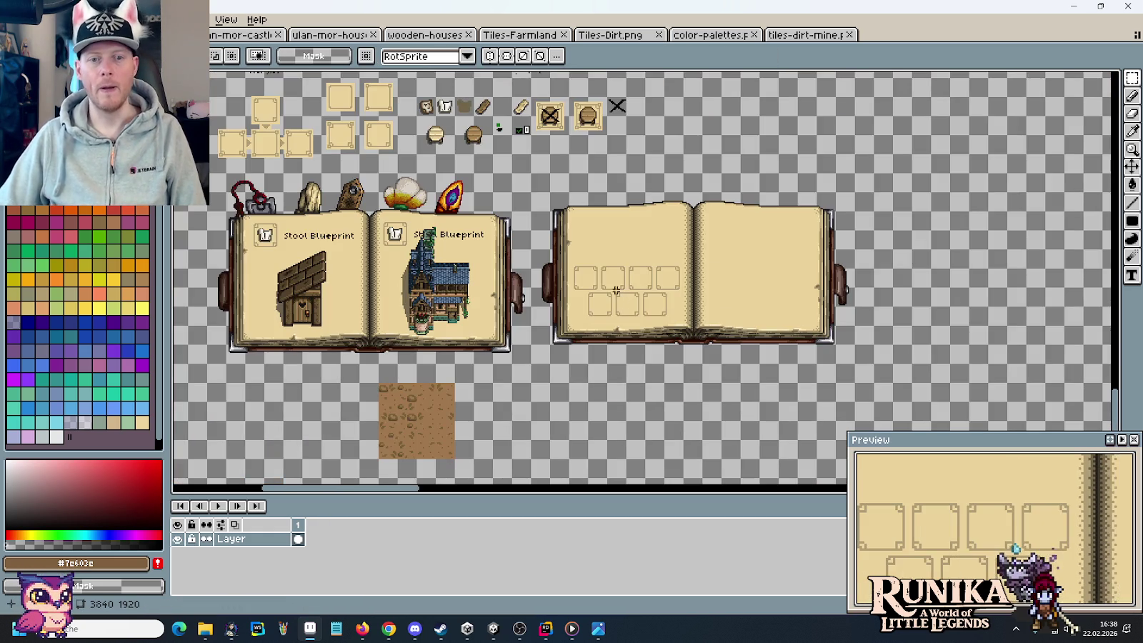
scroll(660, 293, "up", 3)
scroll(661, 294, "down", 1)
scroll(661, 293, "down", 2)
scroll(662, 294, "up", 1)
left_click_drag(761, 140, 957, 341)
left_click(996, 335)
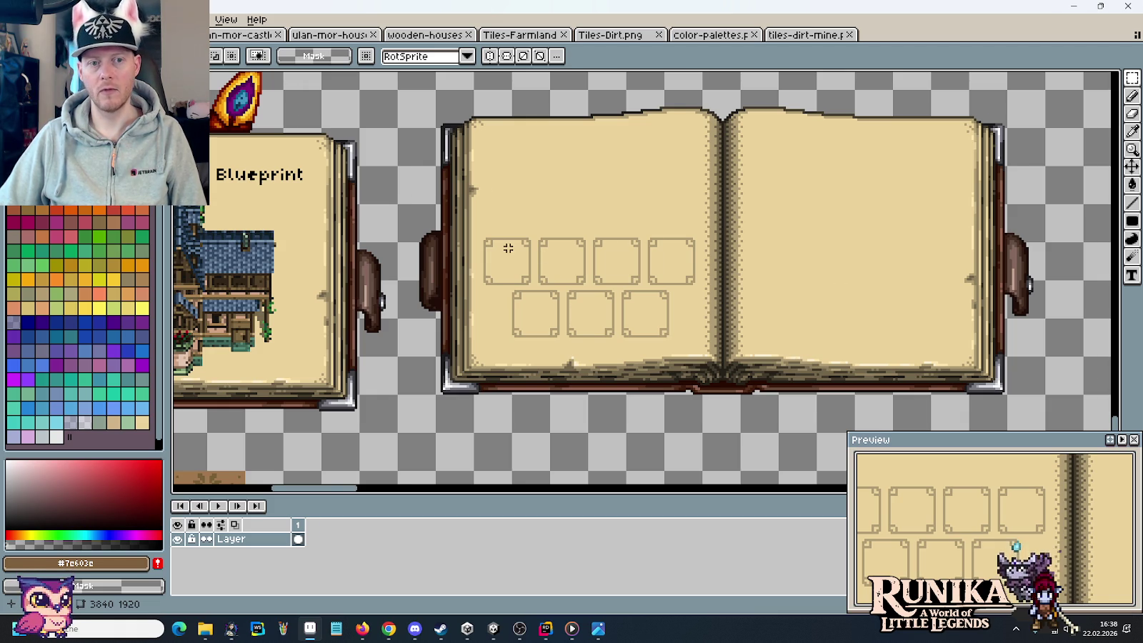
- Save the book mockup sprite sheet with Ctrl+S
scroll(507, 248, "down", 2)
scroll(493, 214, "up", 2)
scroll(486, 200, "down", 2)
scroll(473, 178, "up", 2)
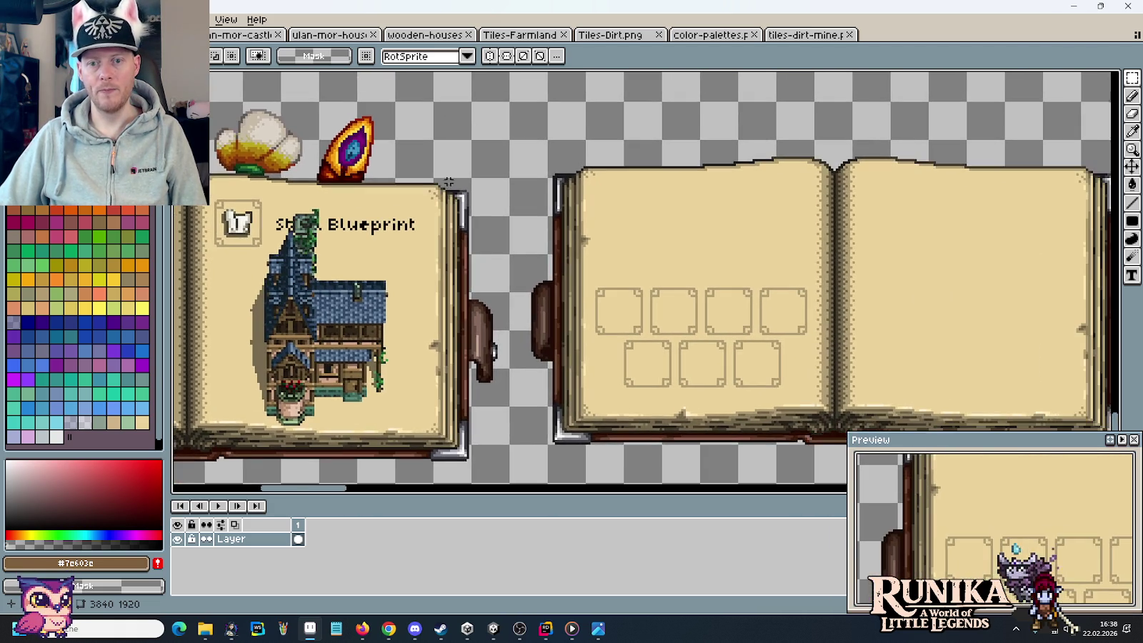
left_click_drag(473, 179, 830, 365)
left_click_drag(805, 211, 596, 310)
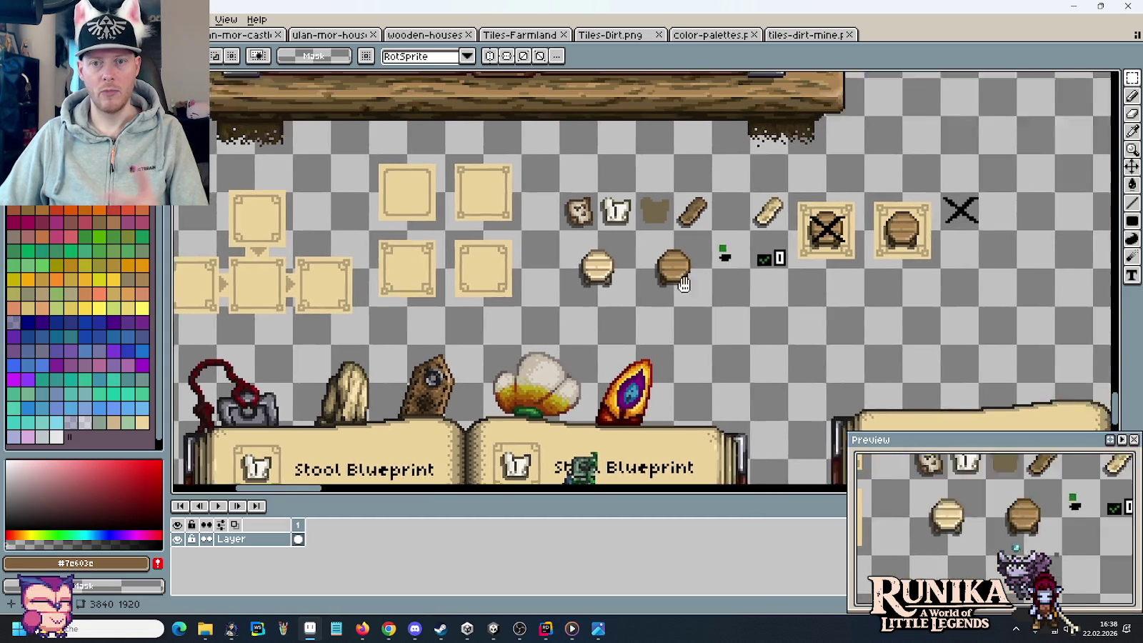
key("ctrl+s")
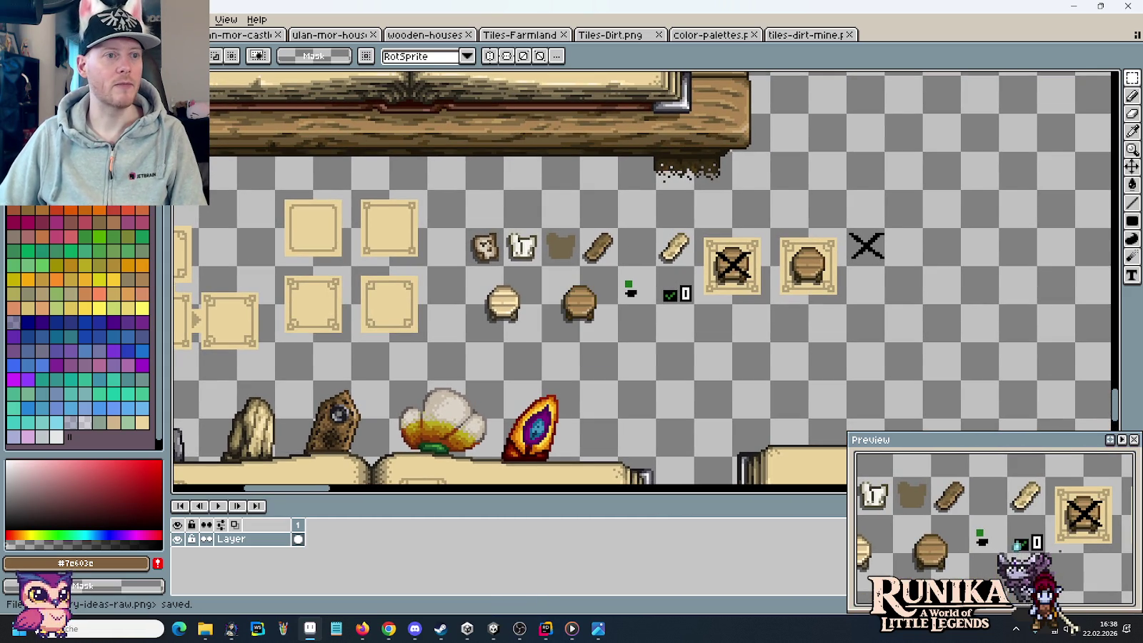
- Open resources.png from the artwork items folder
key("ctrl+o")
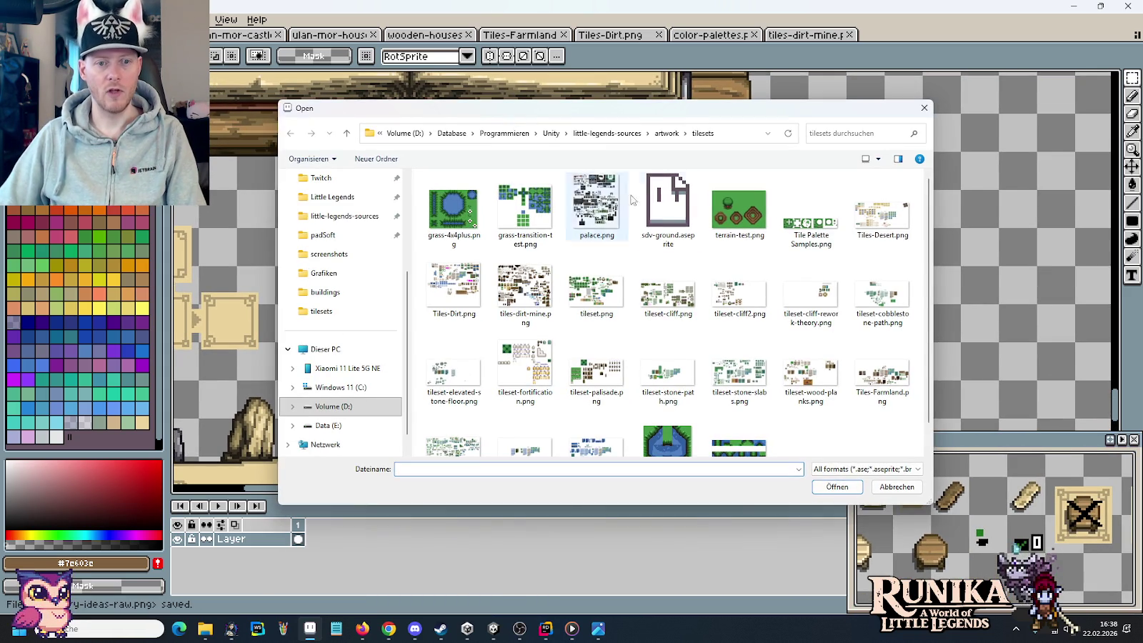
left_click(666, 133)
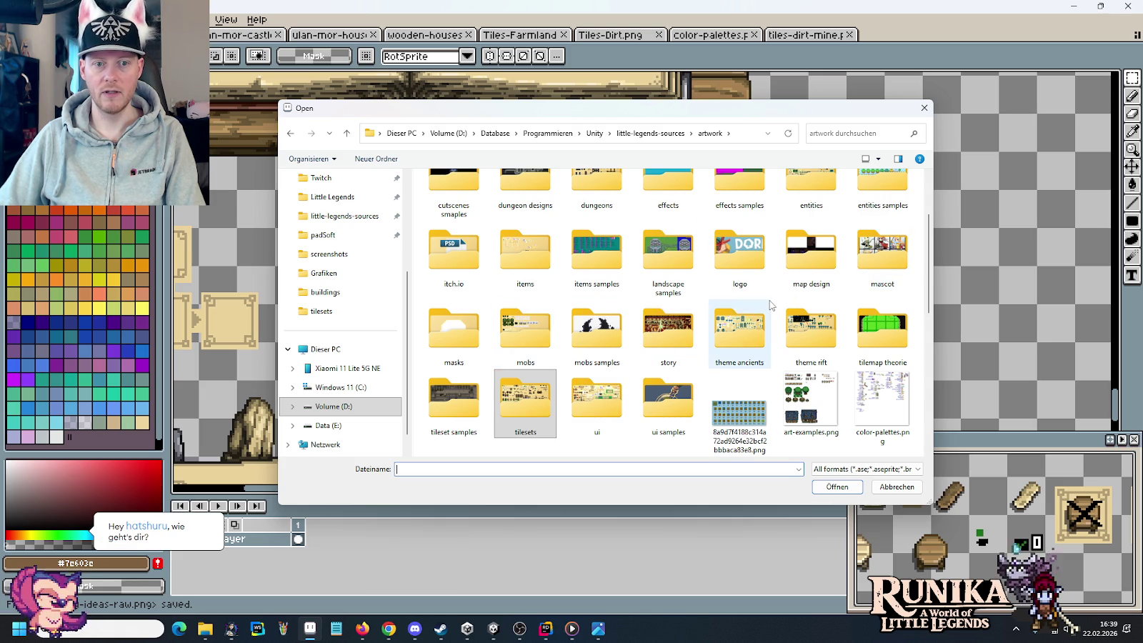
scroll(790, 303, "down", 3)
scroll(525, 373, "up", 5)
double_click(525, 364)
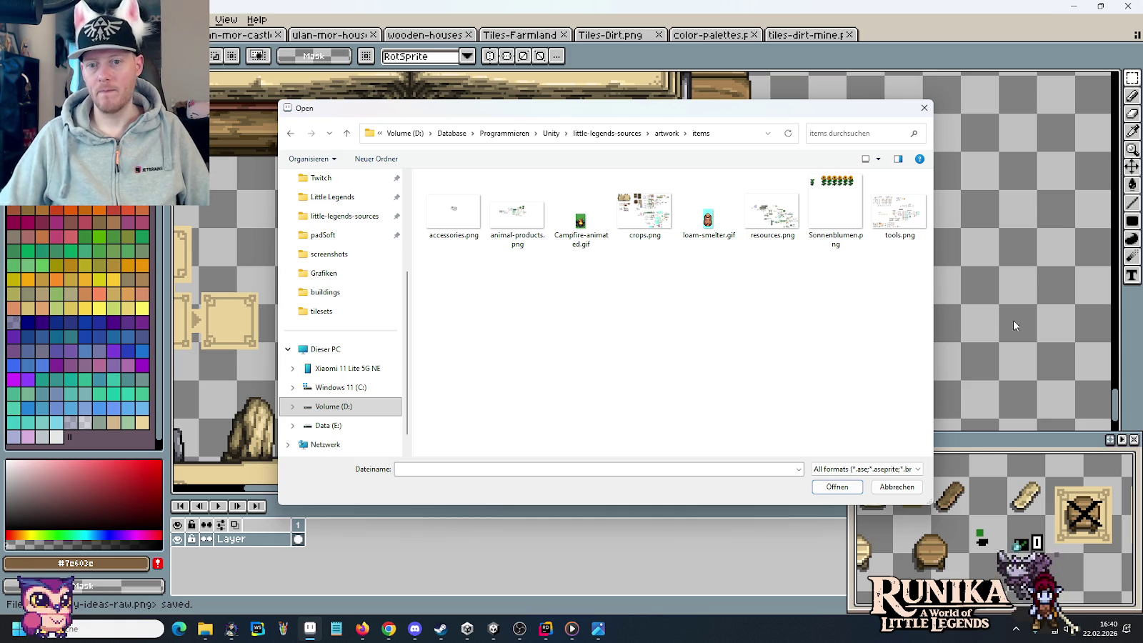
left_click(777, 259)
left_click(835, 487)
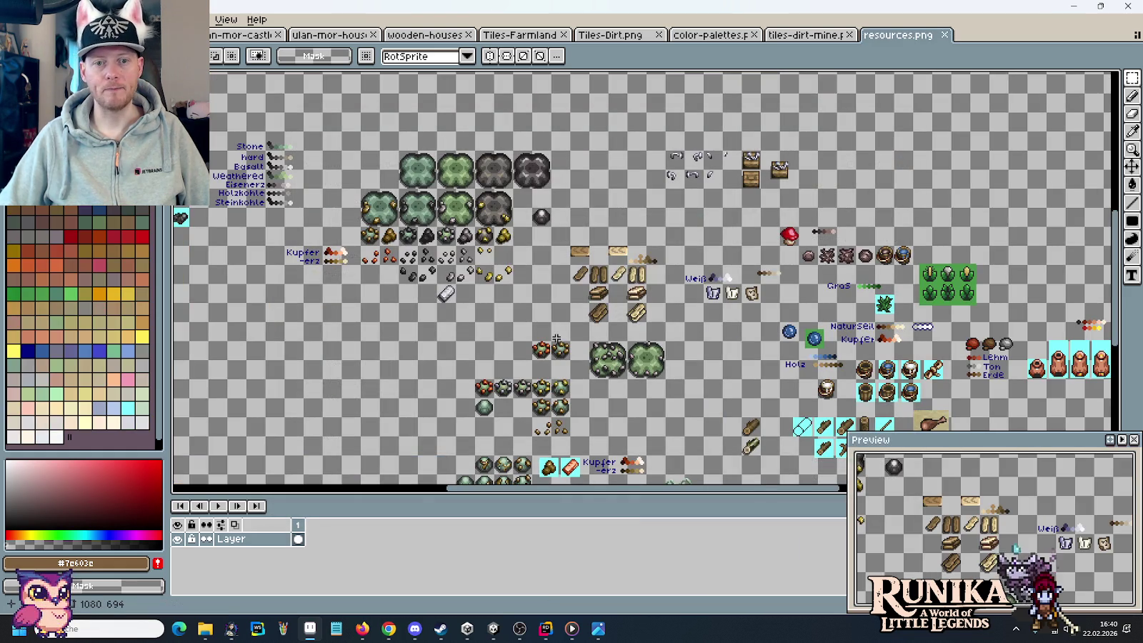
- Browse the resources.png sprites and select the 16x16 upper wooden log tile
scroll(556, 339, "up", 2)
scroll(560, 211, "up", 2)
scroll(561, 211, "up", 1)
scroll(560, 211, "up", 1)
scroll(611, 213, "up", 1)
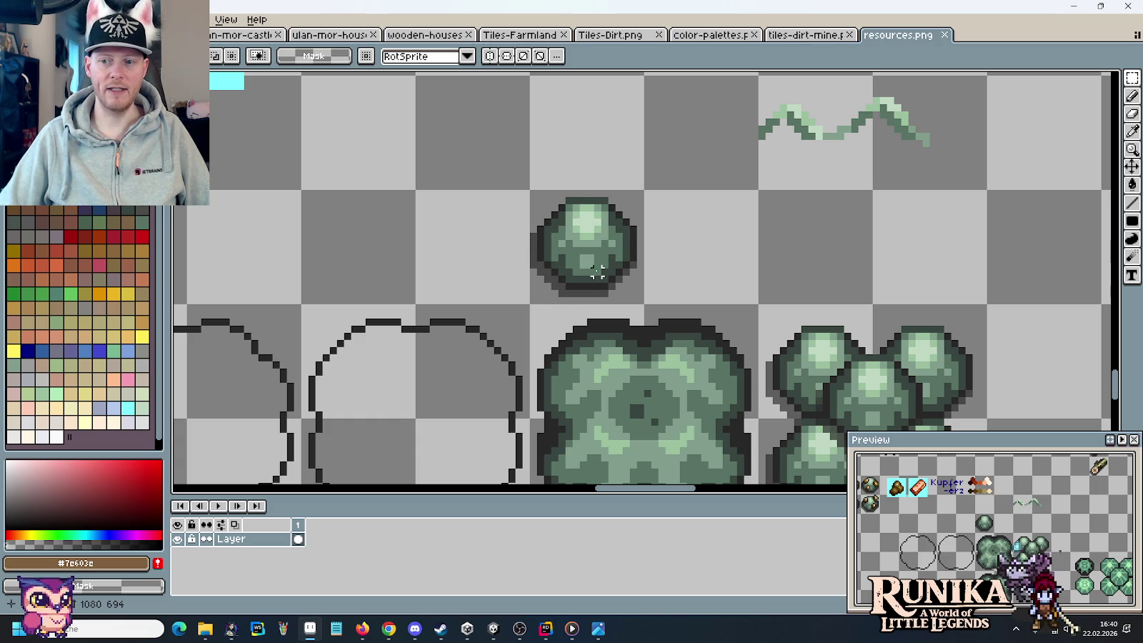
scroll(621, 254, "right", 5)
scroll(620, 243, "up", 3)
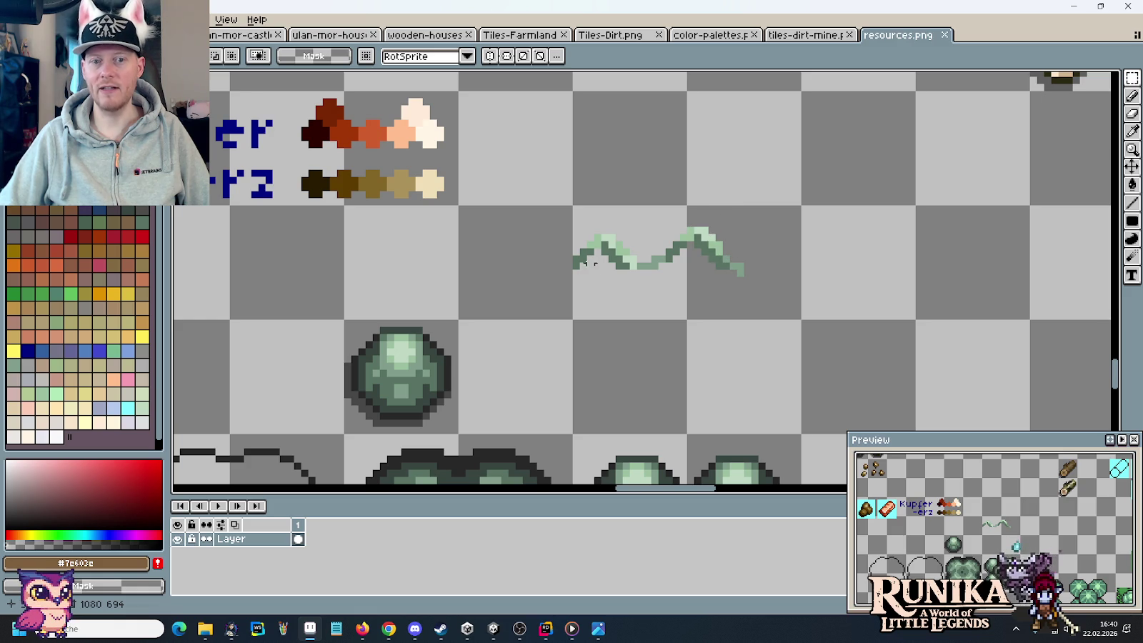
scroll(582, 323, "down", 3)
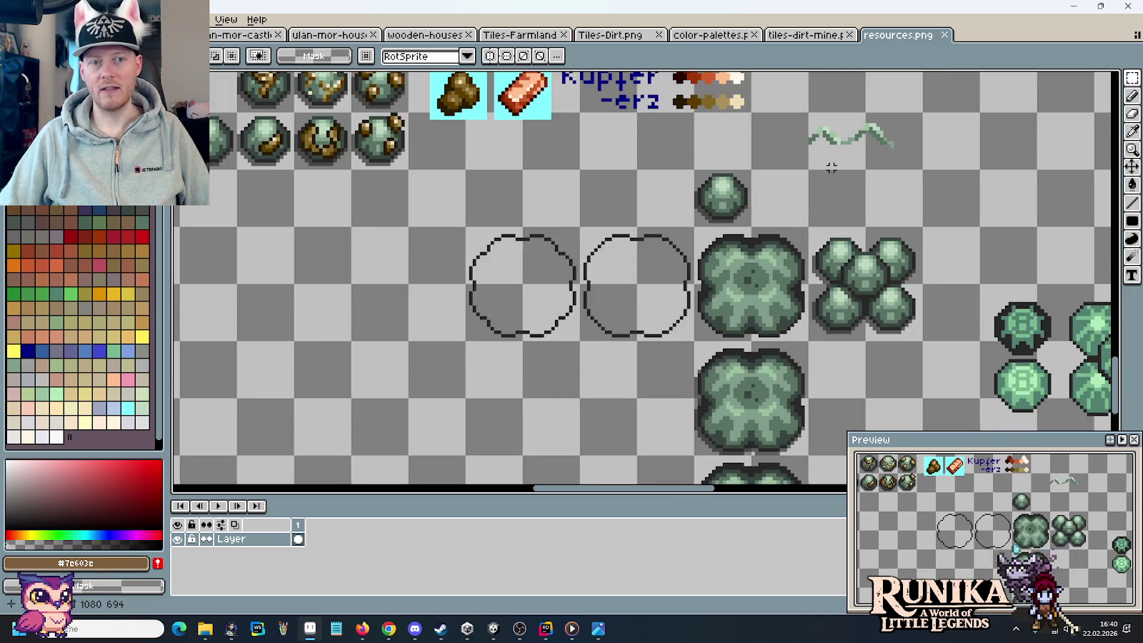
left_click_drag(583, 323, 700, 302)
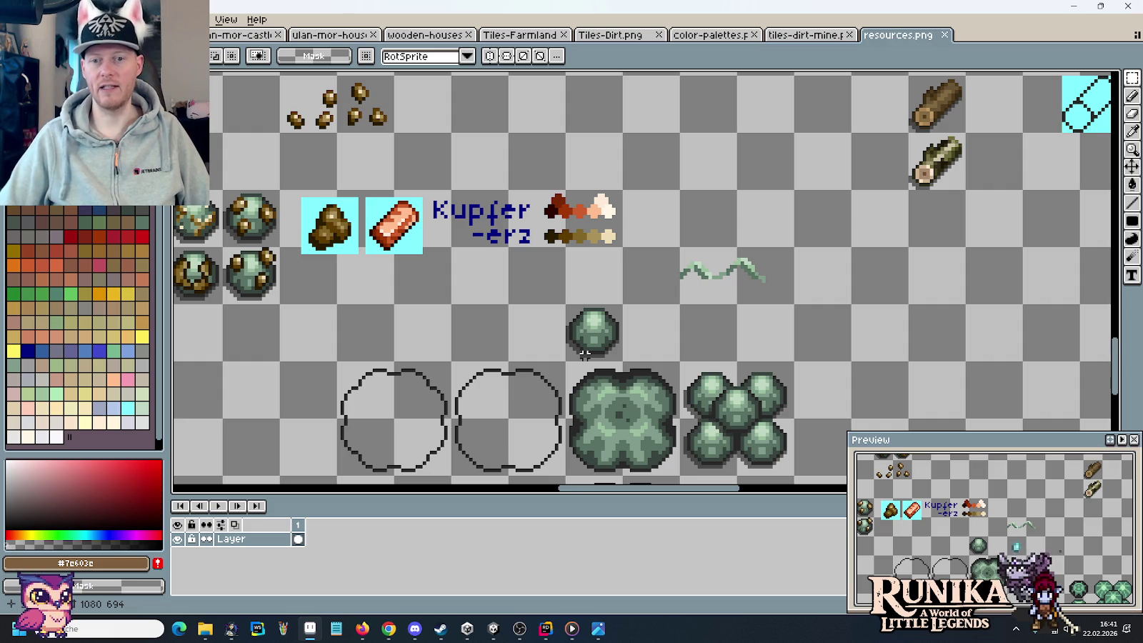
left_click_drag(818, 137, 628, 310)
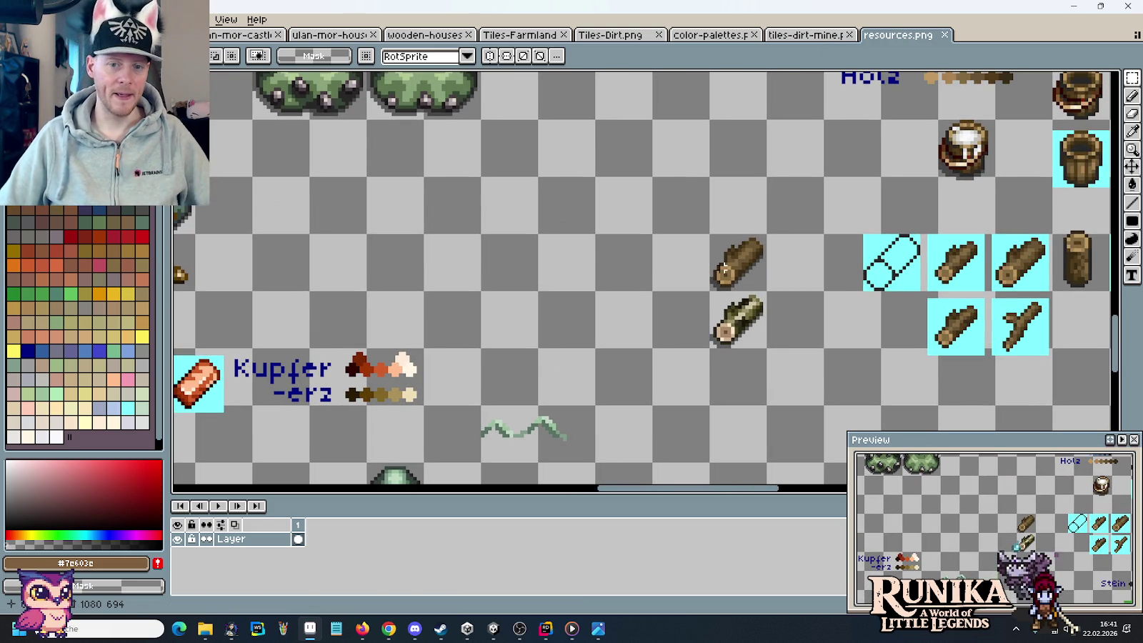
left_click_drag(708, 233, 769, 293)
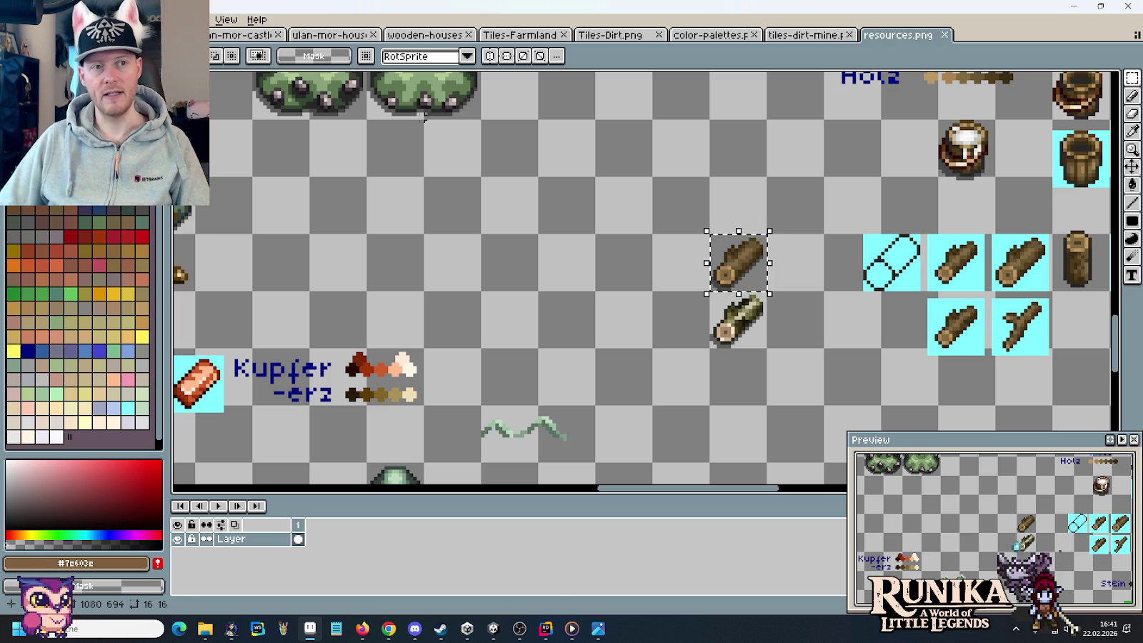
- Paste the log tile into the mockup above the open book
key("ctrl+Tab")
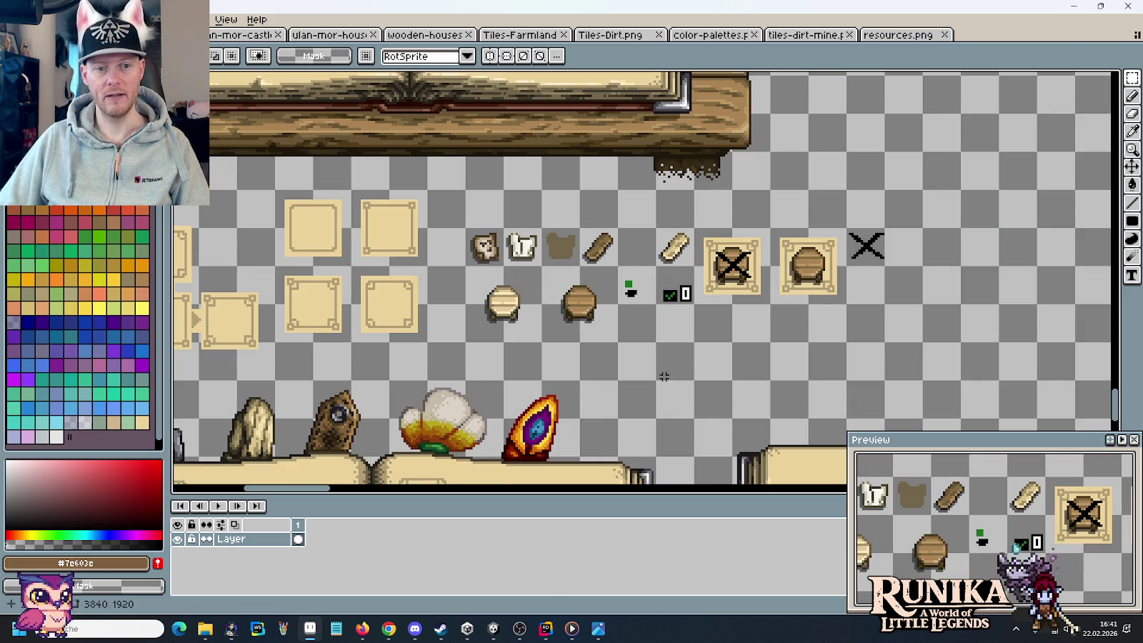
left_click_drag(667, 374, 614, 295)
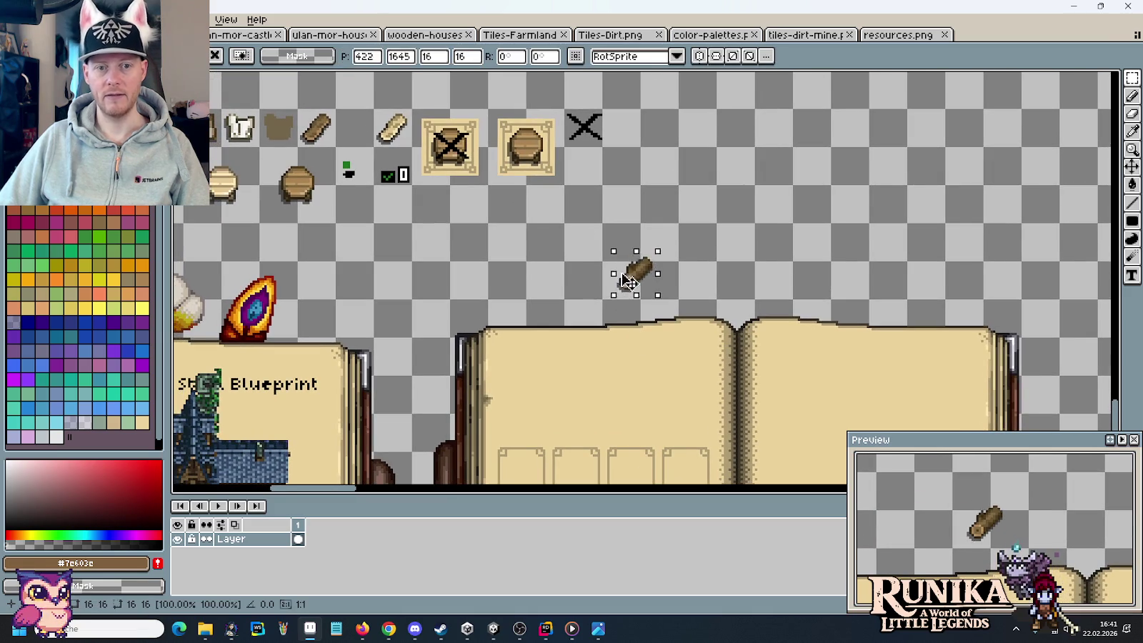
left_click_drag(642, 279, 506, 243)
left_click(590, 250)
- Copy the dark stack of planks from resources.png and place it next to the log
left_click(885, 35)
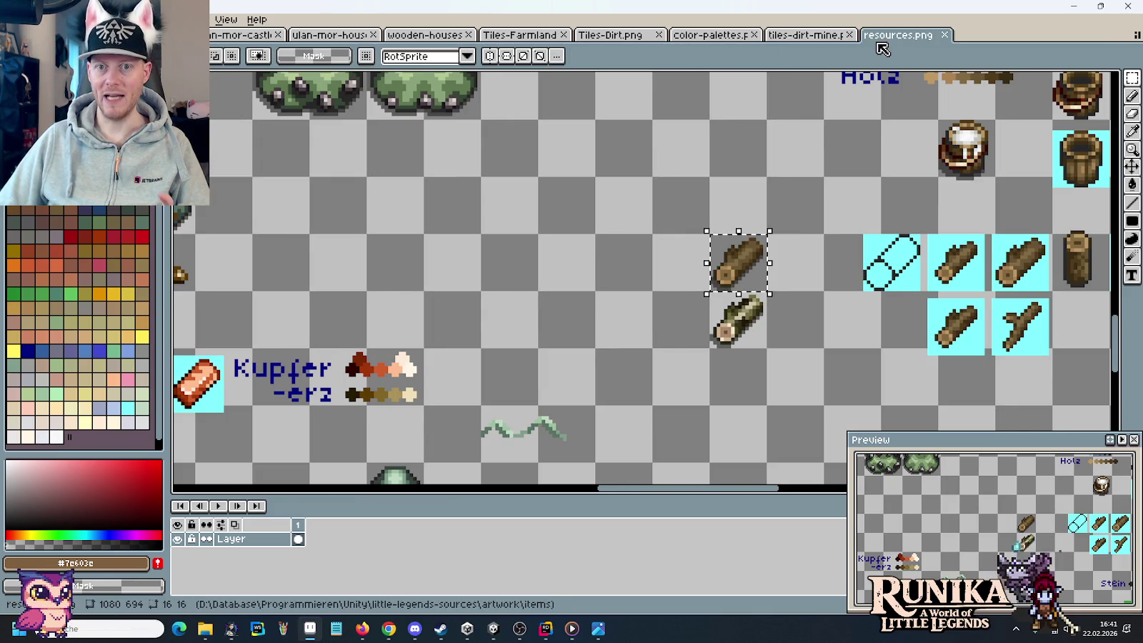
scroll(836, 250, "down", 1)
scroll(800, 268, "down", 1)
left_click_drag(800, 254, 726, 461)
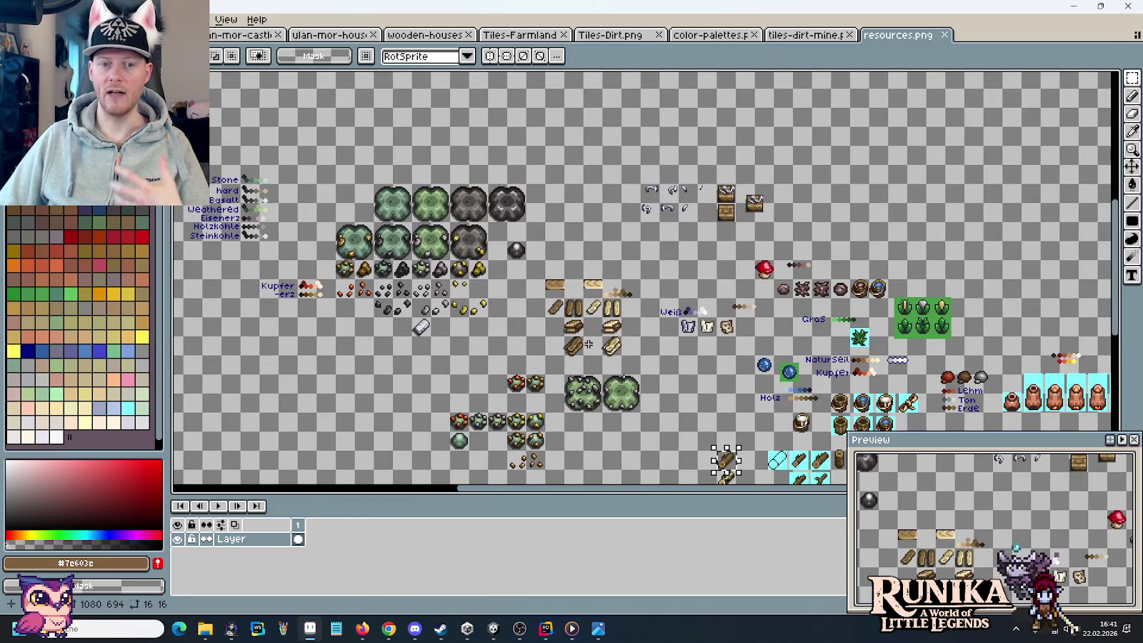
scroll(574, 355, "up", 1)
scroll(573, 355, "up", 1)
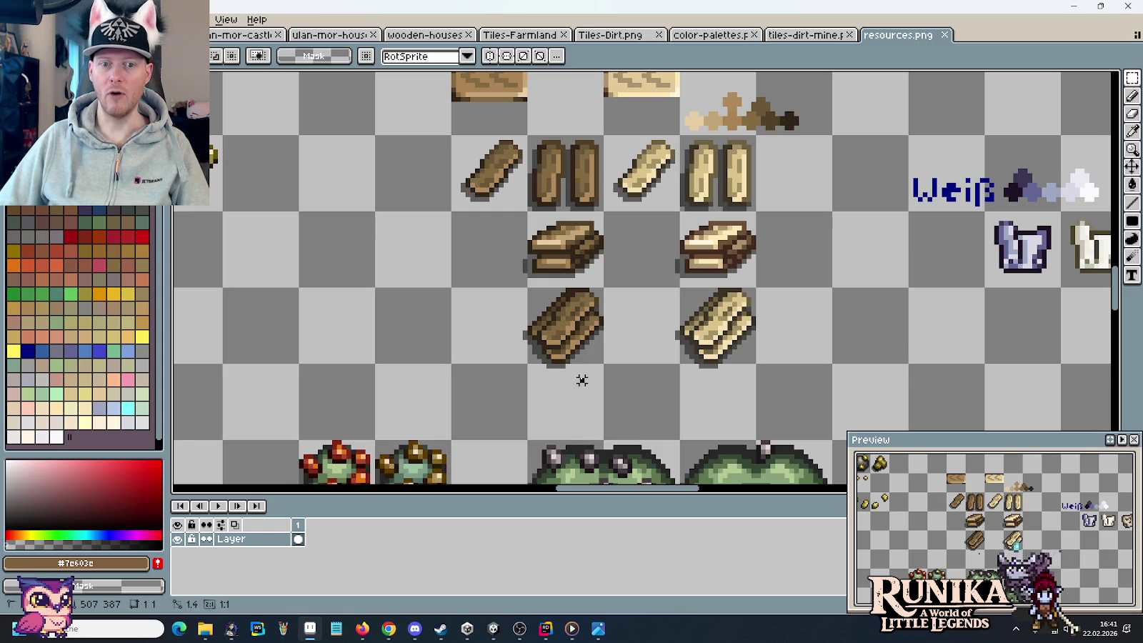
left_click_drag(582, 379, 516, 335)
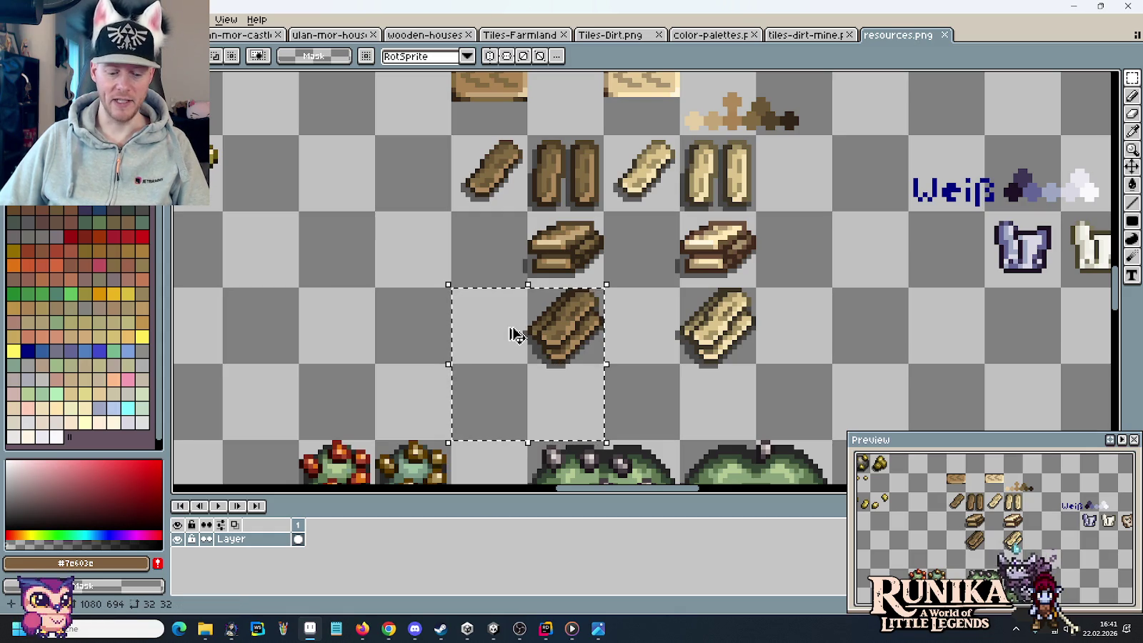
key("ctrl+c")
key("ctrl+Tab")
key("ctrl+v")
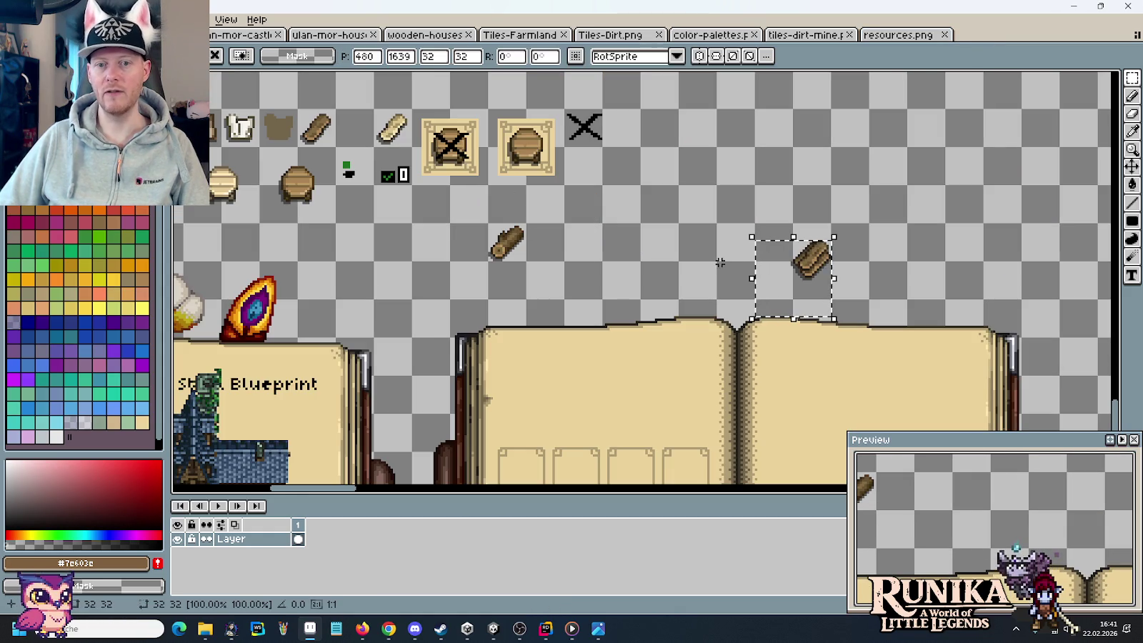
left_click_drag(793, 271, 564, 253)
left_click(704, 202)
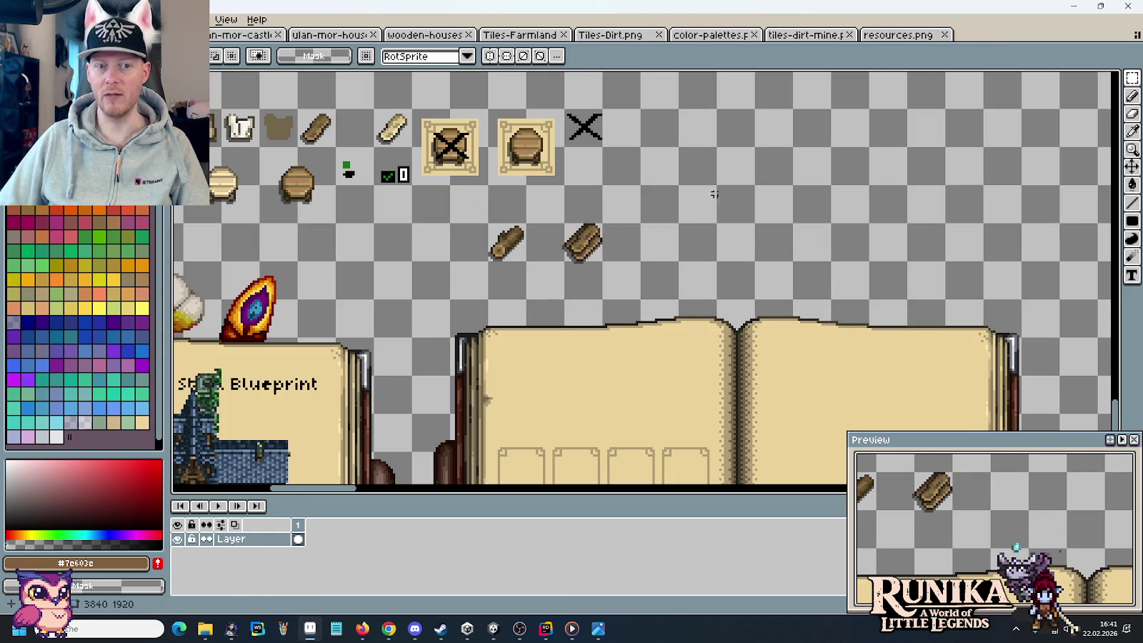
- Copy the second chest tile from resources.png and place it beside the planks
left_click(893, 34)
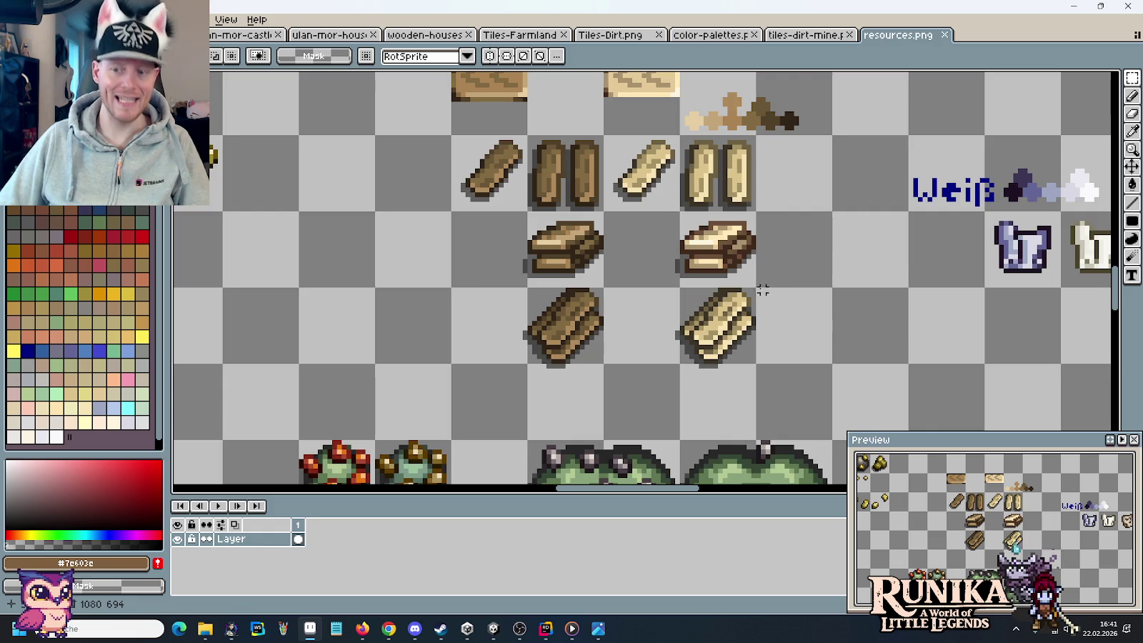
scroll(737, 293, "down", 3)
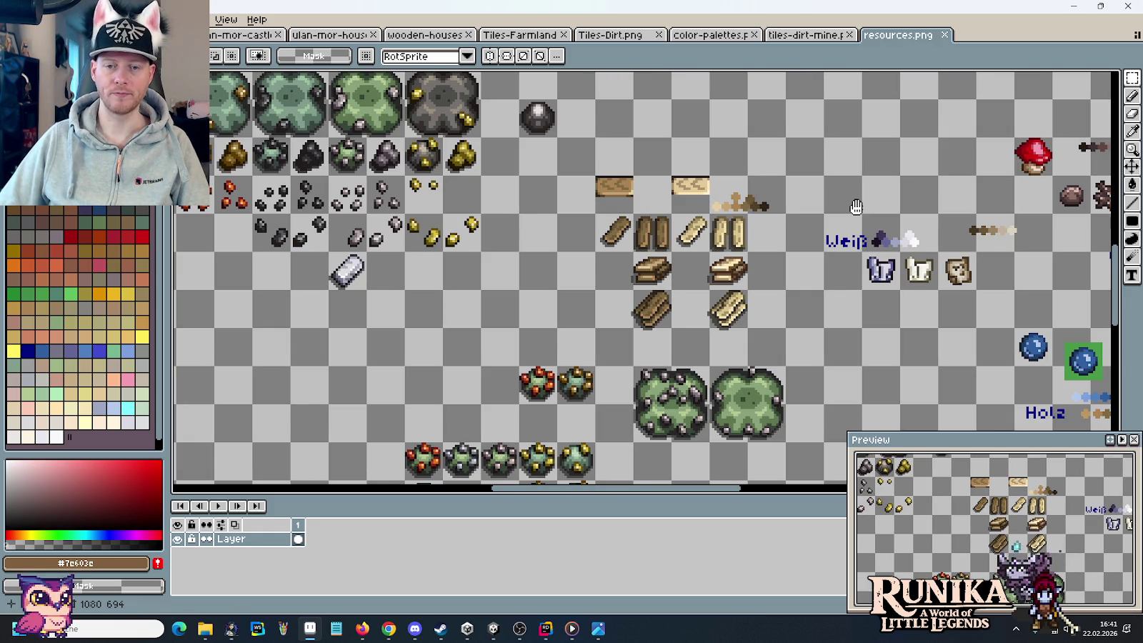
mouse_move(856, 207)
left_mouse_down()
mouse_move(792, 299)
mouse_move(732, 340)
left_mouse_up()
left_click_drag(929, 196, 848, 116)
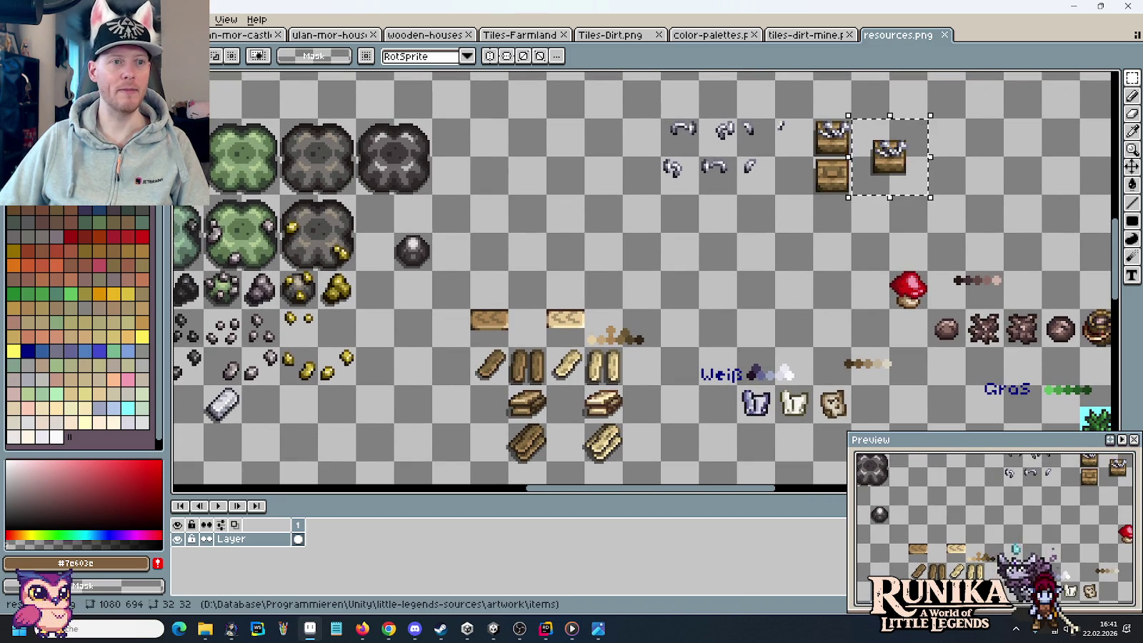
key("ctrl+c")
key("ctrl+Tab")
key("ctrl+v")
left_click_drag(646, 280, 664, 243)
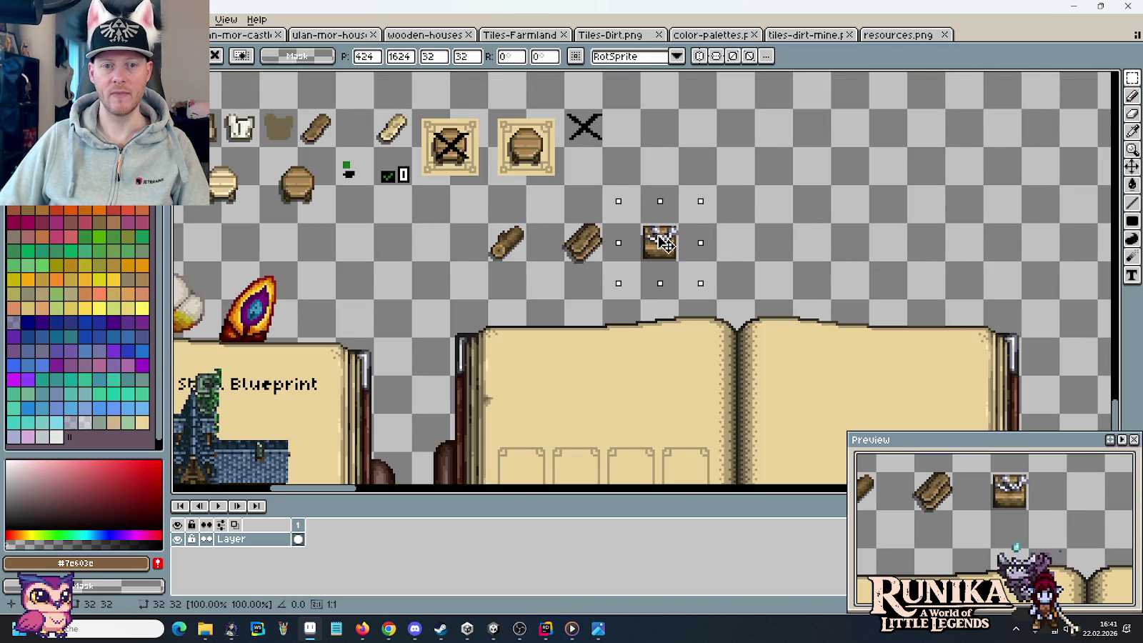
key("Return")
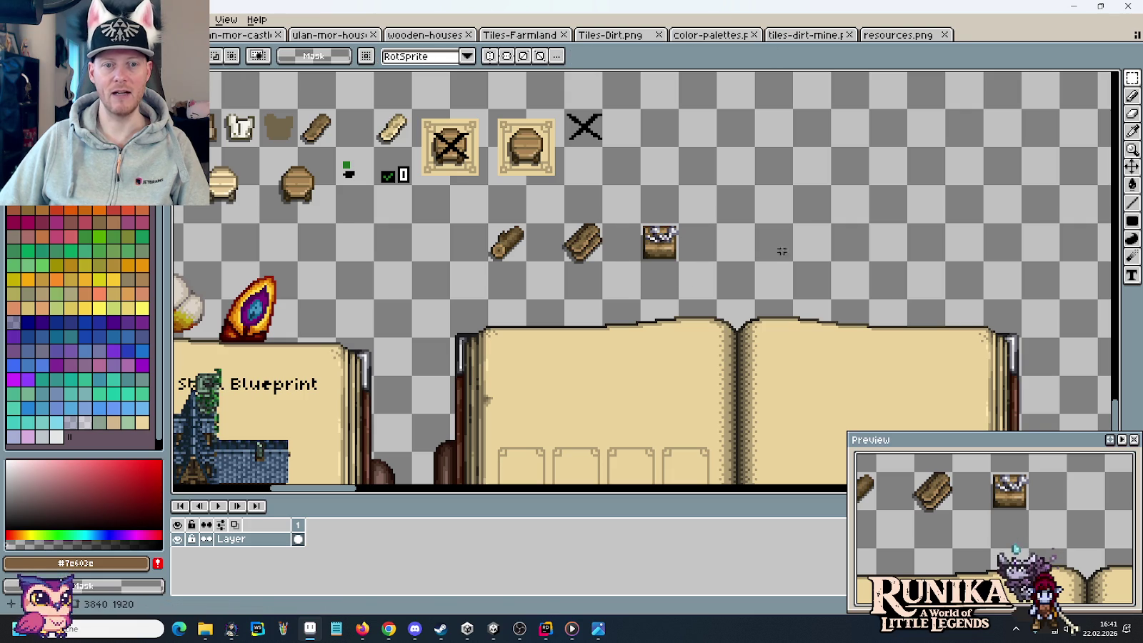
left_click(892, 34)
mouse_move(1014, 328)
left_mouse_down()
mouse_move(673, 286)
mouse_move(605, 148)
left_mouse_up()
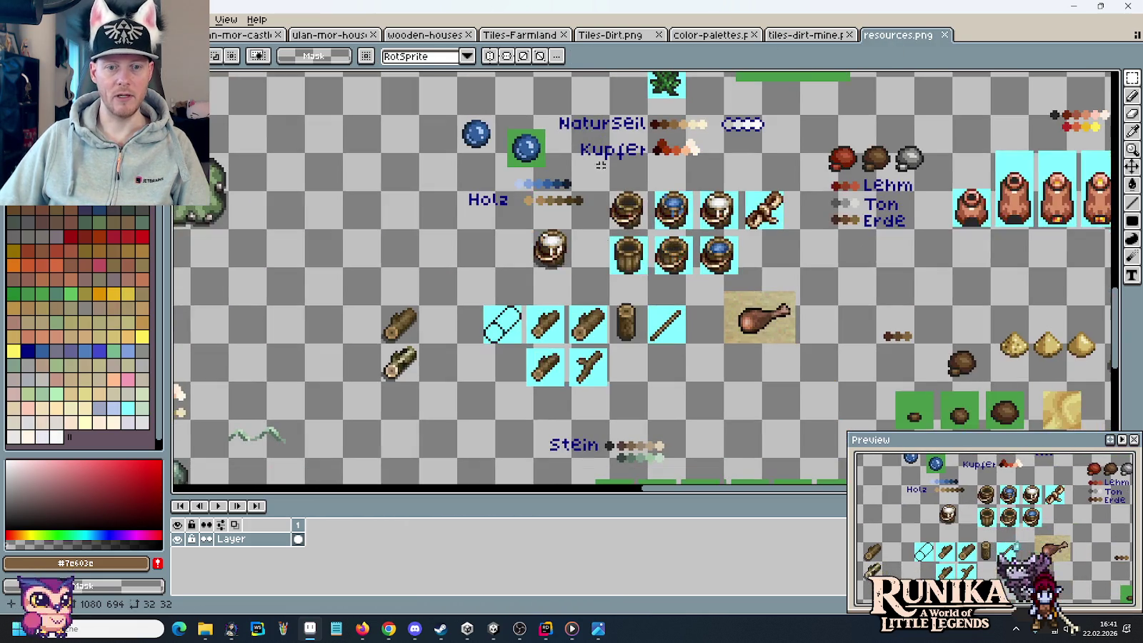
- Copy the green stone tile from resources.png into the mockup, right of the chest
left_click_drag(551, 227, 543, 148)
left_click_drag(664, 344, 335, 325)
left_click_drag(432, 456, 432, 263)
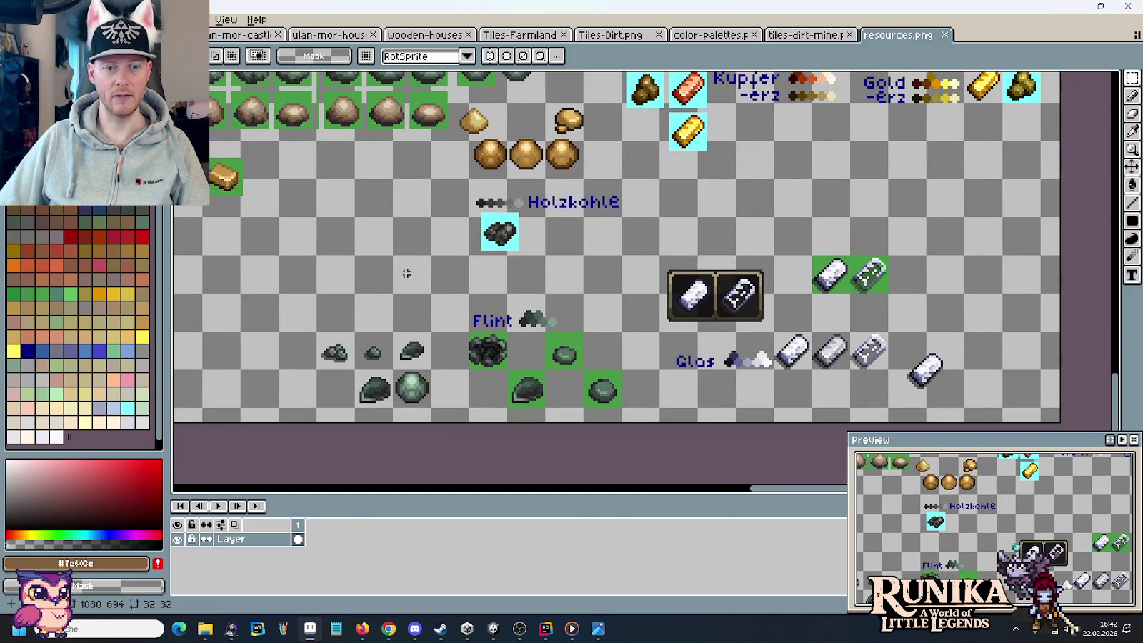
left_click_drag(605, 393, 626, 391)
key("ctrl+c")
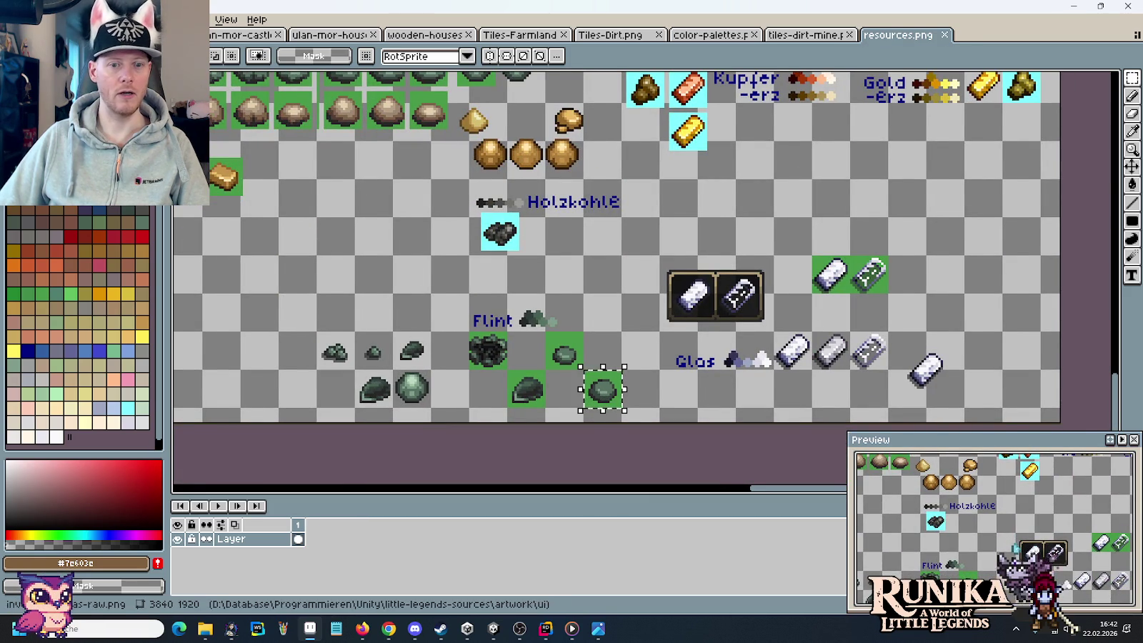
key("ctrl+Tab")
scroll(806, 246, "up", 5)
key("ctrl+v")
left_click_drag(574, 298, 816, 299)
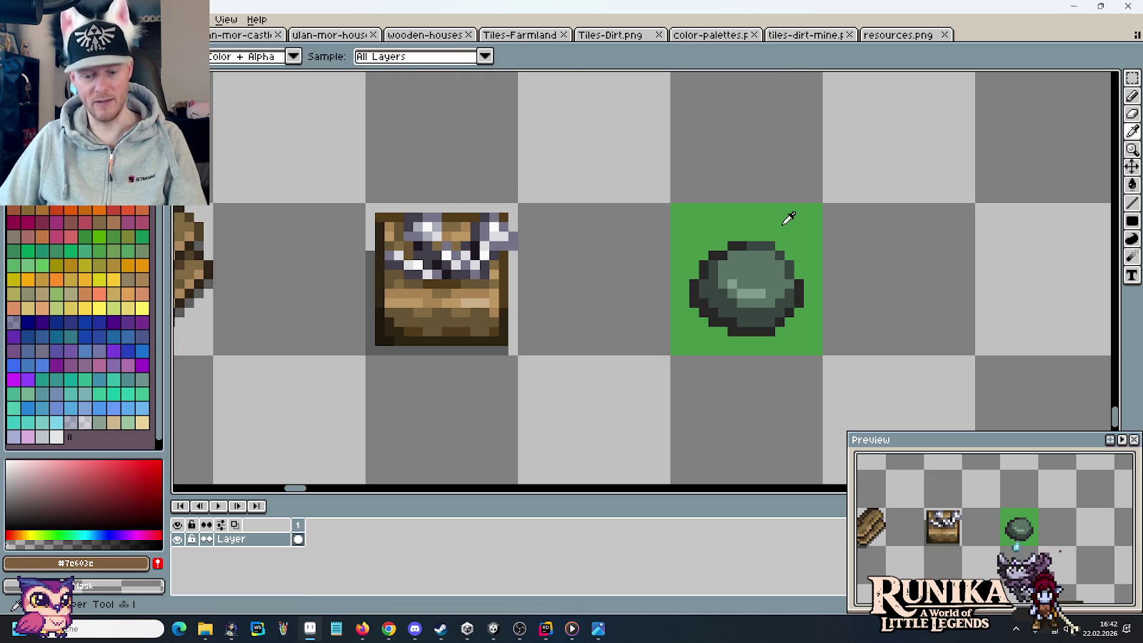
- Make the stone's green background transparent and pencil a #282828 shadow along its lower-right edge
key("g")
right_click(781, 224)
key("i")
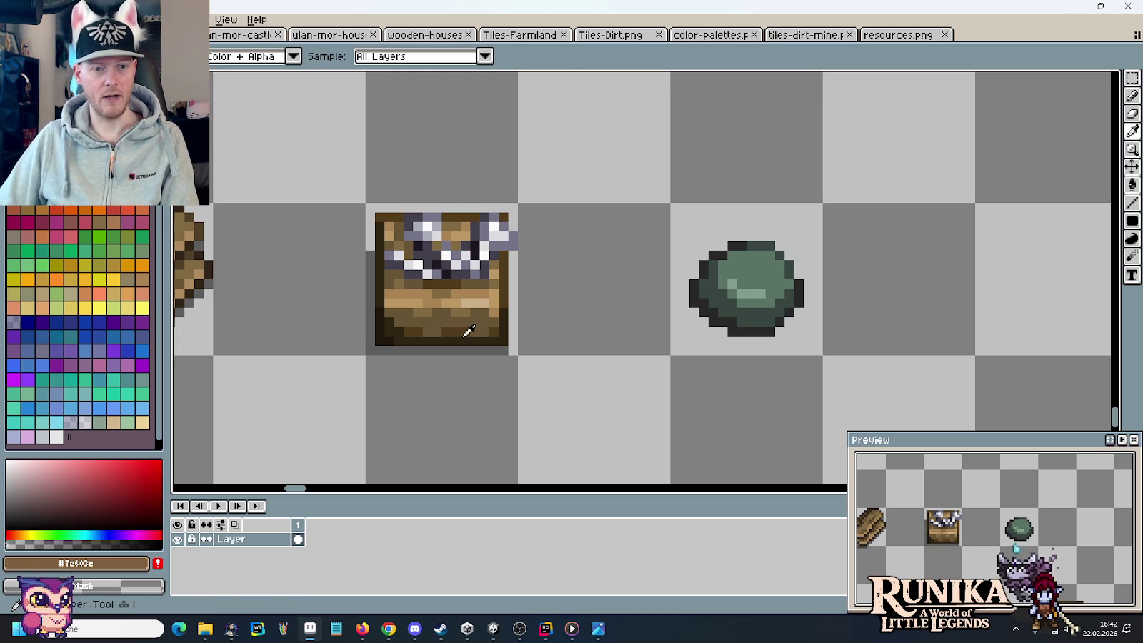
left_click(459, 339)
key("b")
left_click_drag(789, 323, 767, 341)
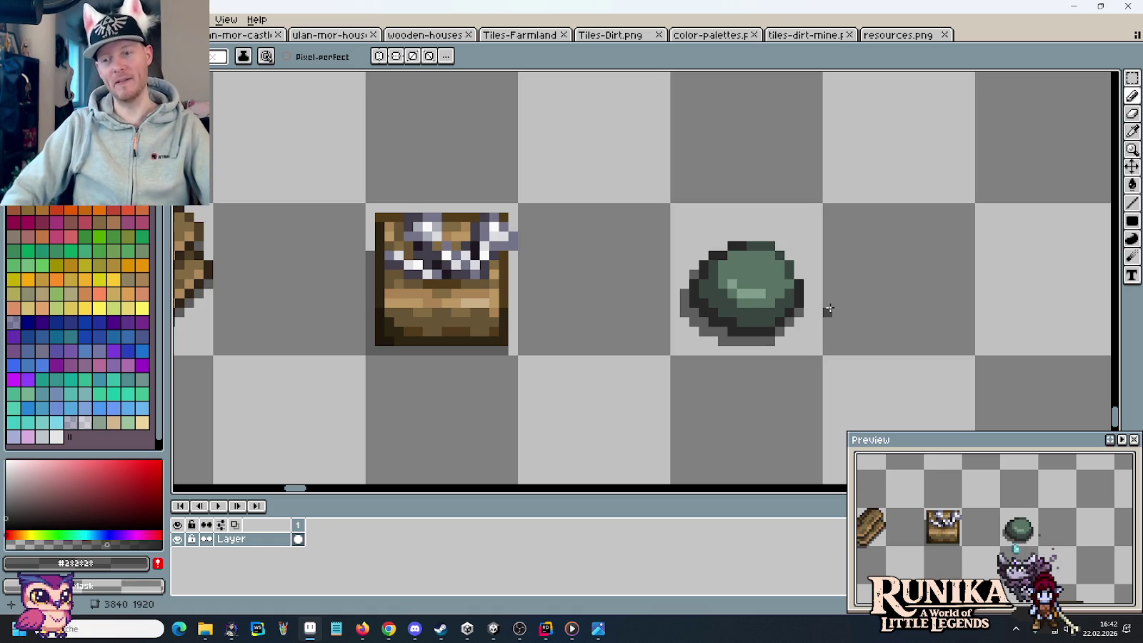
- Marquee-select the stone's grid cell, then clear the selection
key("m")
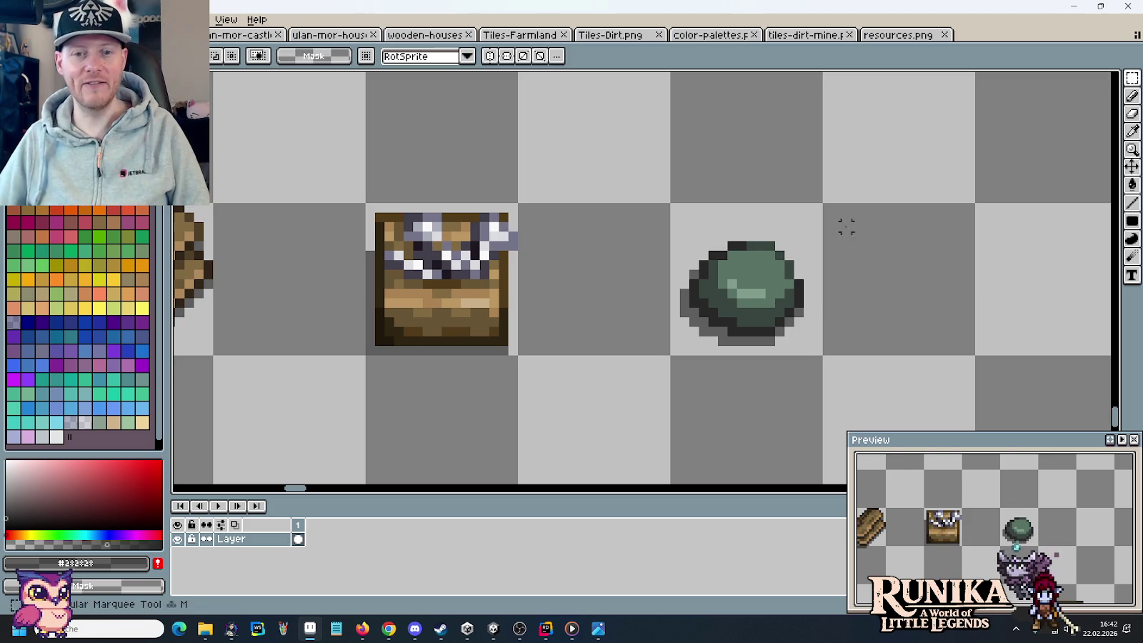
scroll(842, 196, "down", 3)
left_click_drag(844, 196, 792, 219)
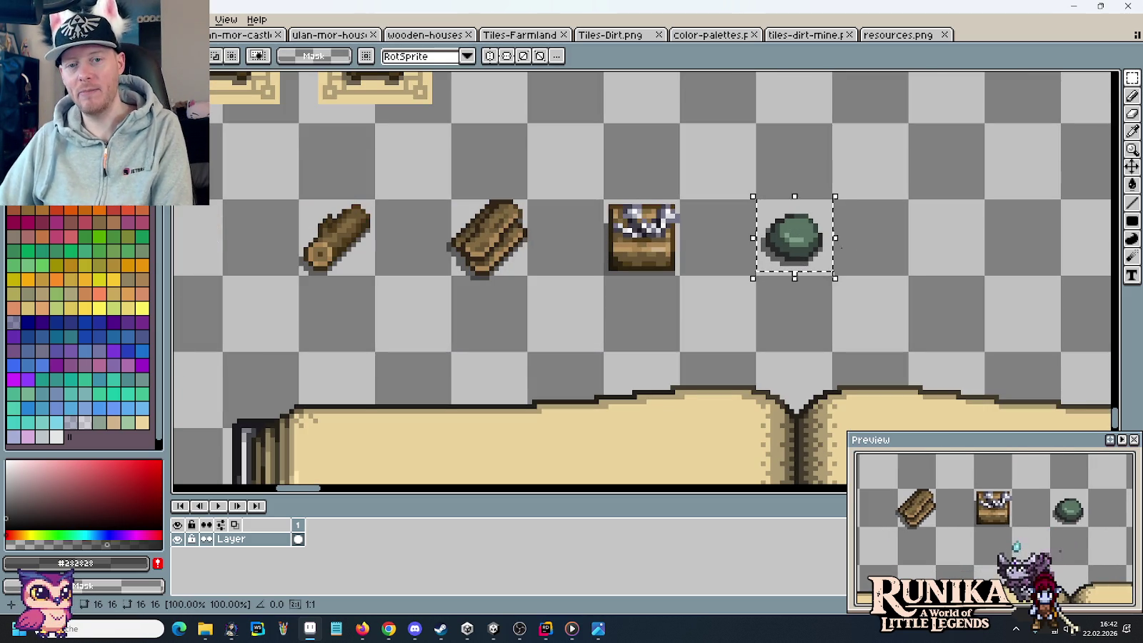
left_click(910, 286)
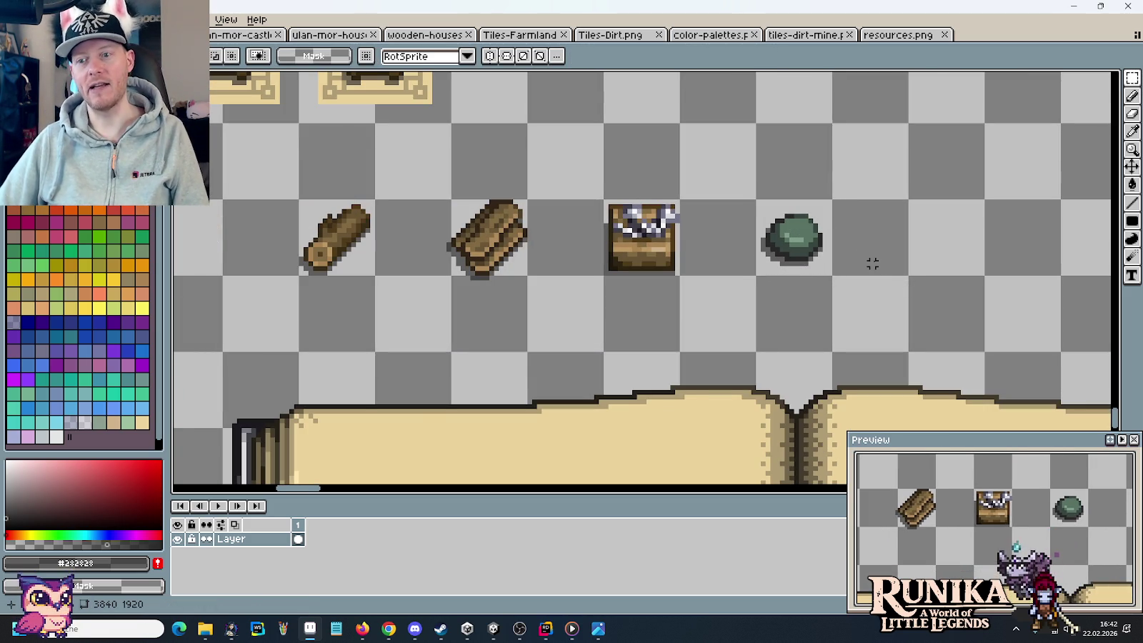
- Zoom out and pan until the item icon row and the empty crafting book both show
scroll(871, 264, "down", 1)
scroll(872, 263, "down", 1)
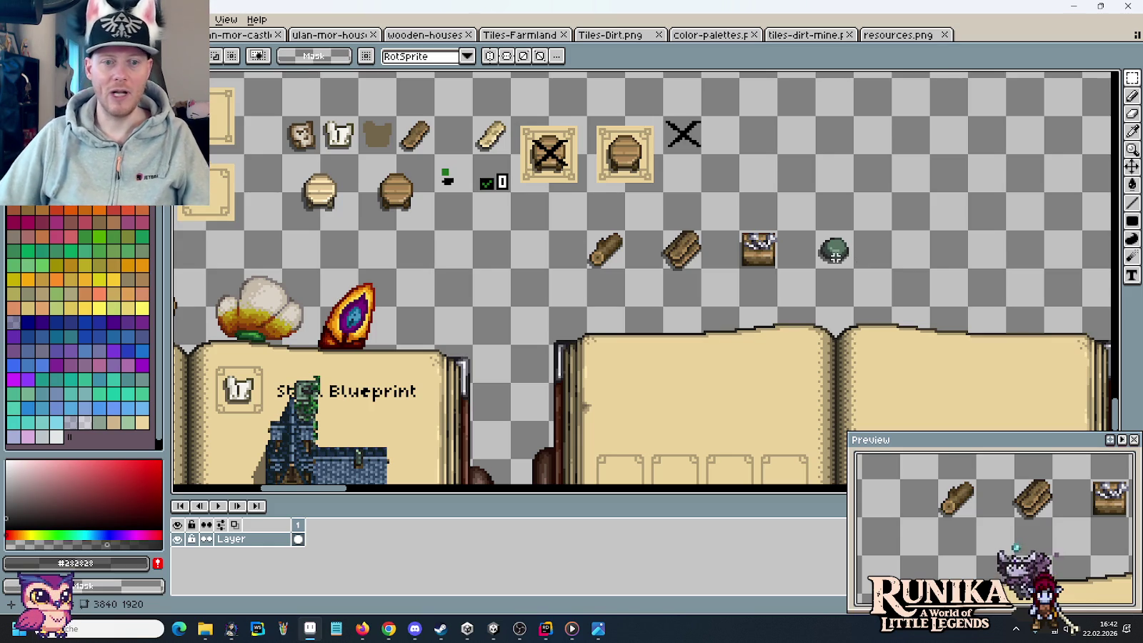
left_click_drag(834, 309, 772, 263)
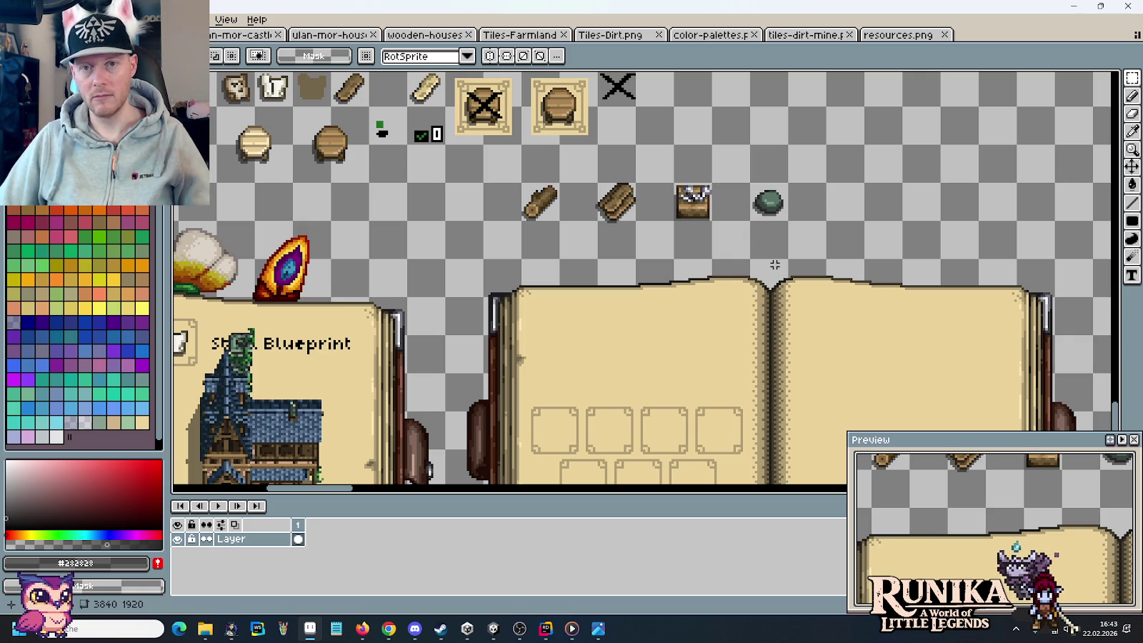
left_click_drag(760, 305, 713, 195)
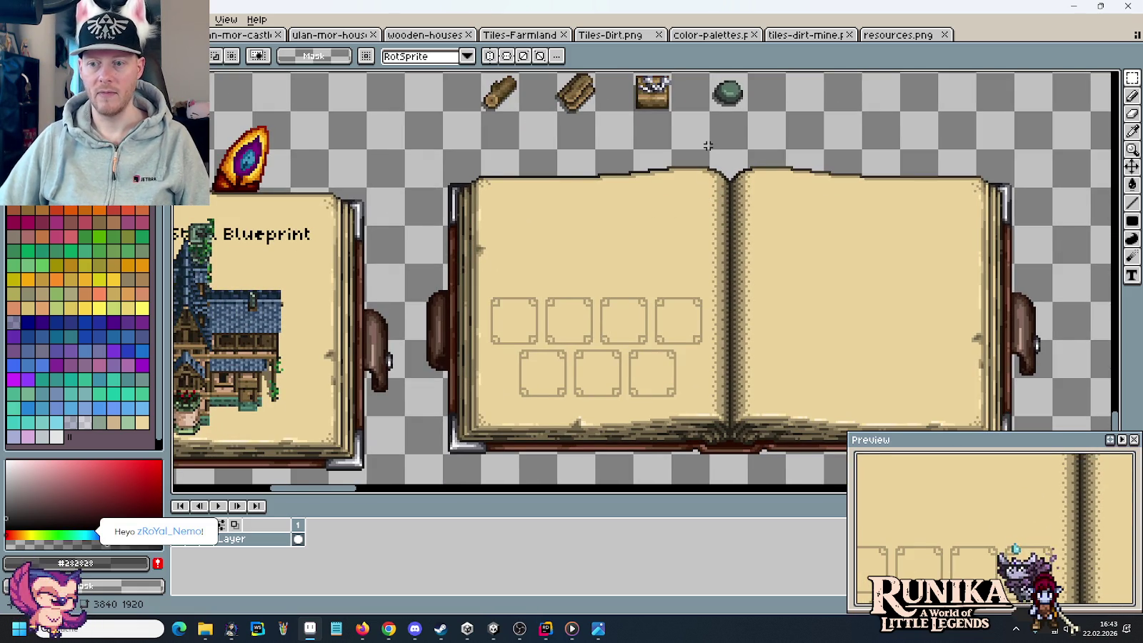
scroll(711, 199, "up", 2)
left_click_drag(709, 202, 710, 213)
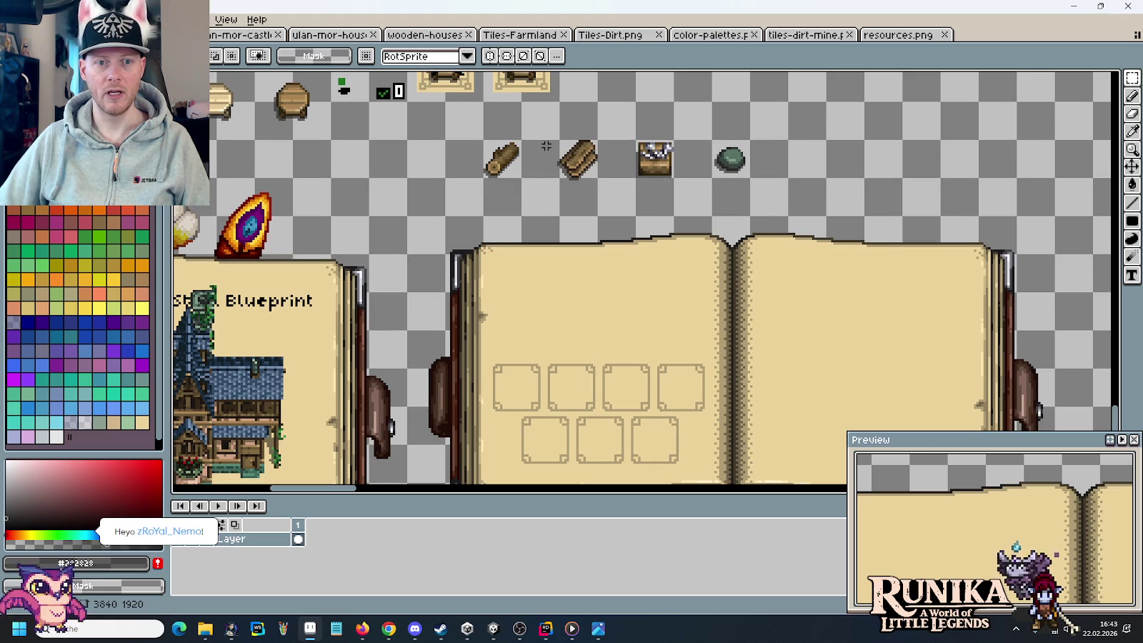
left_click_drag(589, 183, 575, 152)
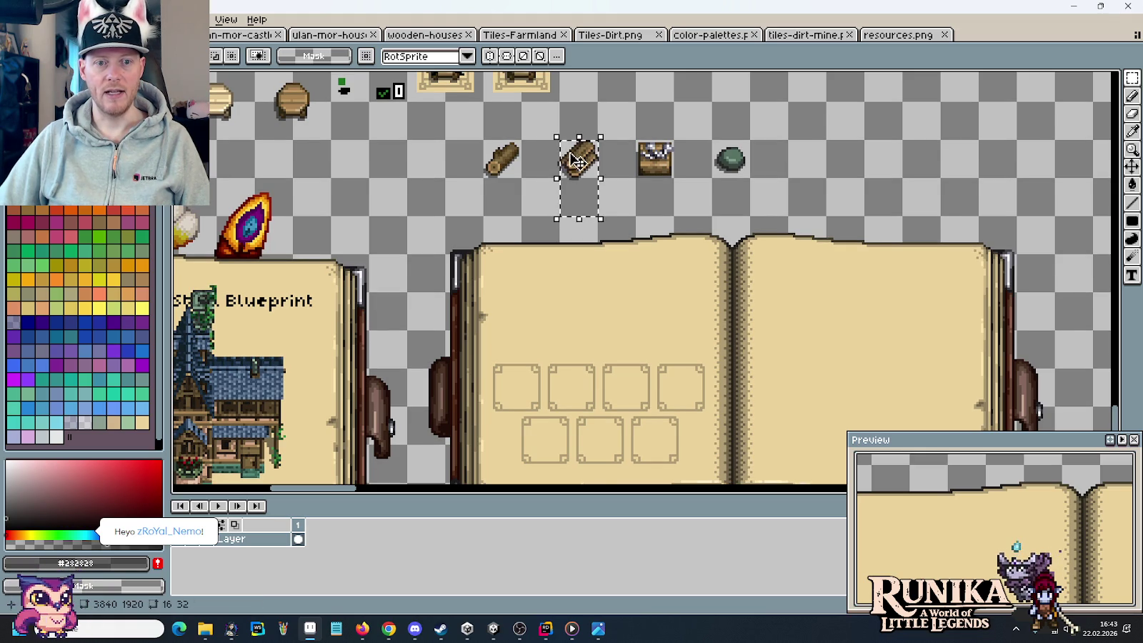
scroll(582, 296, "down", 3)
- Copy the book's top row of recipe slots beside the items as a spacing guide
left_click_drag(495, 294, 704, 336)
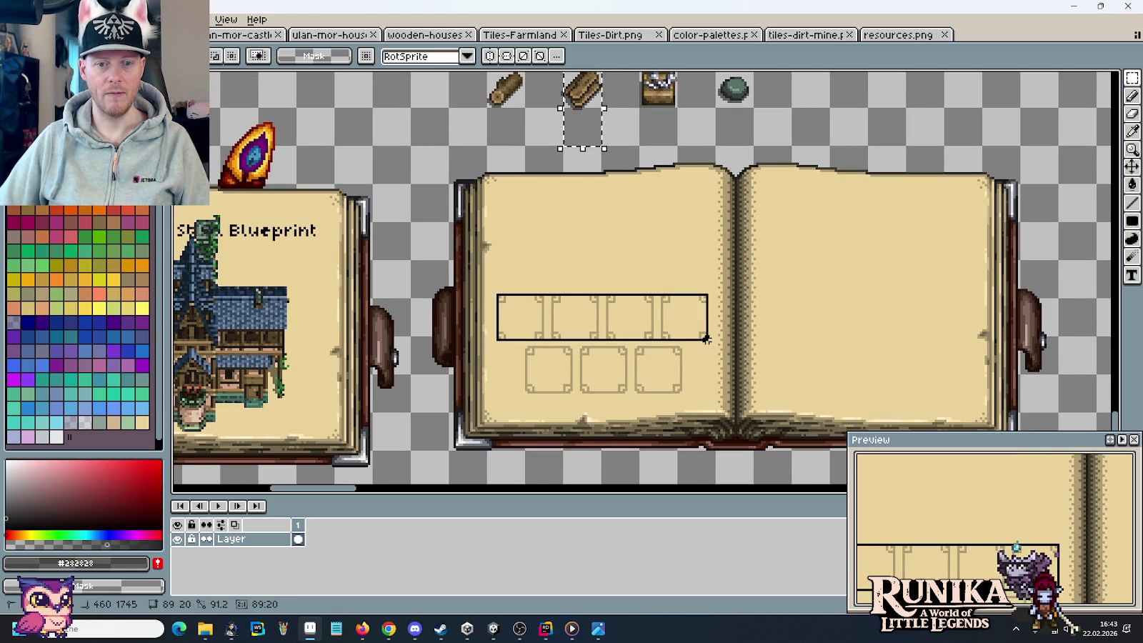
key("ctrl+c")
key("ctrl+v")
scroll(632, 325, "up", 3)
left_click_drag(929, 164, 907, 168)
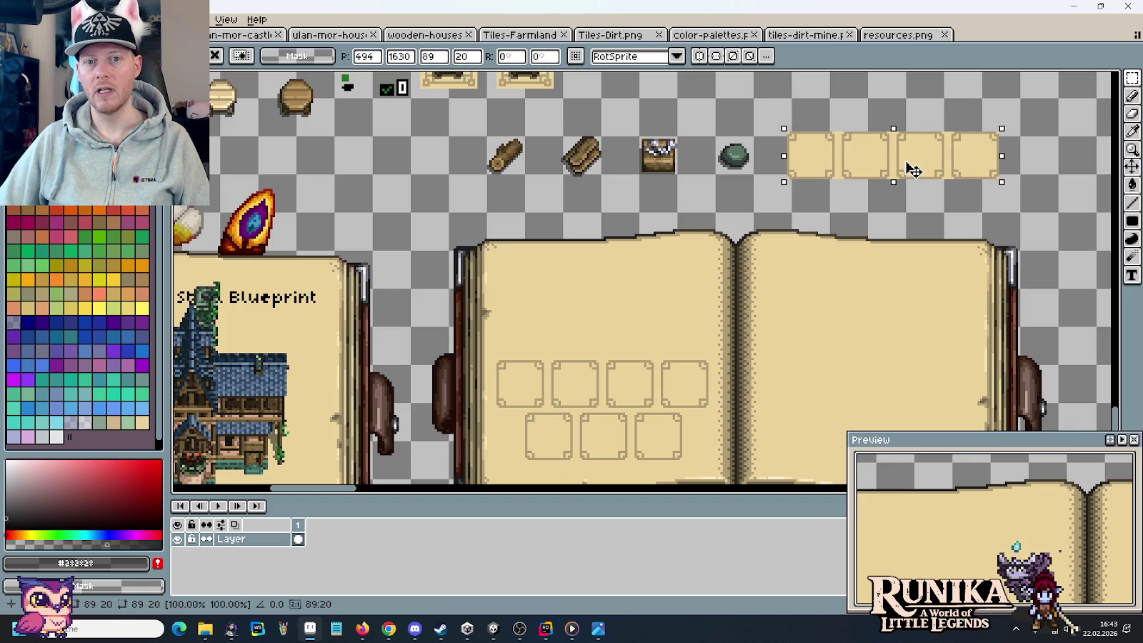
key("Return")
- Paste log icon copies above the first, second and third guide slots
scroll(526, 290, "up", 4)
scroll(526, 290, "right", 4)
left_click_drag(516, 303, 477, 227)
key("ctrl+c")
key("ctrl+v")
left_click_drag(714, 227, 721, 239)
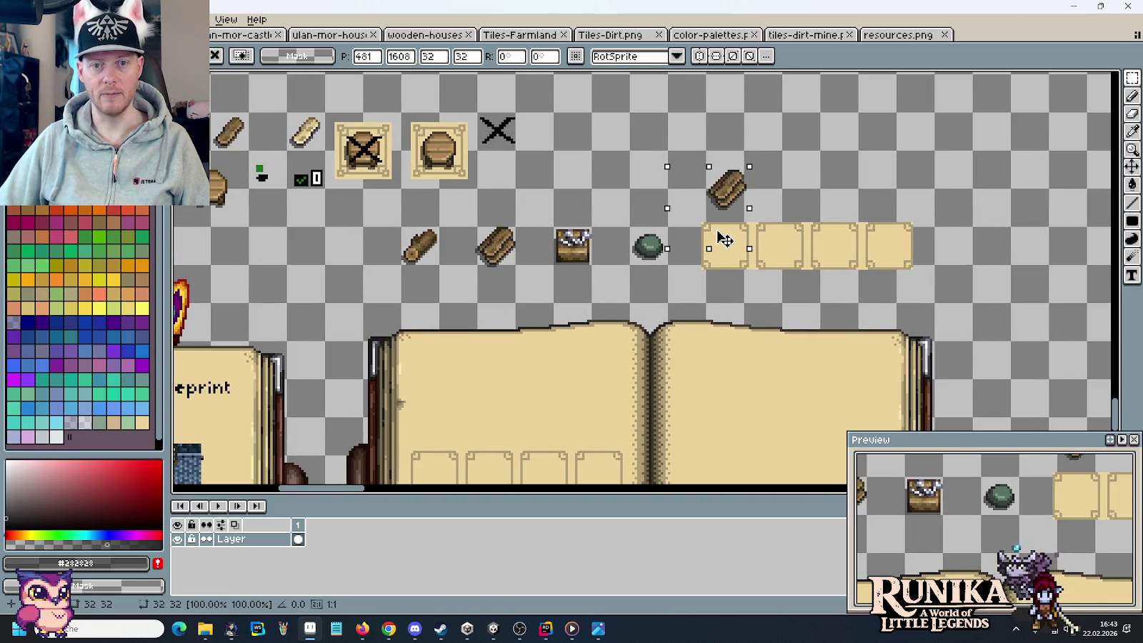
key("Left")
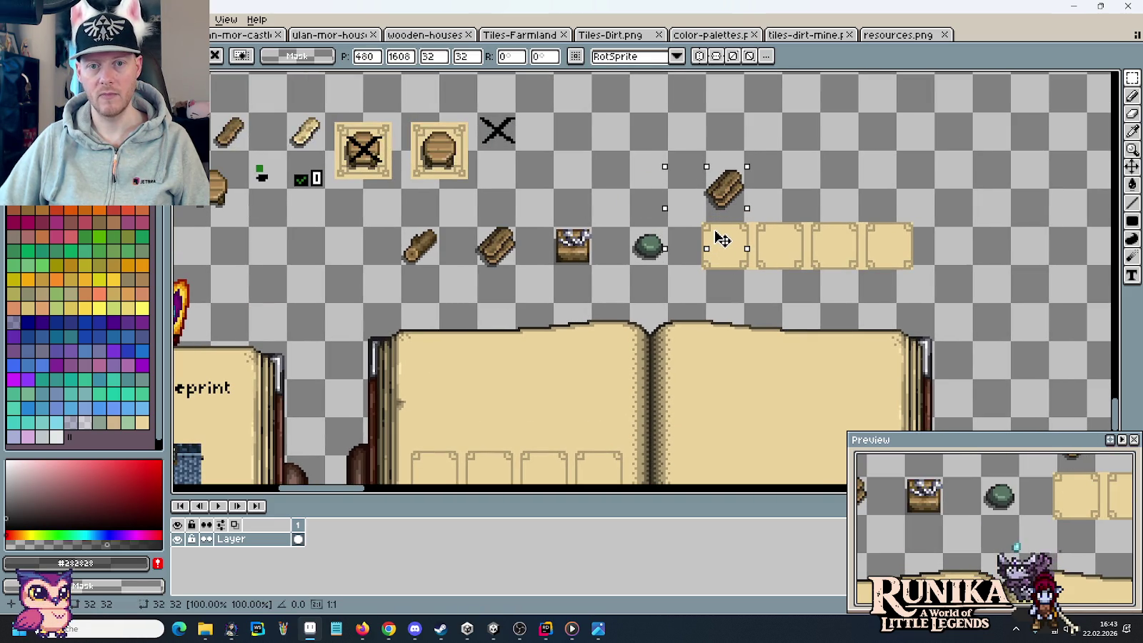
left_click_drag(722, 233, 833, 235)
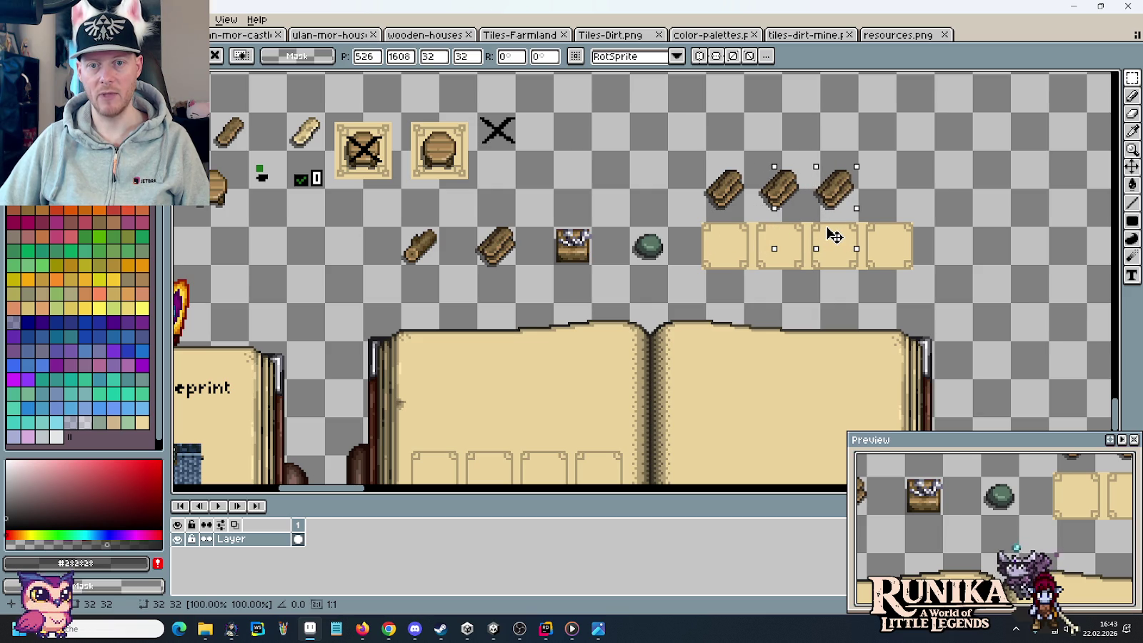
mouse_move(400, 223)
left_mouse_down()
mouse_move(439, 304)
mouse_move(520, 279)
mouse_move(891, 229)
left_mouse_up()
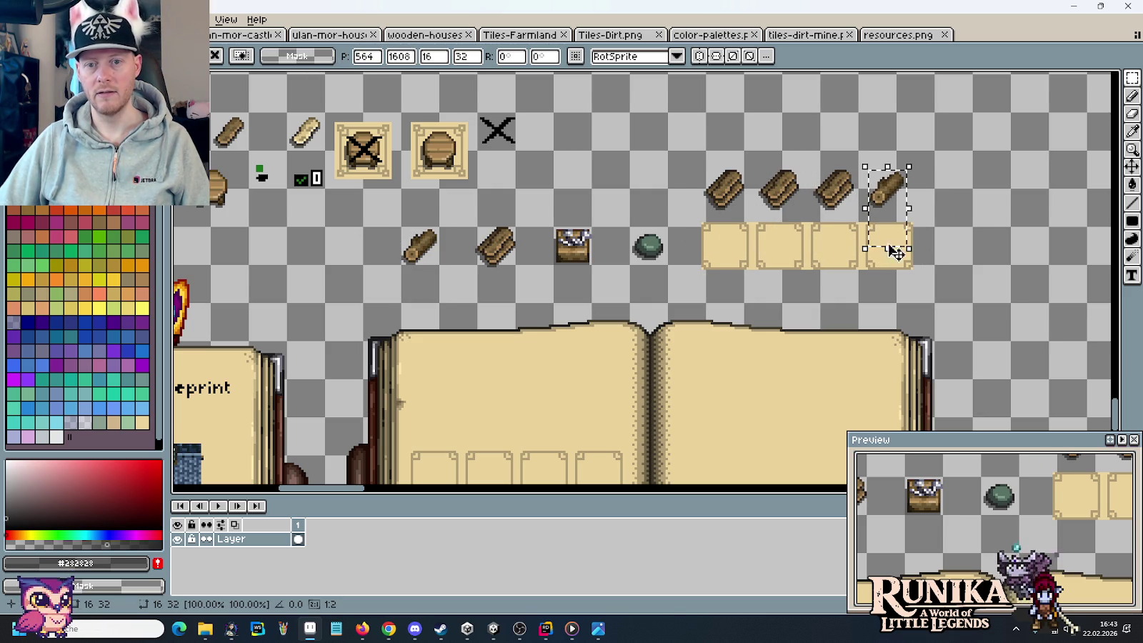
- Delete the temporary slot-row guide
left_click_drag(950, 292, 690, 215)
key("Delete")
scroll(719, 284, "down", 3)
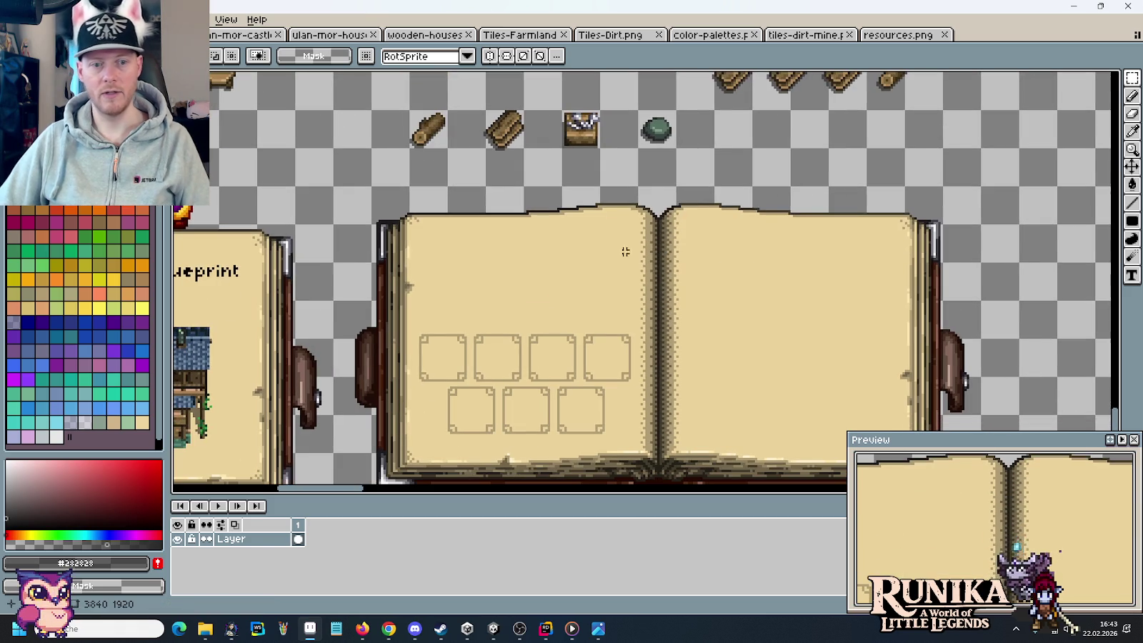
- Duplicate a log into the second item row and discard an accidentally moved slot piece
mouse_move(396, 118)
left_mouse_down()
mouse_move(450, 153)
mouse_move(757, 141)
left_mouse_up()
left_click_drag(449, 318, 520, 467)
left_click_drag(486, 393, 821, 91)
scroll(814, 129, "up", 1)
left_click_drag(805, 158, 814, 178)
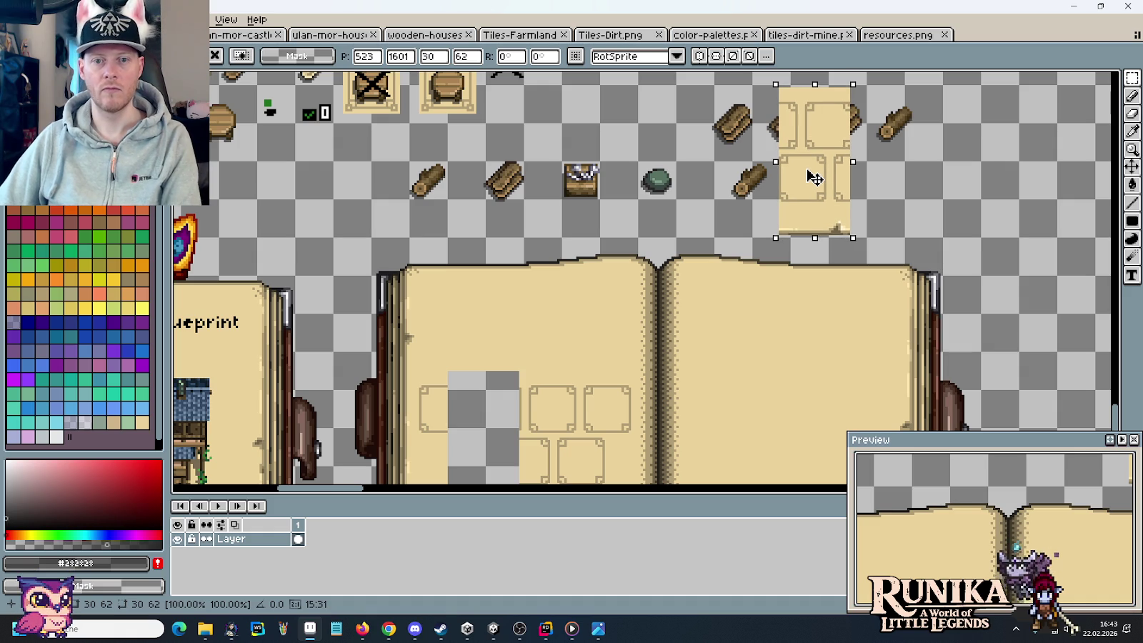
key("Escape")
left_click_drag(743, 177, 791, 216)
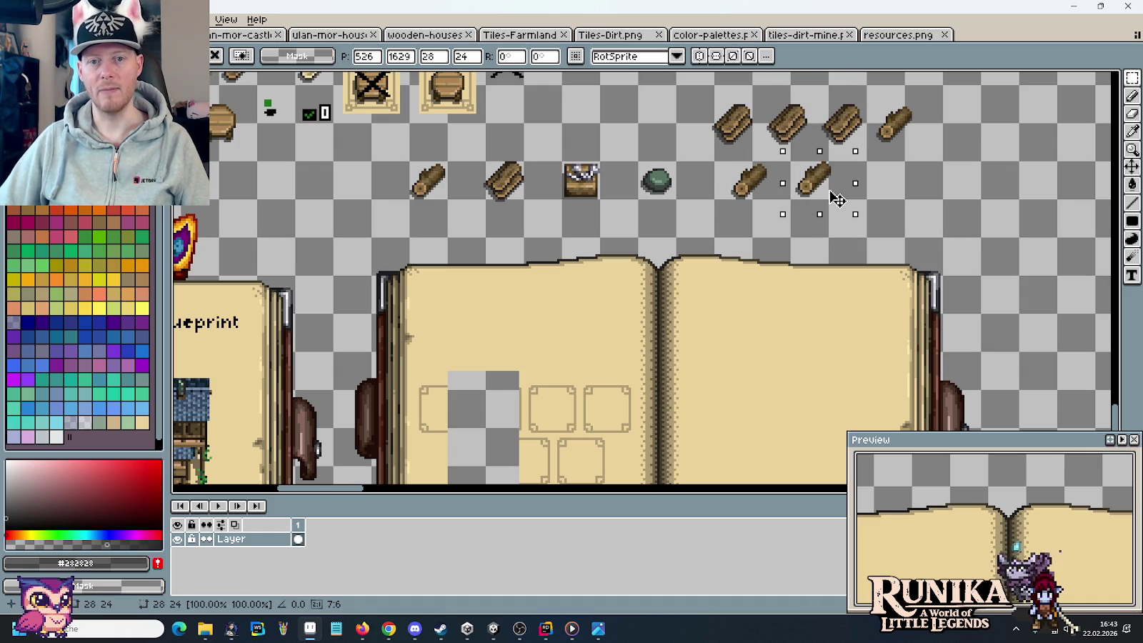
left_click(630, 221)
- Copy the green stone to the row's end and replace the small log with a chest copy
mouse_move(633, 158)
left_mouse_down()
mouse_move(678, 203)
mouse_move(879, 192)
left_mouse_up()
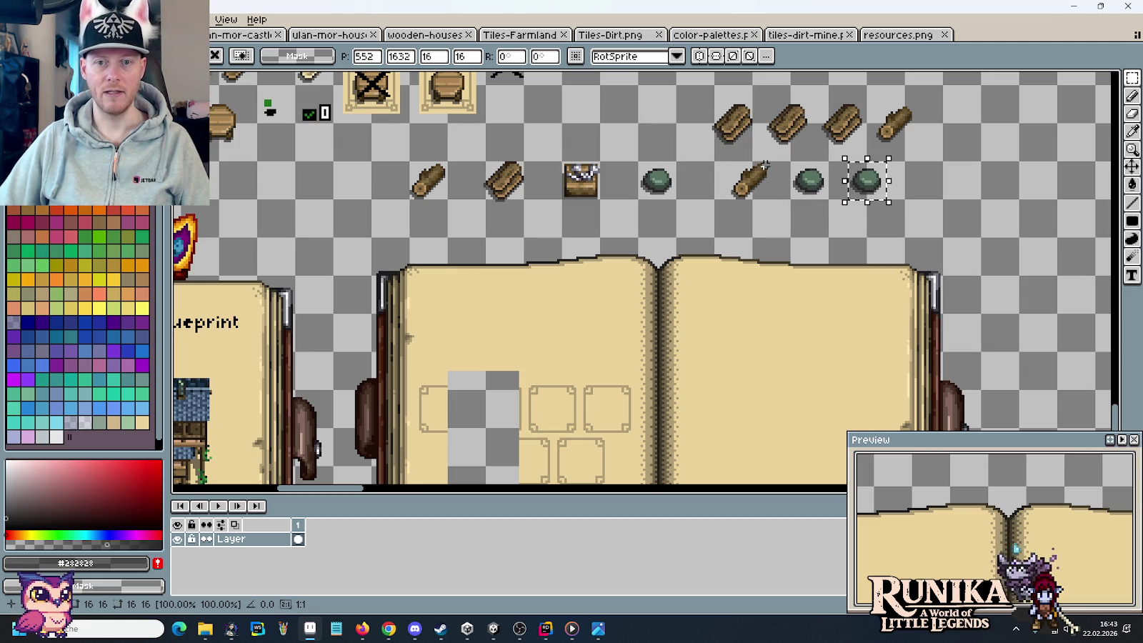
left_click_drag(712, 158, 778, 219)
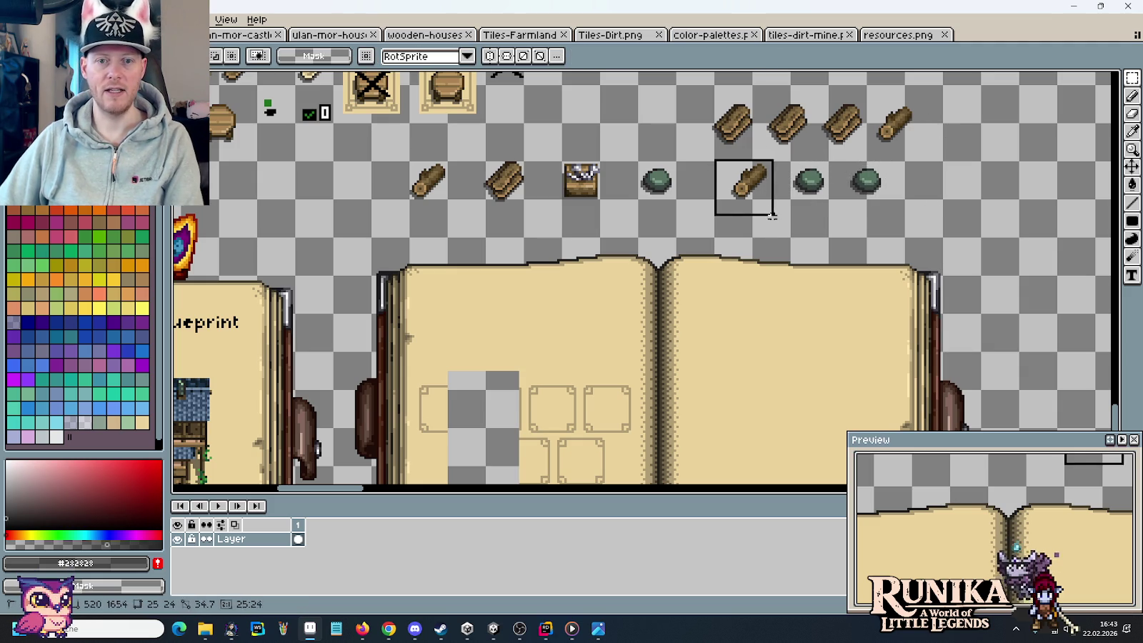
key("Delete")
left_click_drag(574, 178, 756, 190)
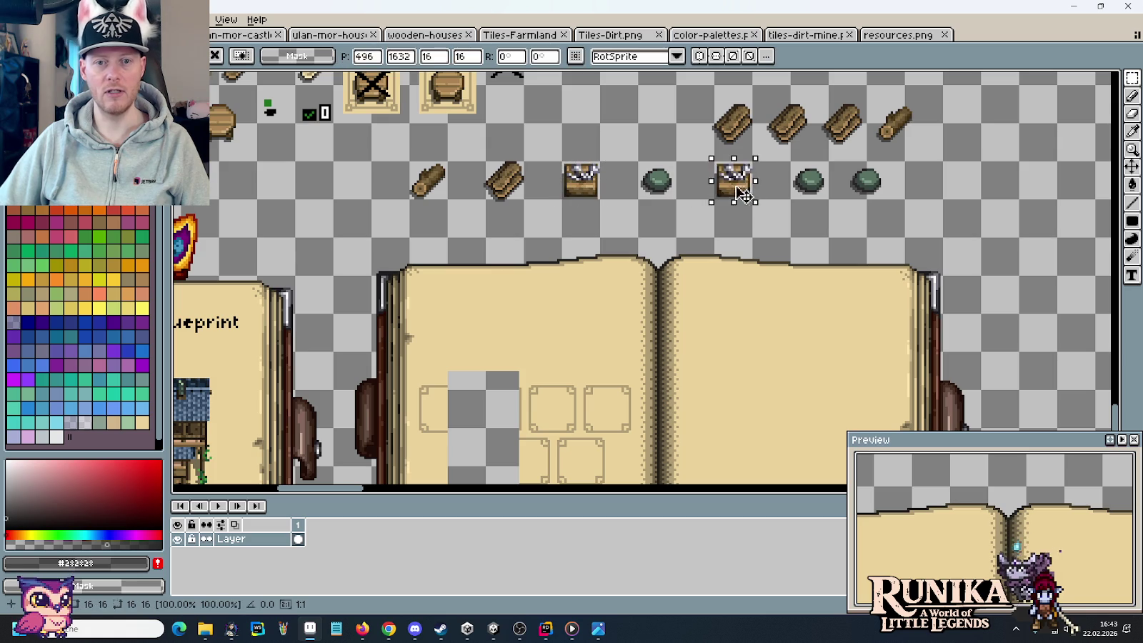
key("ctrl+d")
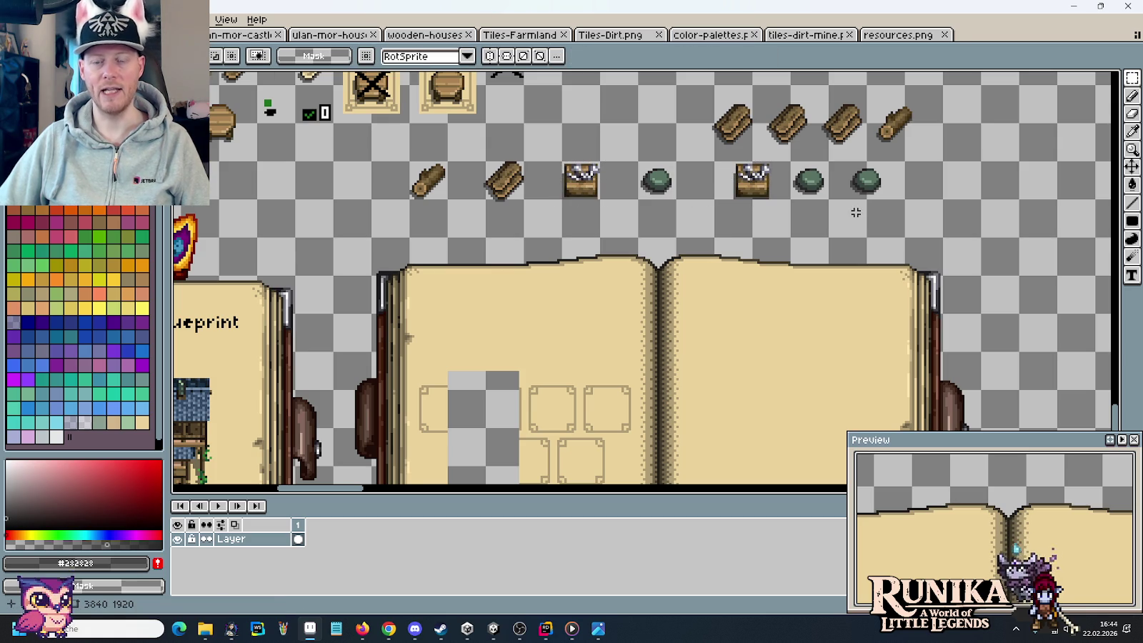
- Undo and redo item changes to settle the chest and stones, then commit the arrangement
scroll(601, 370, "down", 3)
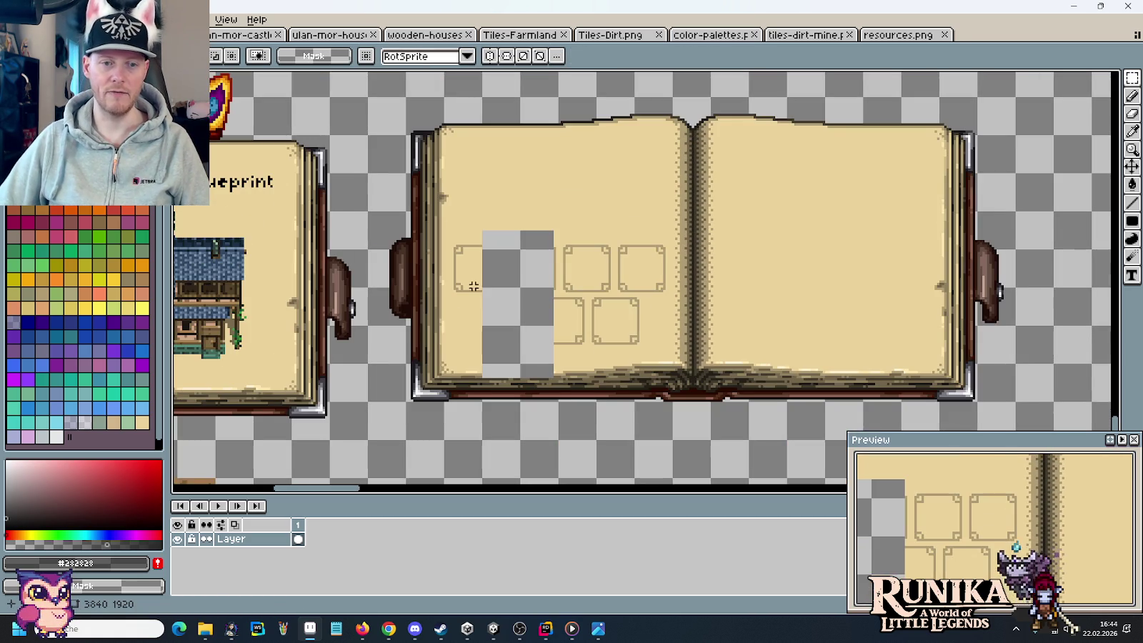
scroll(605, 240, "up", 3)
left_click_drag(641, 110, 880, 232)
key("ctrl+z")
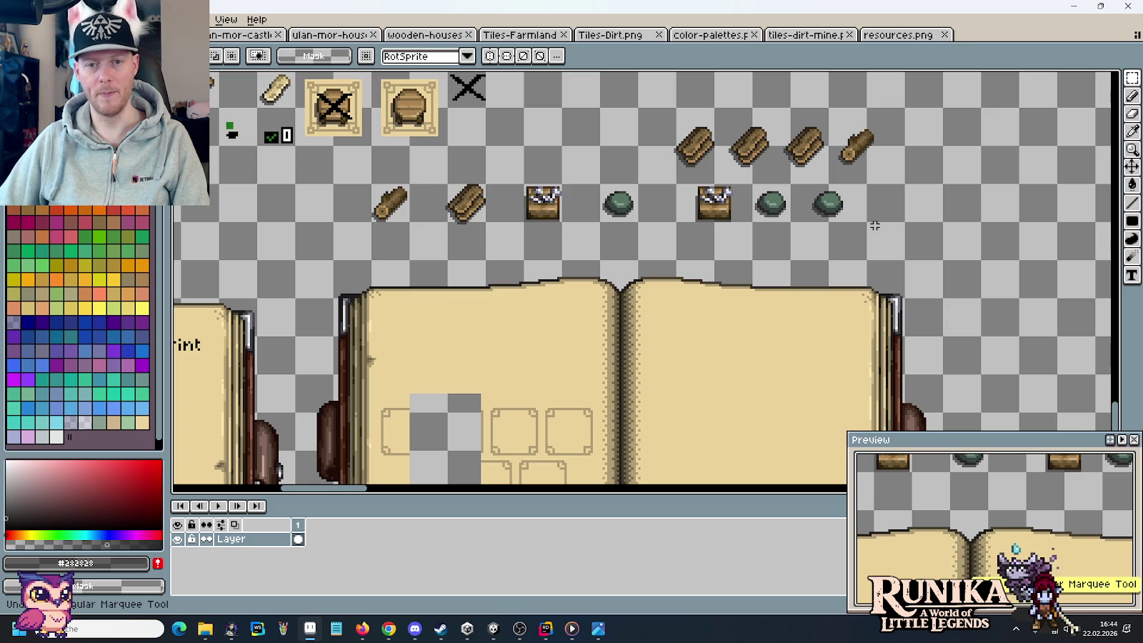
key("ctrl+z")
key("ctrl+z")
key("ctrl+z")
key("ctrl+z")
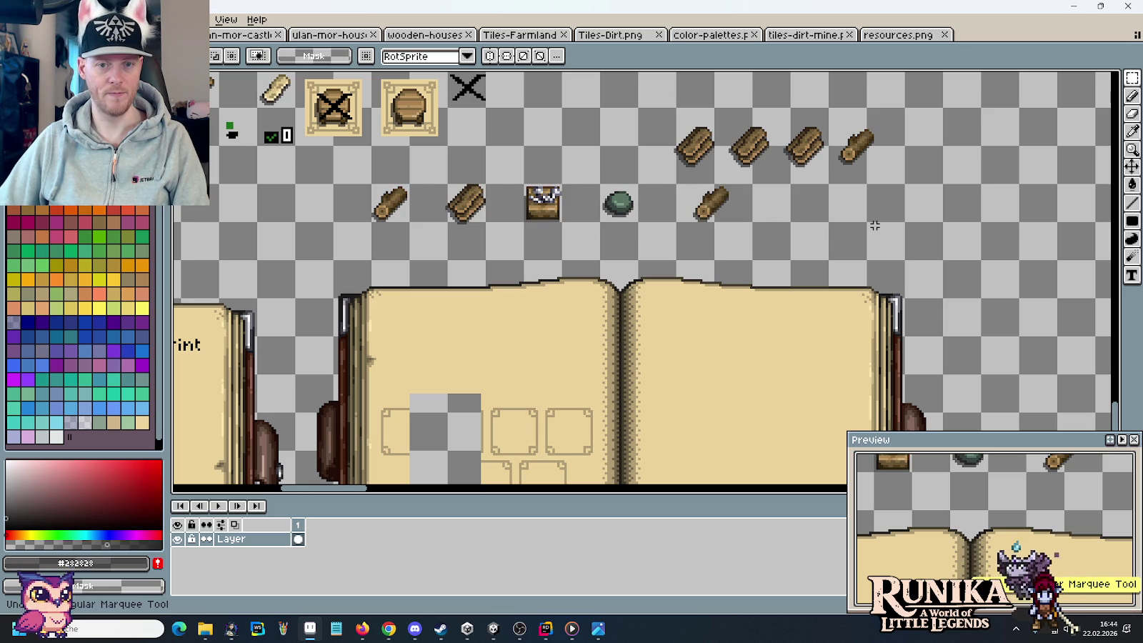
key("ctrl+y")
key("ctrl+y")
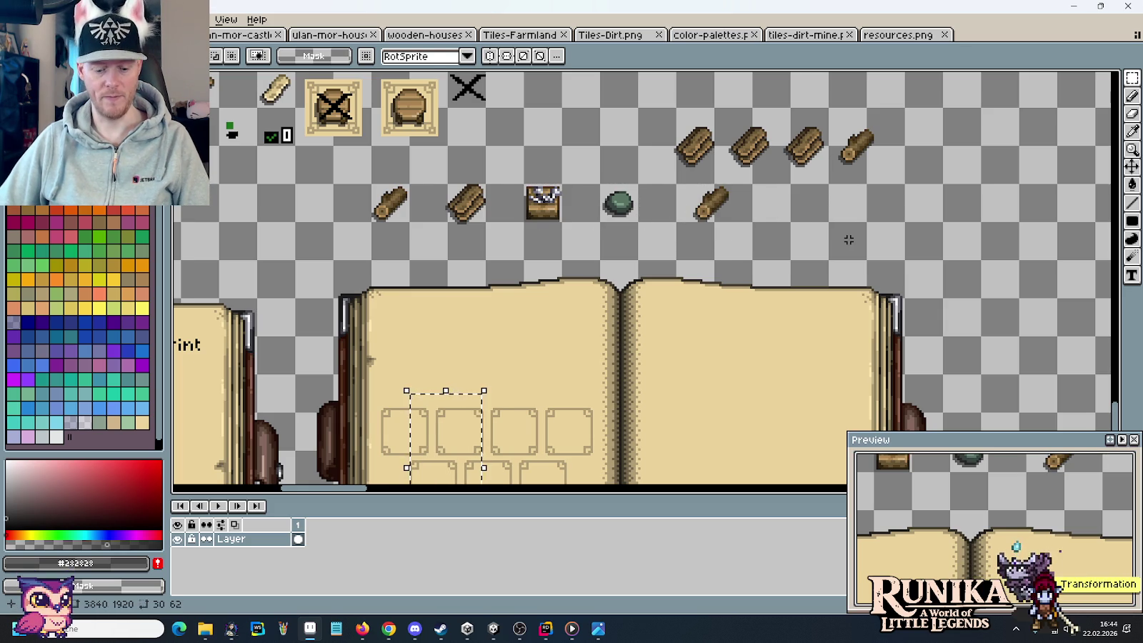
key("ctrl+y")
key("ctrl+y")
key("ctrl+z")
key("ctrl+z")
key("ctrl+z")
key("ctrl+z")
key("ctrl+z")
key("ctrl+y")
key("ctrl+y")
key("ctrl+y")
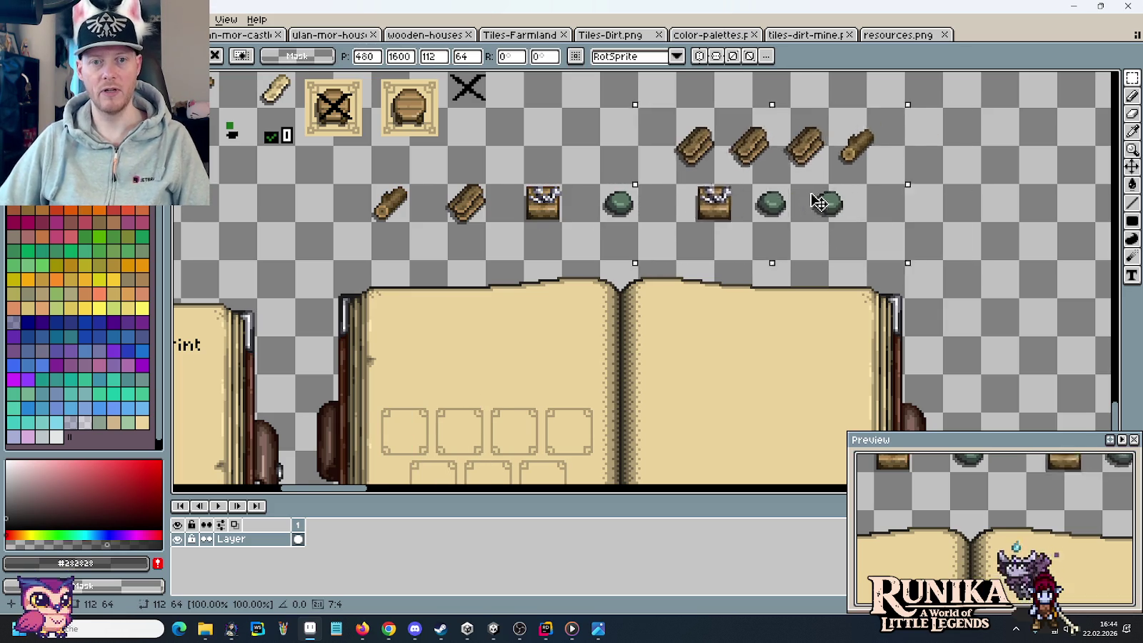
scroll(607, 261, "down", 1)
scroll(608, 261, "down", 1)
key("Return")
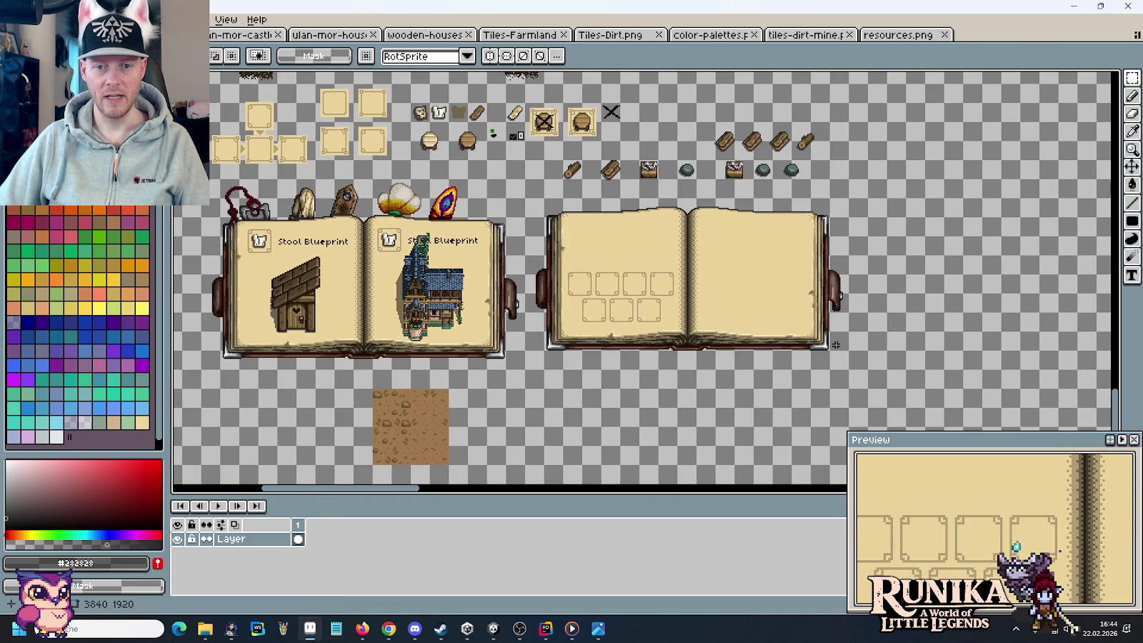
- Duplicate the empty crafting book to the right
left_click_drag(837, 353, 537, 207)
mouse_move(612, 276)
left_mouse_down()
mouse_move(1030, 288)
mouse_move(942, 291)
left_mouse_up()
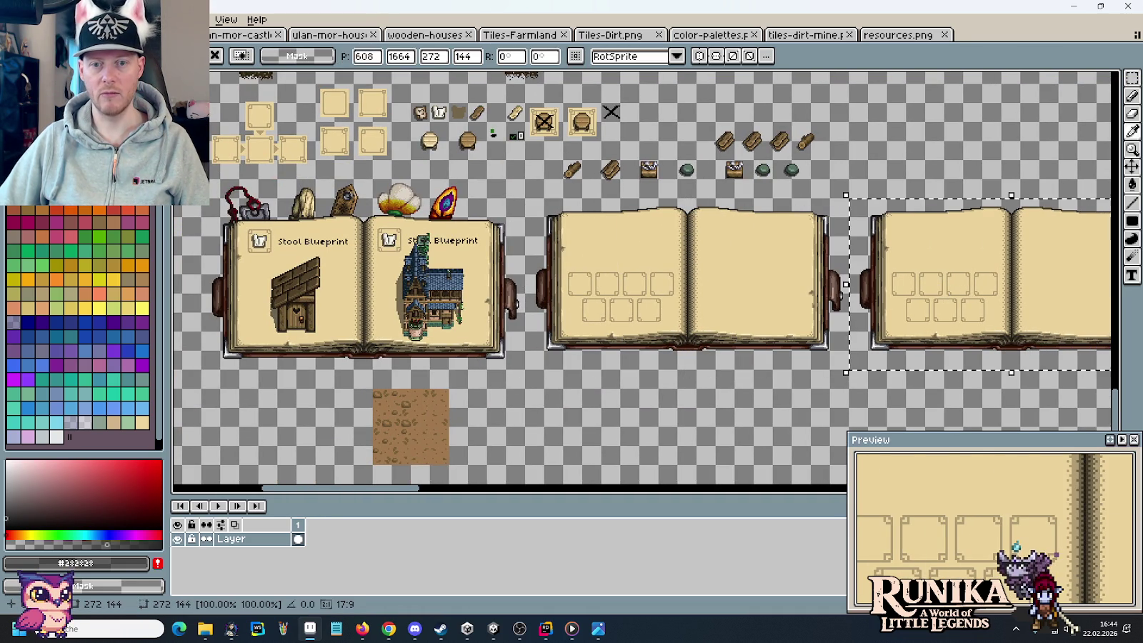
key("Return")
- Line up the chest and stones under the logs as one item group
mouse_move(786, 198)
left_mouse_down()
mouse_move(573, 208)
mouse_move(499, 131)
mouse_move(614, 189)
mouse_move(743, 309)
mouse_move(729, 310)
left_mouse_up()
scroll(743, 309, "up", 2)
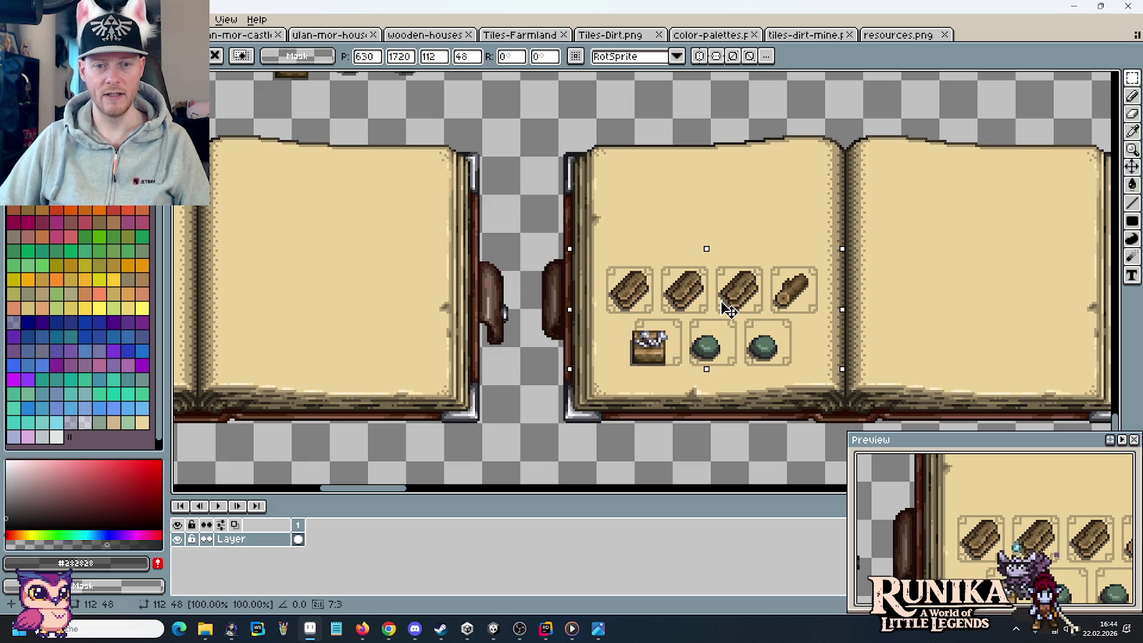
key("ctrl+z")
mouse_move(872, 285)
left_mouse_down()
mouse_move(663, 217)
mouse_move(679, 243)
left_mouse_up()
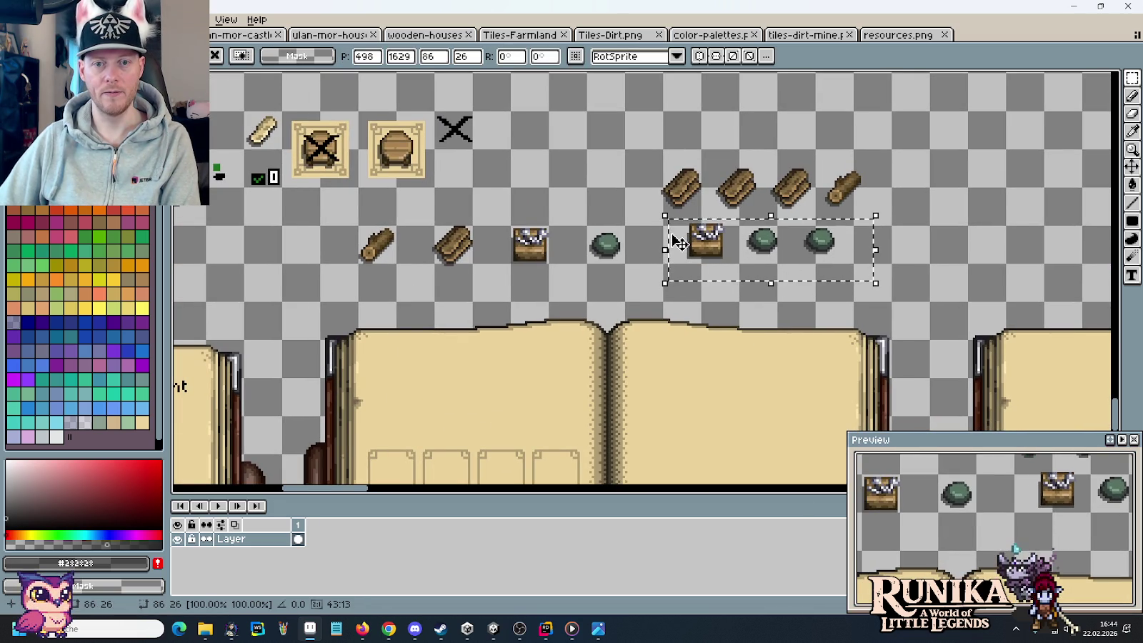
left_click(857, 208)
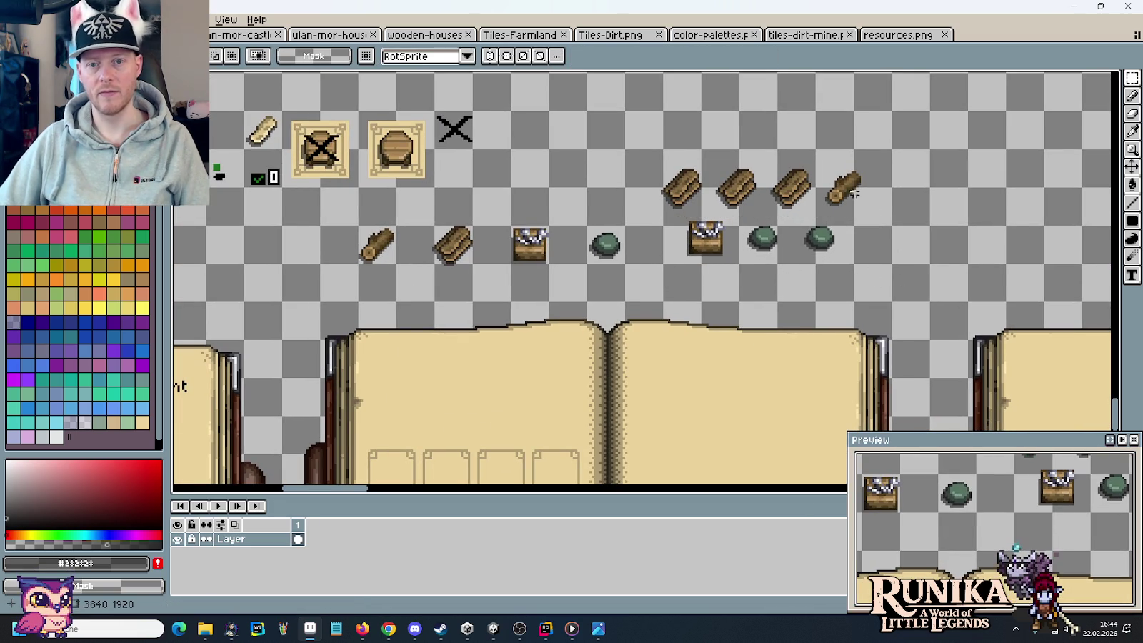
left_click_drag(814, 160, 853, 192)
key("ctrl+d")
mouse_move(924, 272)
left_mouse_down()
mouse_move(785, 198)
mouse_move(533, 105)
left_mouse_up()
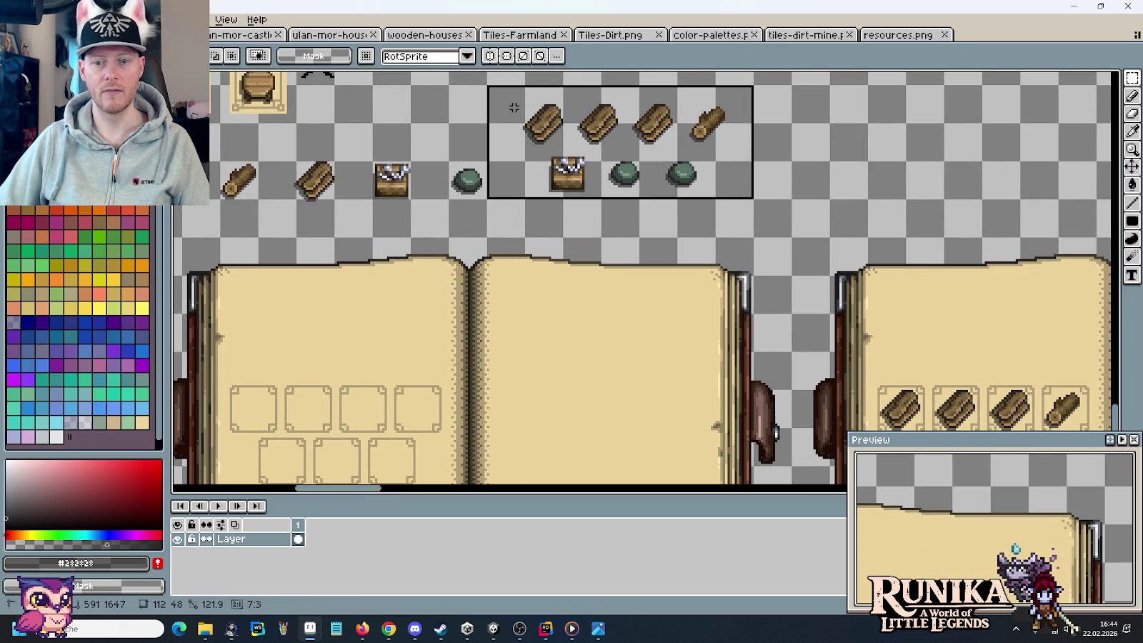
scroll(650, 86, "down", 1)
scroll(650, 86, "down", 1)
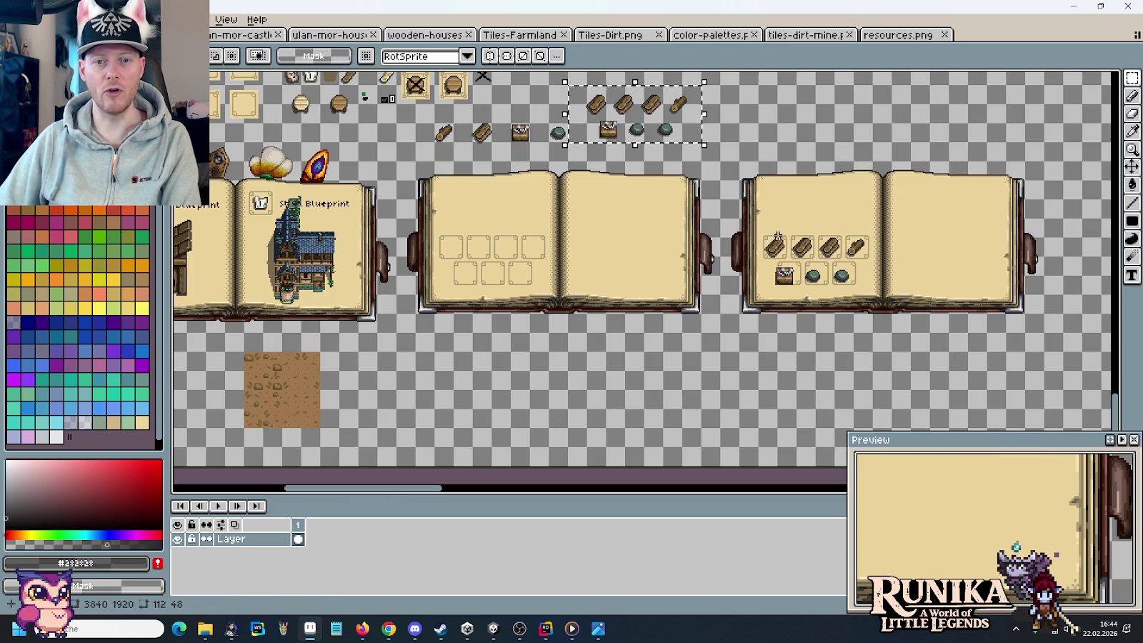
- Erase the right book's old slot area and copy in the middle book's empty slot boxes
left_click_drag(737, 218, 930, 312)
key("Delete")
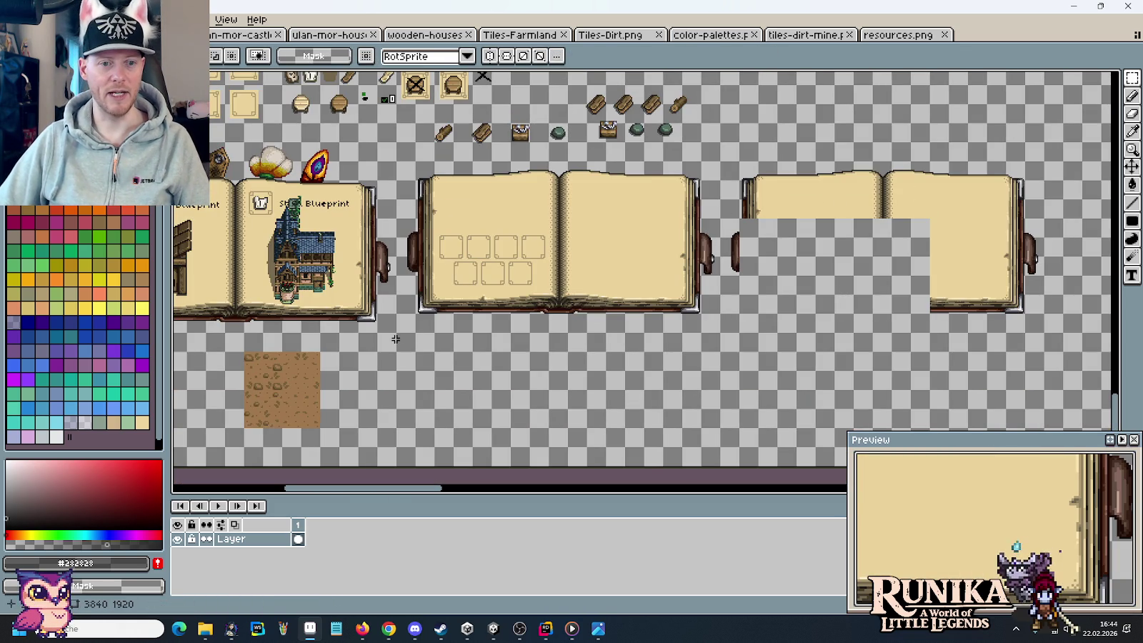
left_click_drag(511, 280, 395, 198)
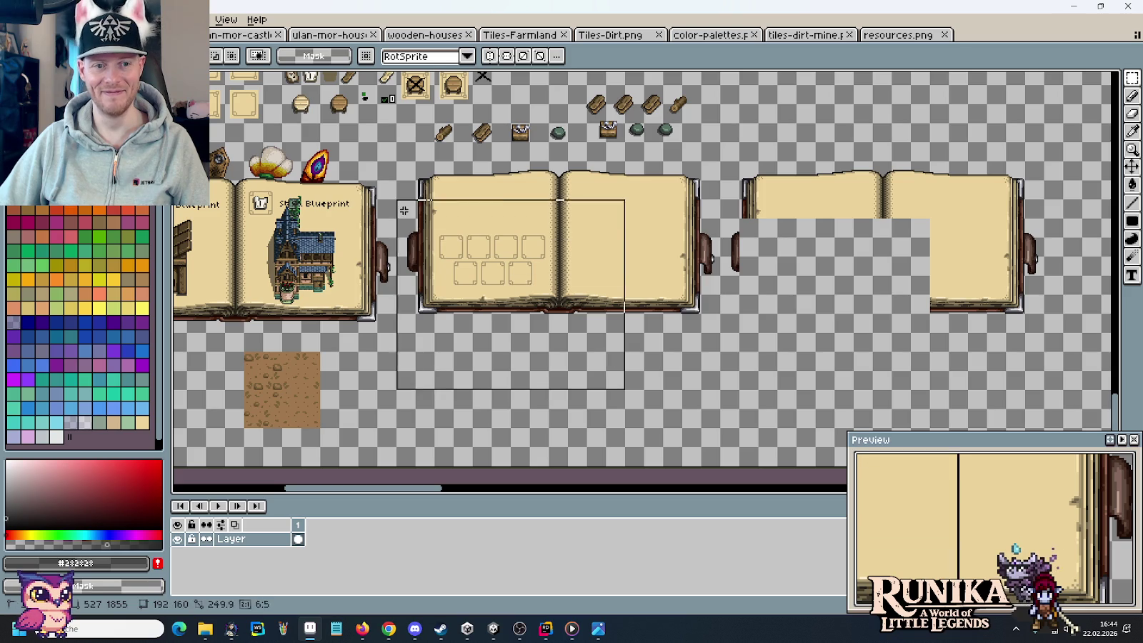
left_click_drag(444, 275, 767, 276)
left_click(655, 225)
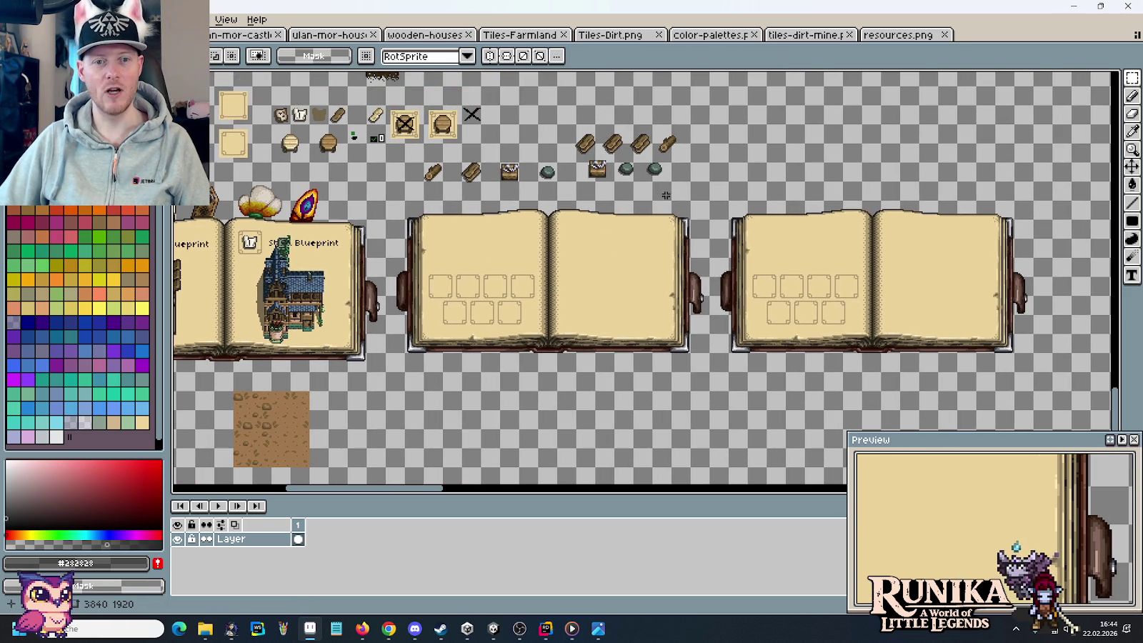
- Place copies of the logs, chest and two stones into the right book's slots
left_click_drag(571, 122, 797, 303)
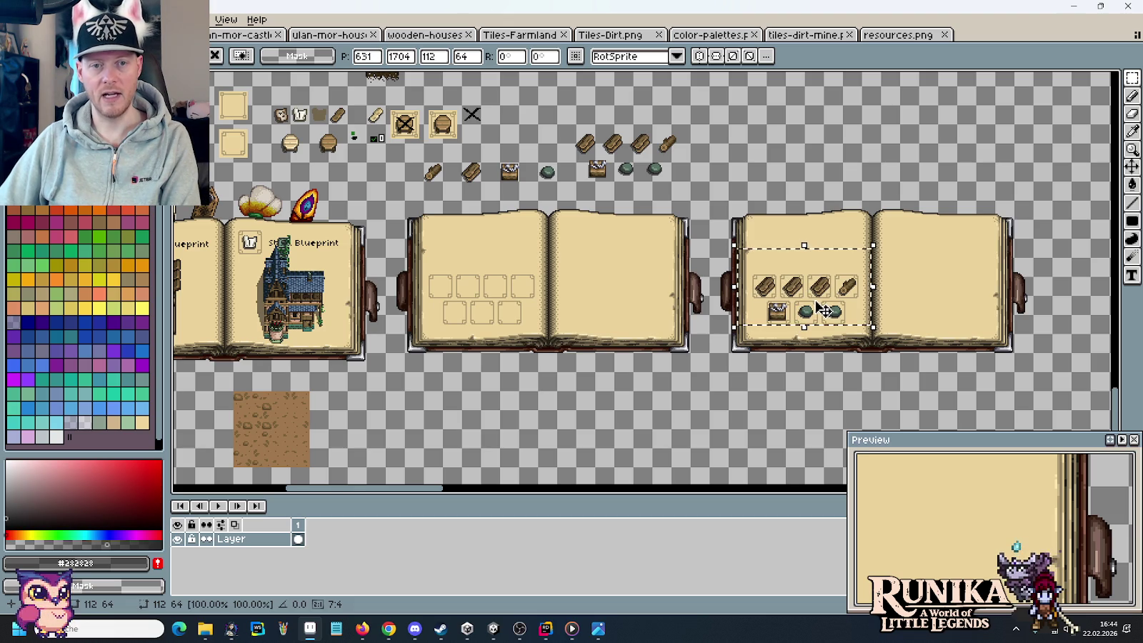
key("Return")
scroll(618, 166, "up", 1)
left_click_drag(585, 184, 591, 184)
left_click(623, 156)
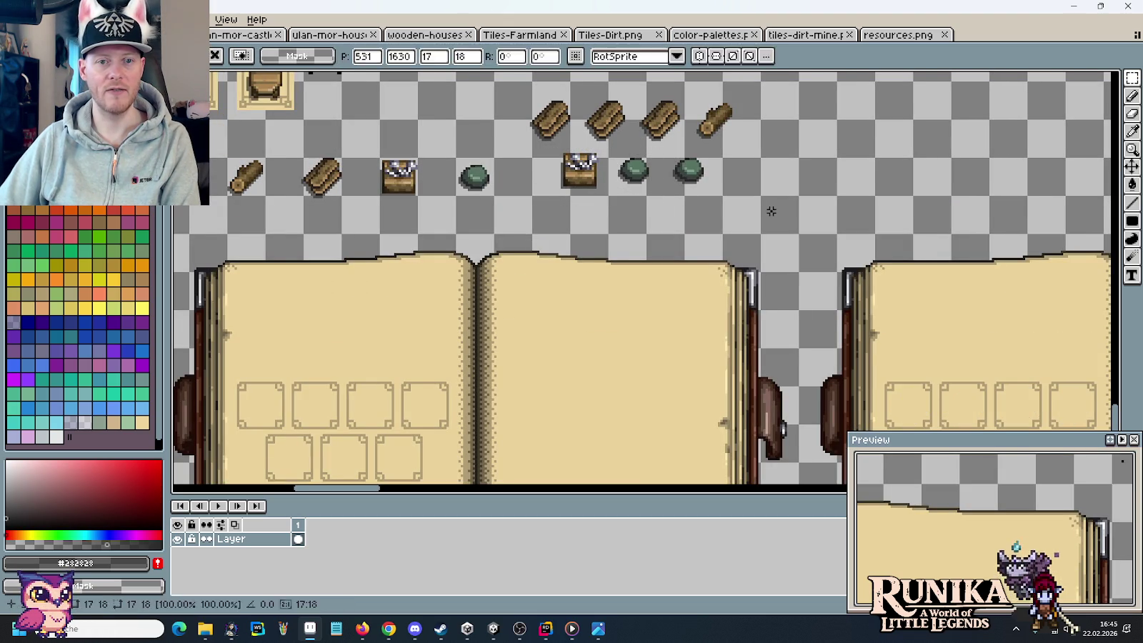
mouse_move(759, 195)
left_mouse_down()
mouse_move(546, 85)
mouse_move(760, 193)
left_mouse_up()
key("ctrl+c")
key("ctrl+v")
left_click_drag(769, 289, 645, 310)
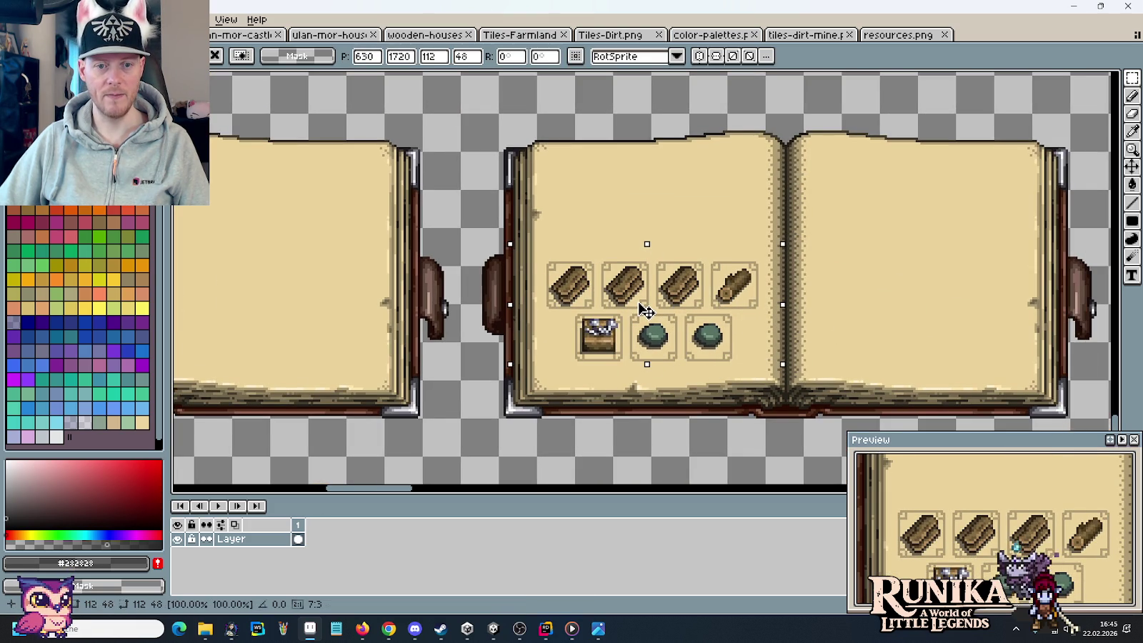
key("ctrl+d")
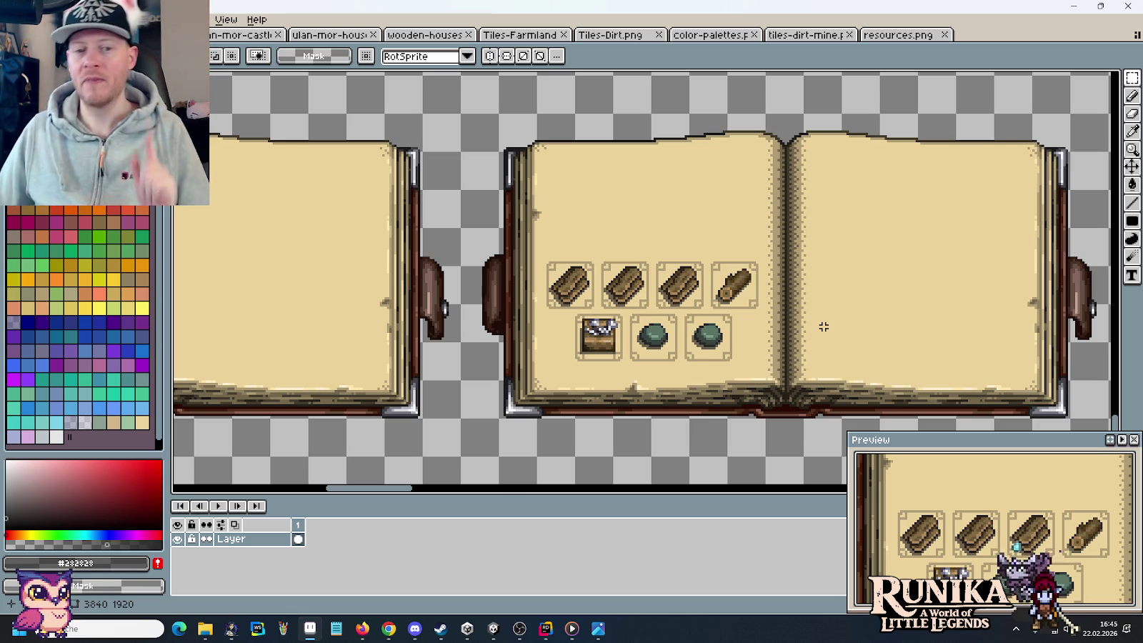
- Save the crafting book mockup and bring up the File menu
key("ctrl+s")
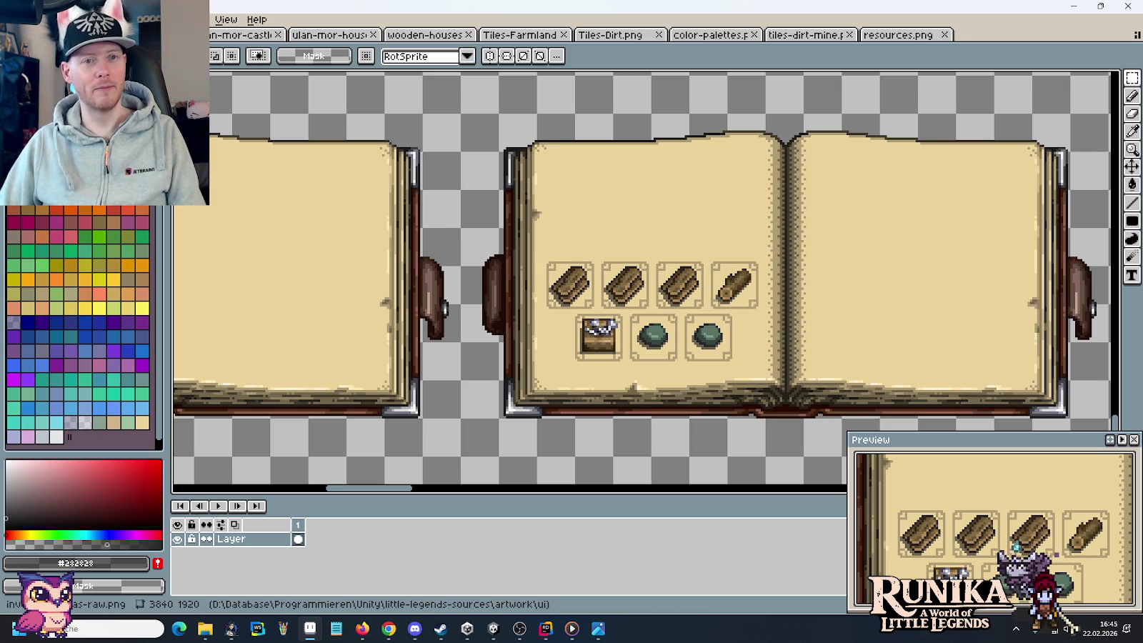
key("alt+f")
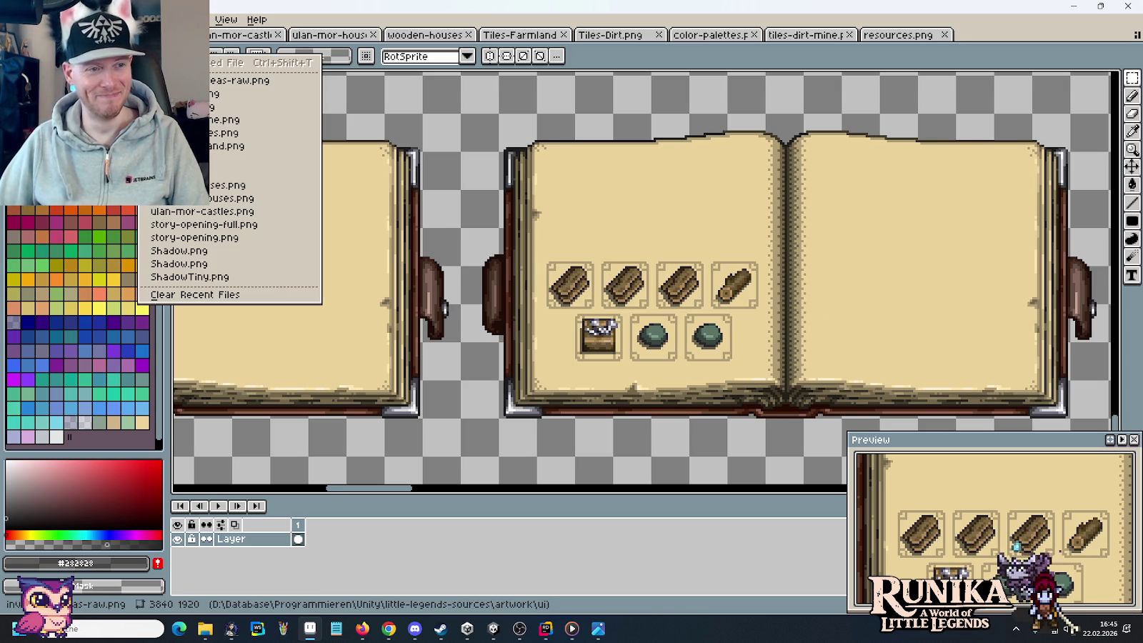
- Open fonts.png from the artwork/ui folder
key("ctrl+o")
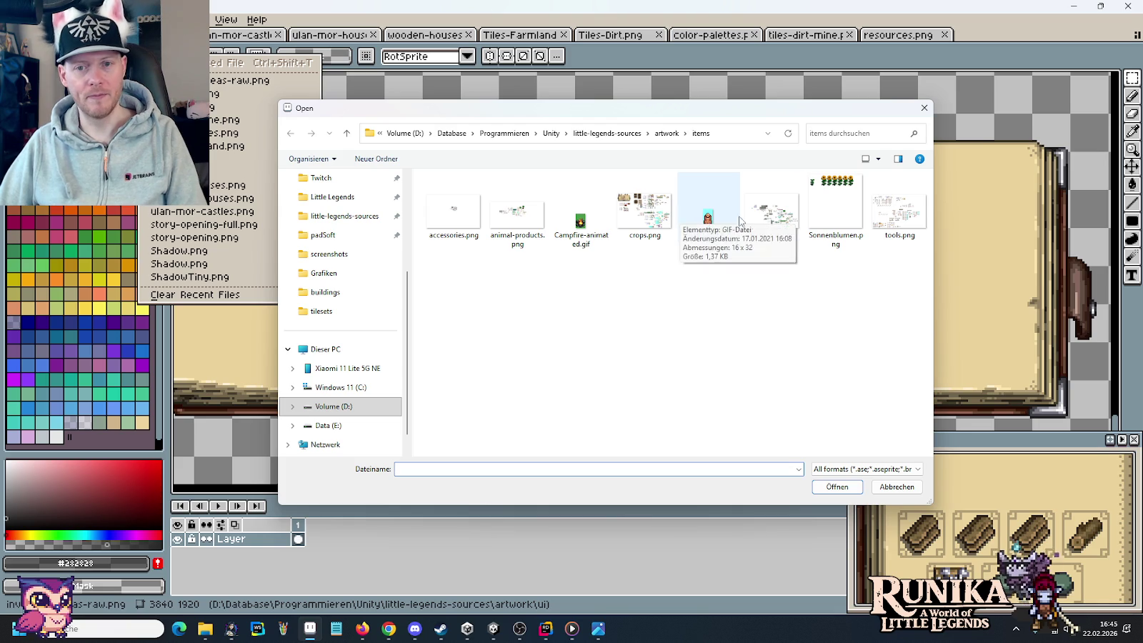
left_click(665, 134)
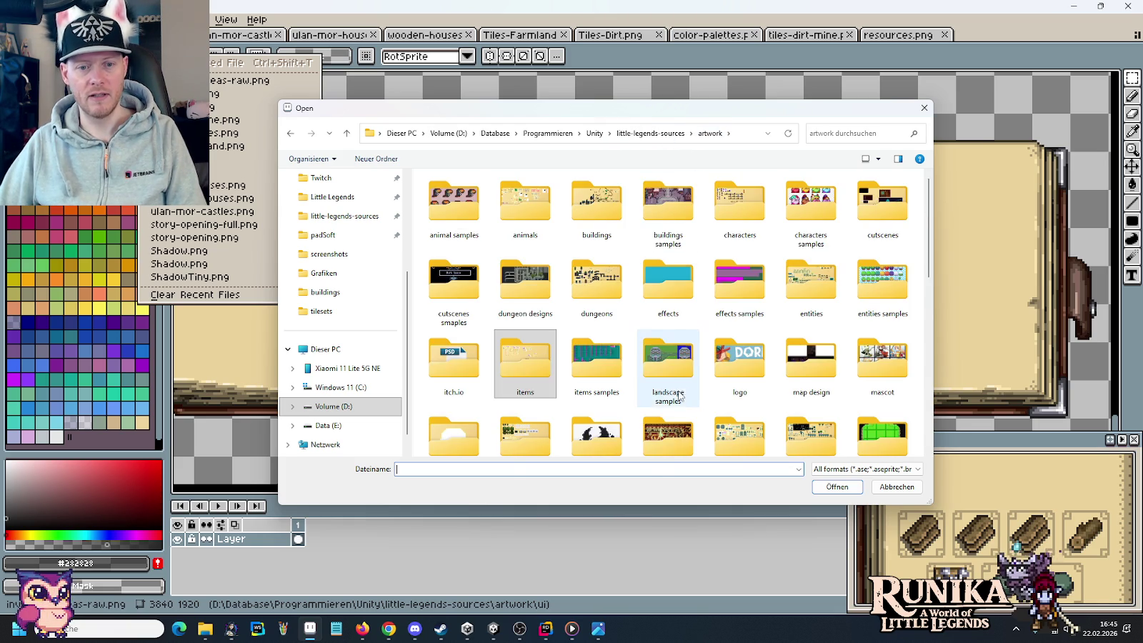
scroll(597, 371, "down", 3)
double_click(584, 398)
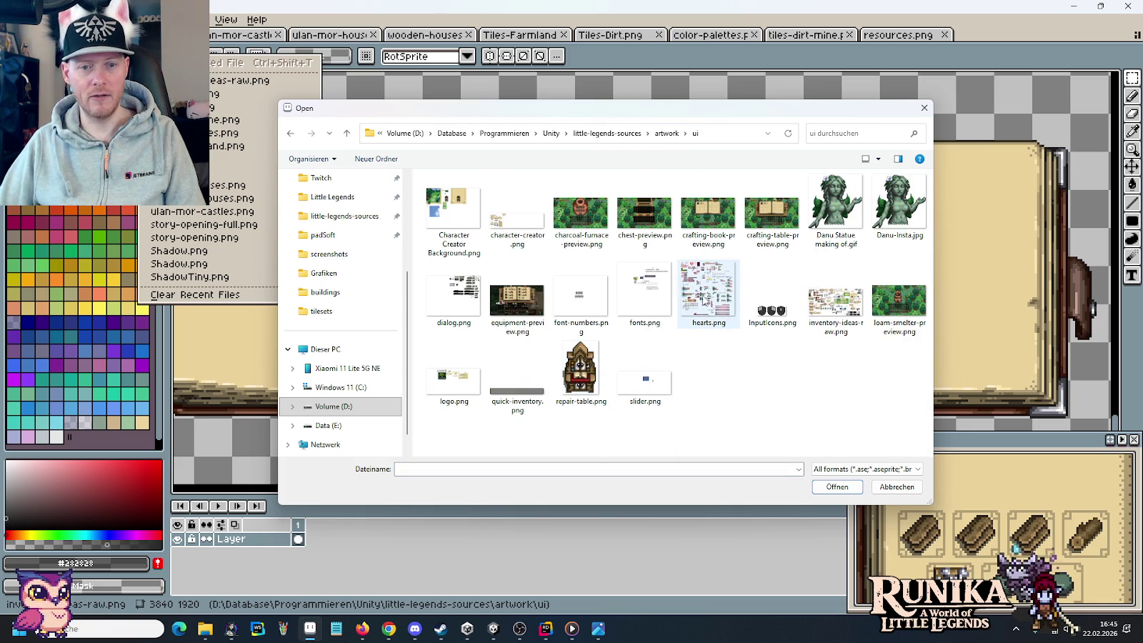
double_click(645, 289)
- Look over fonts.png, close it, and show the ulan-mor-houses sheet
scroll(614, 406, "up", 1)
scroll(614, 406, "up", 3)
scroll(614, 406, "up", 3)
scroll(614, 406, "down", 4)
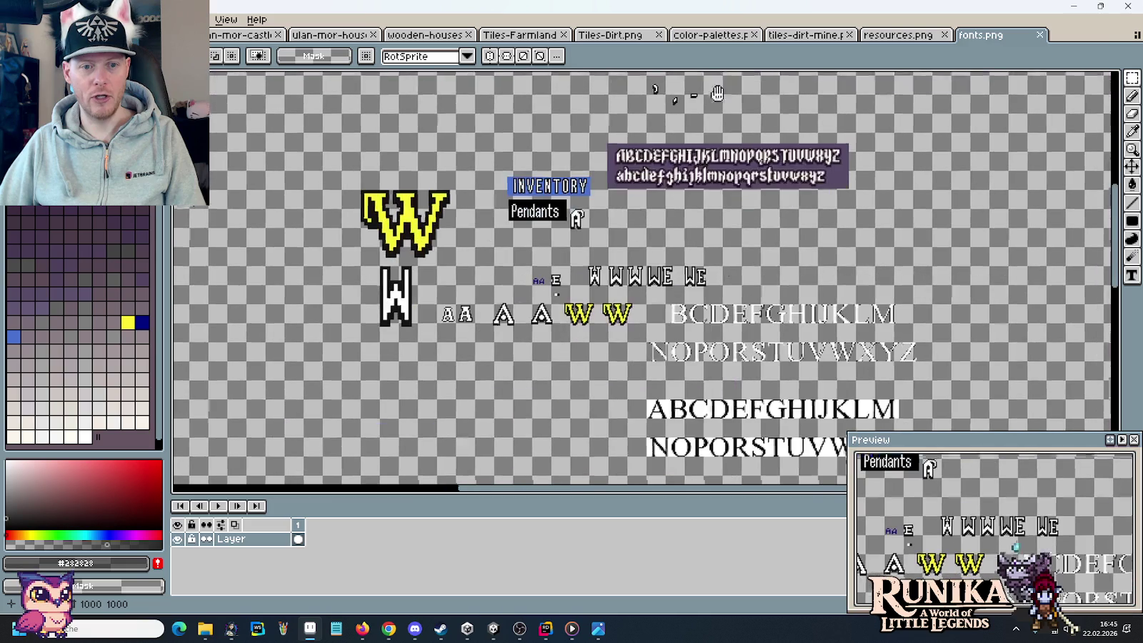
scroll(822, 284, "left", 5)
scroll(821, 284, "right", 5)
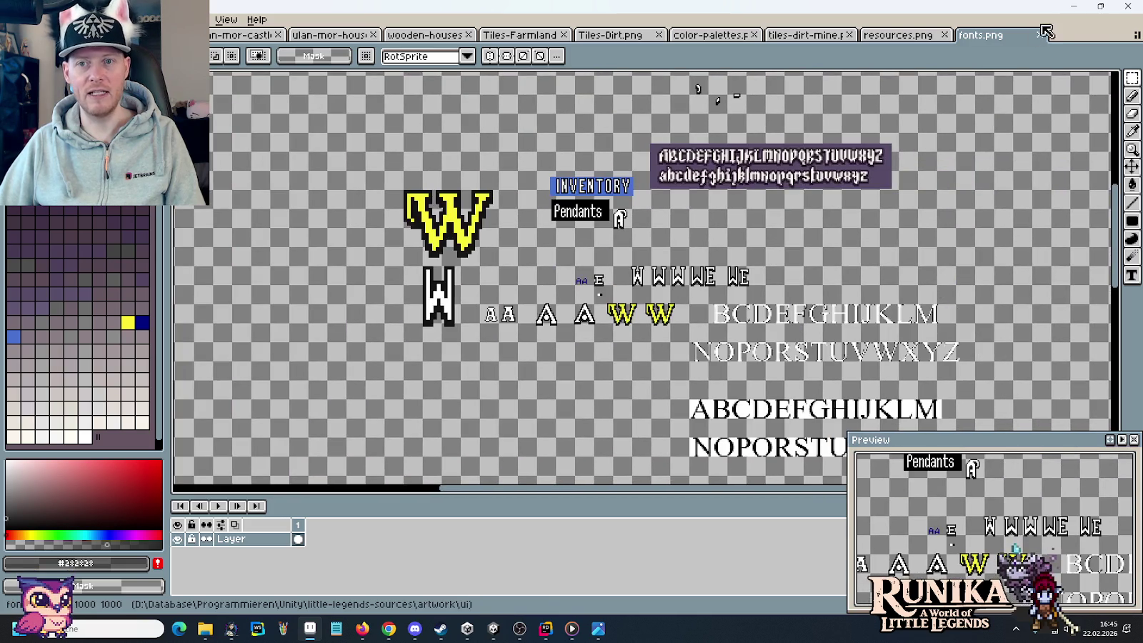
left_click(1041, 33)
left_click(305, 35)
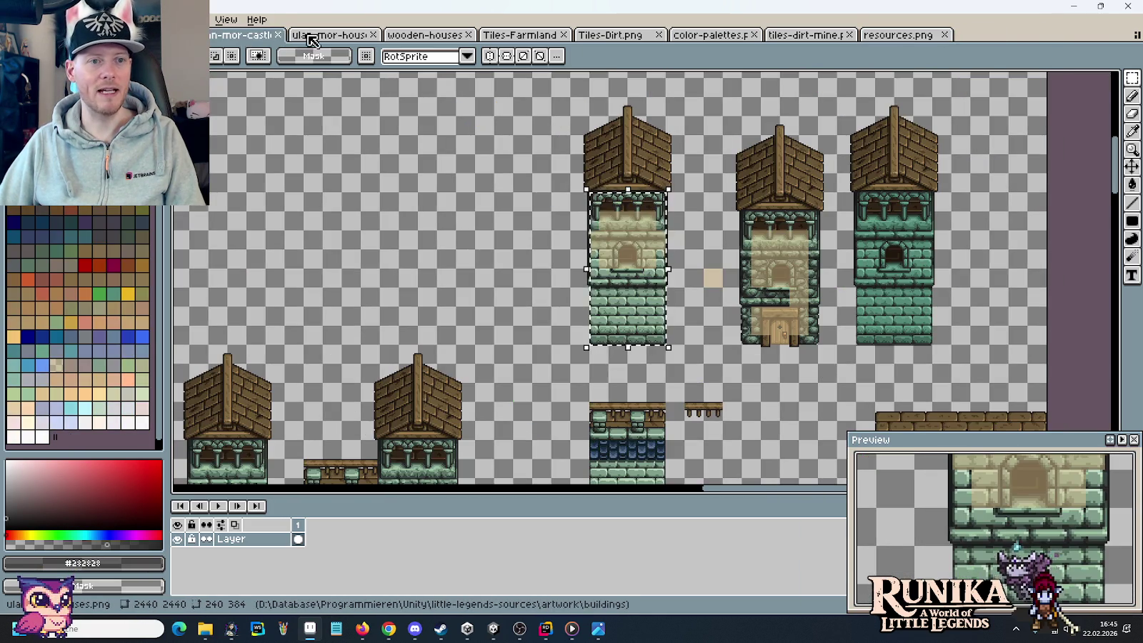
- Close the ulan-mor-houses, wooden-houses, Tiles-Farmland, Tiles-Dirt, color-palettes and tiles-dirt-mine tabs
middle_click(308, 36)
left_click(312, 35)
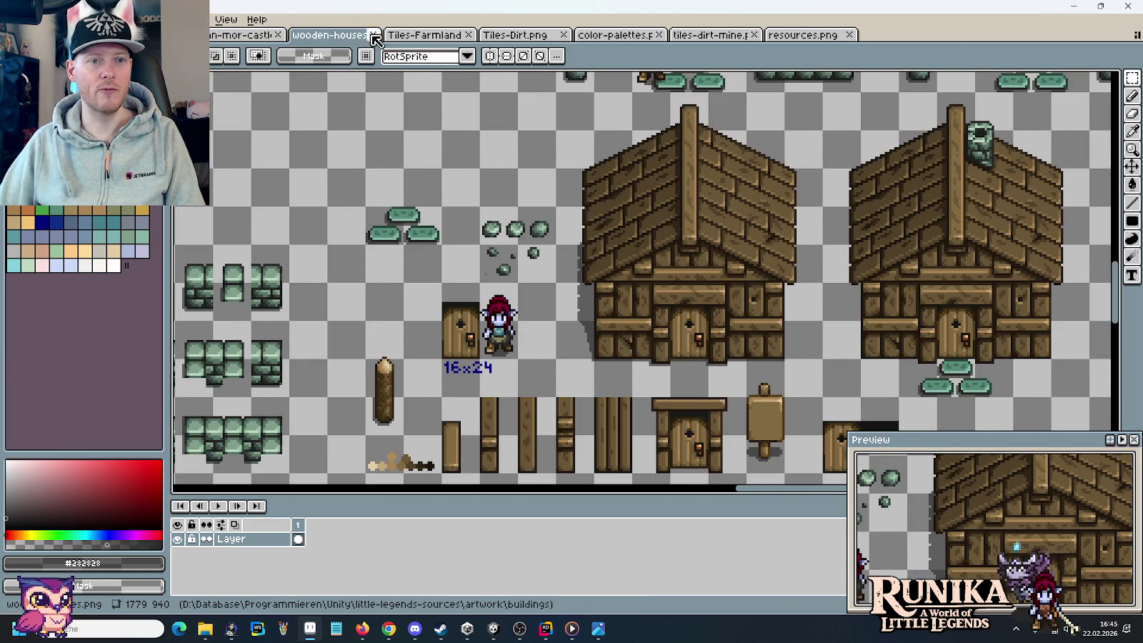
left_click(373, 35)
left_click(373, 35)
left_click(373, 35)
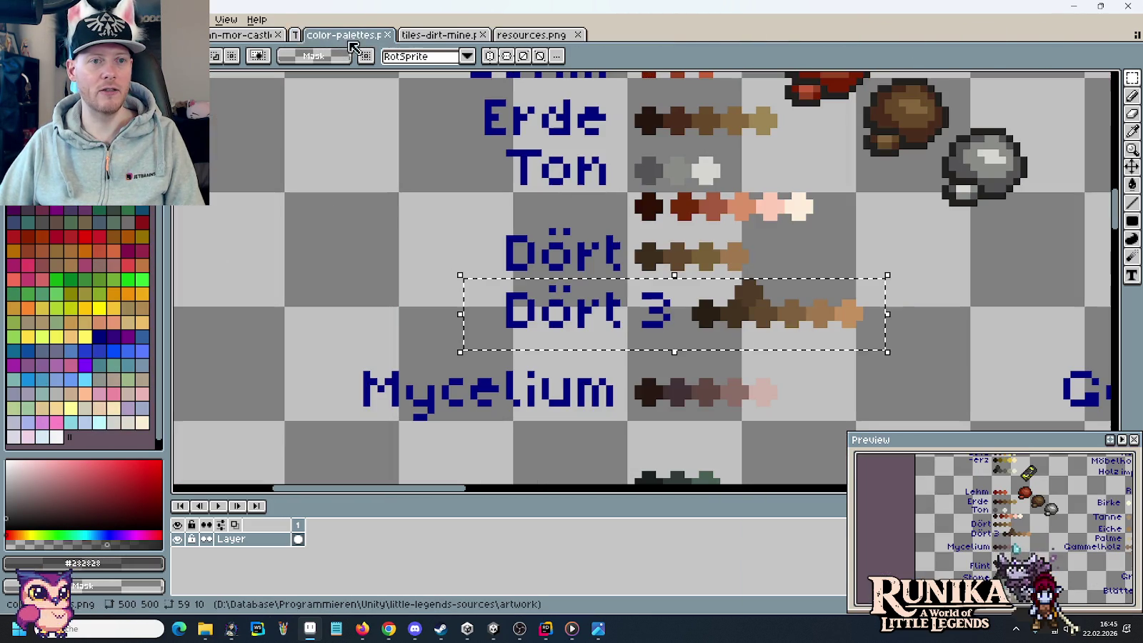
left_click(372, 35)
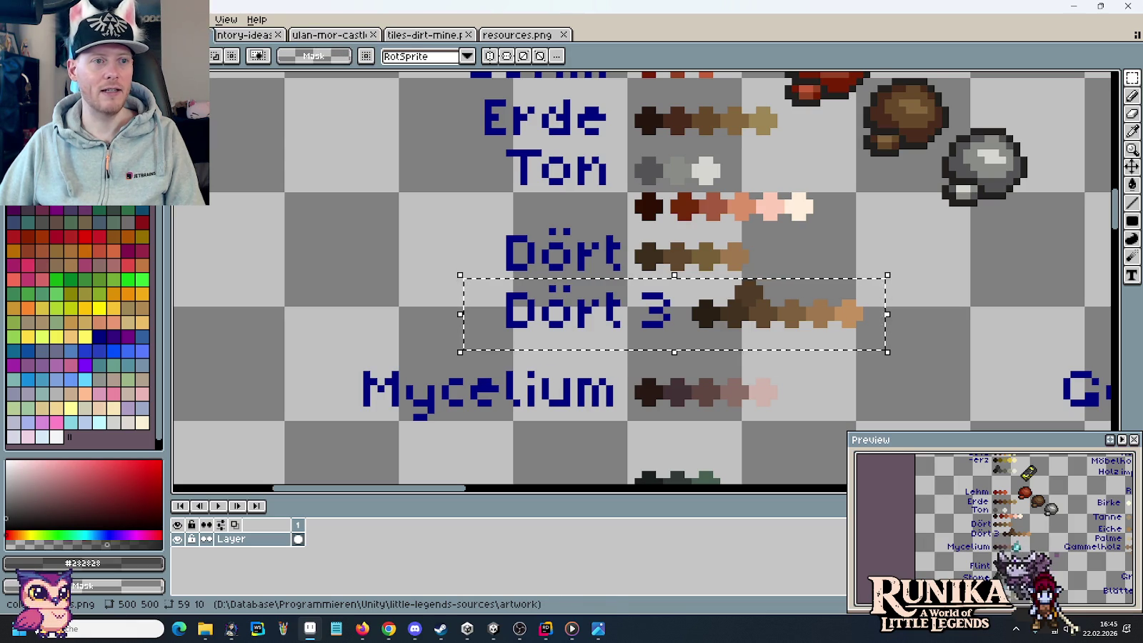
left_click(405, 37)
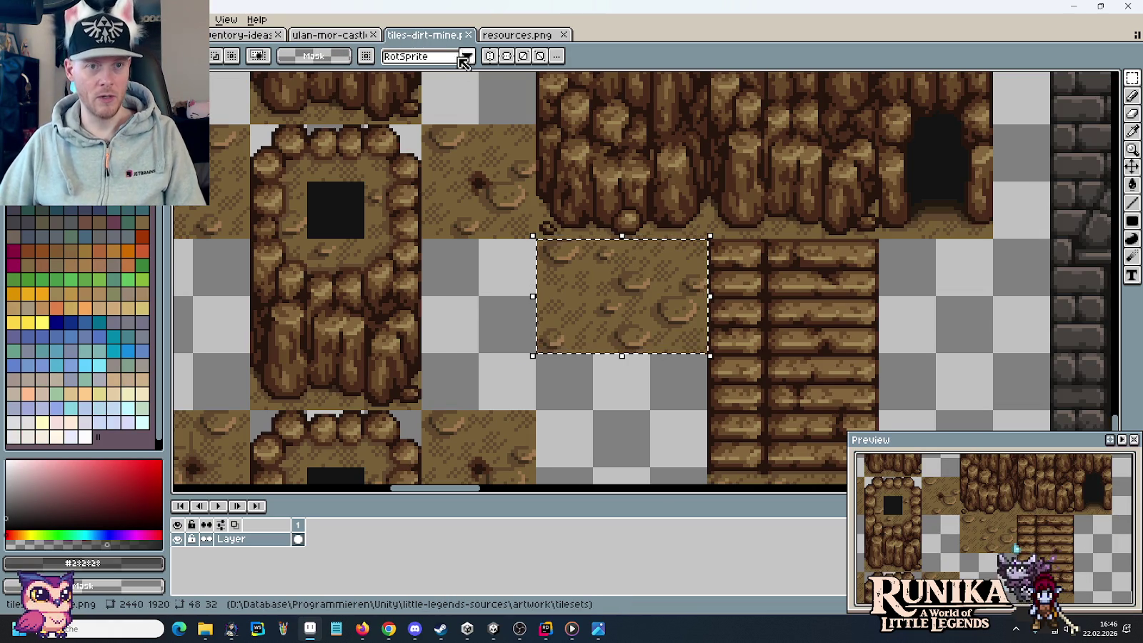
left_click(469, 35)
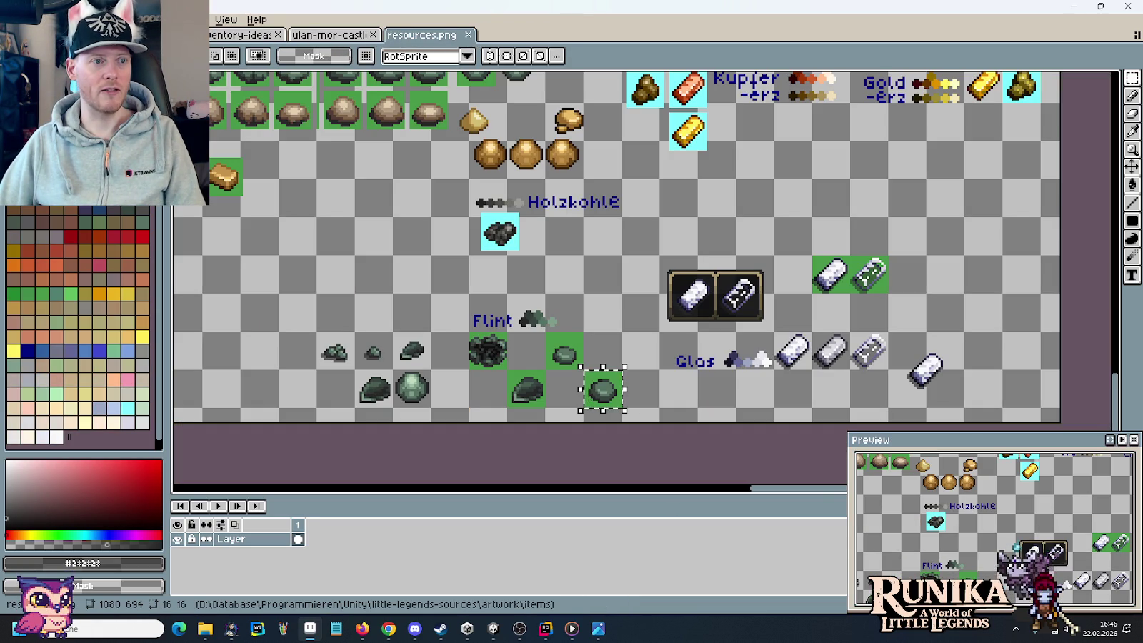
- Open ui/hearts.png and select its row of exclamation marks and digits 0–9
key("ctrl+o")
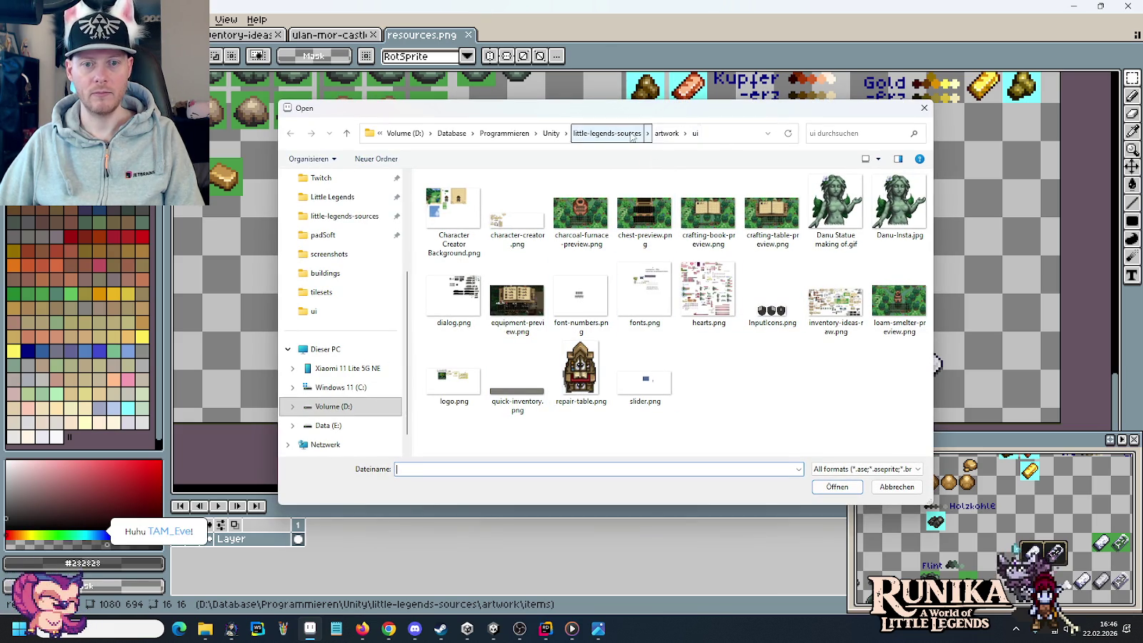
double_click(708, 289)
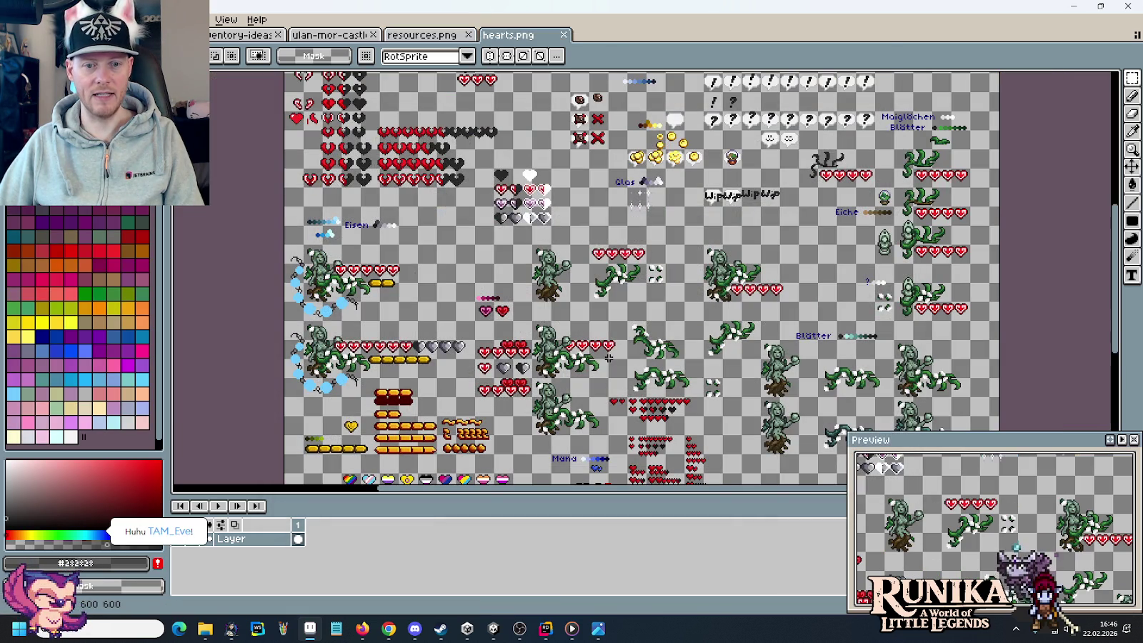
scroll(611, 355, "down", 2)
scroll(593, 322, "down", 3)
scroll(571, 286, "up", 2)
scroll(564, 266, "up", 2)
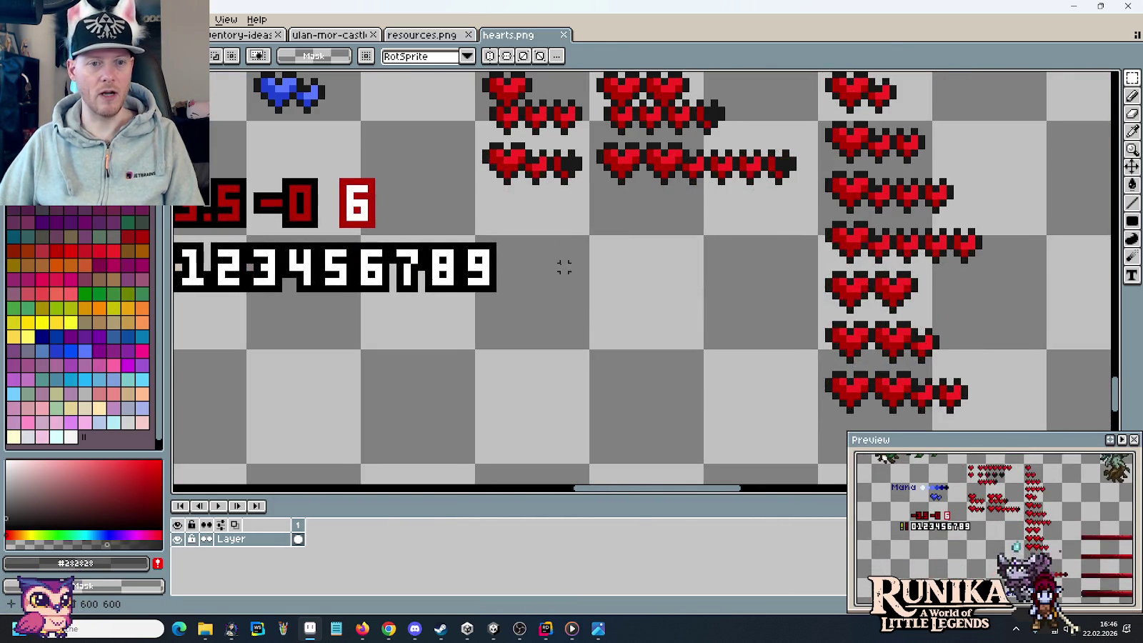
left_click_drag(564, 267, 857, 272)
mouse_move(827, 343)
left_mouse_down()
mouse_move(315, 252)
mouse_move(828, 300)
left_mouse_up()
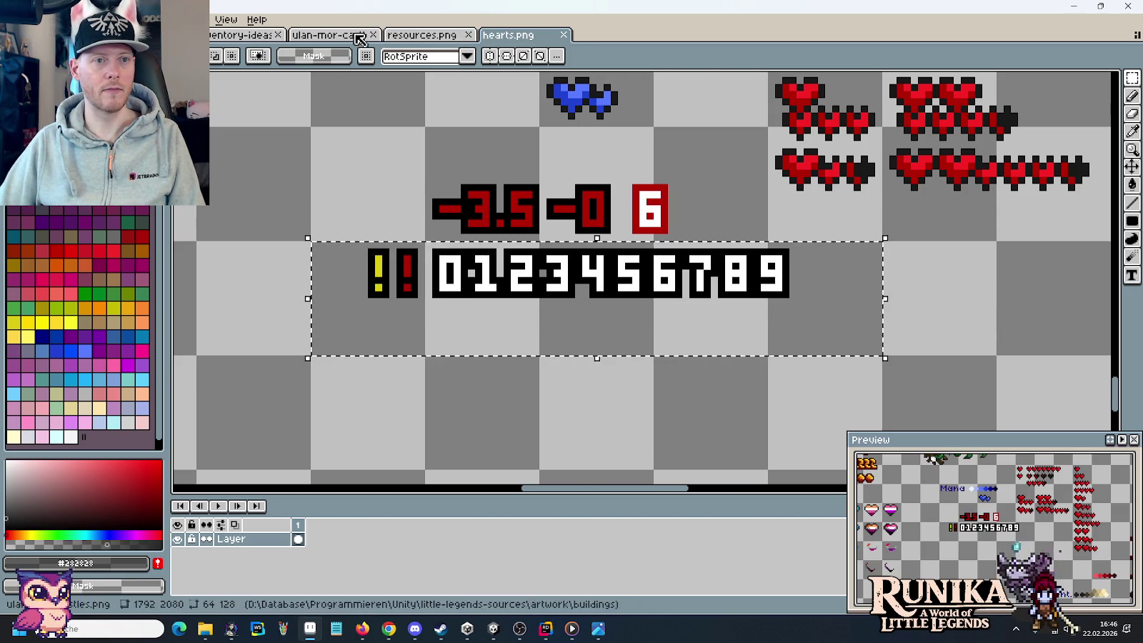
- Close resources.png and return to the crafting book image
left_click(428, 35)
left_click(468, 34)
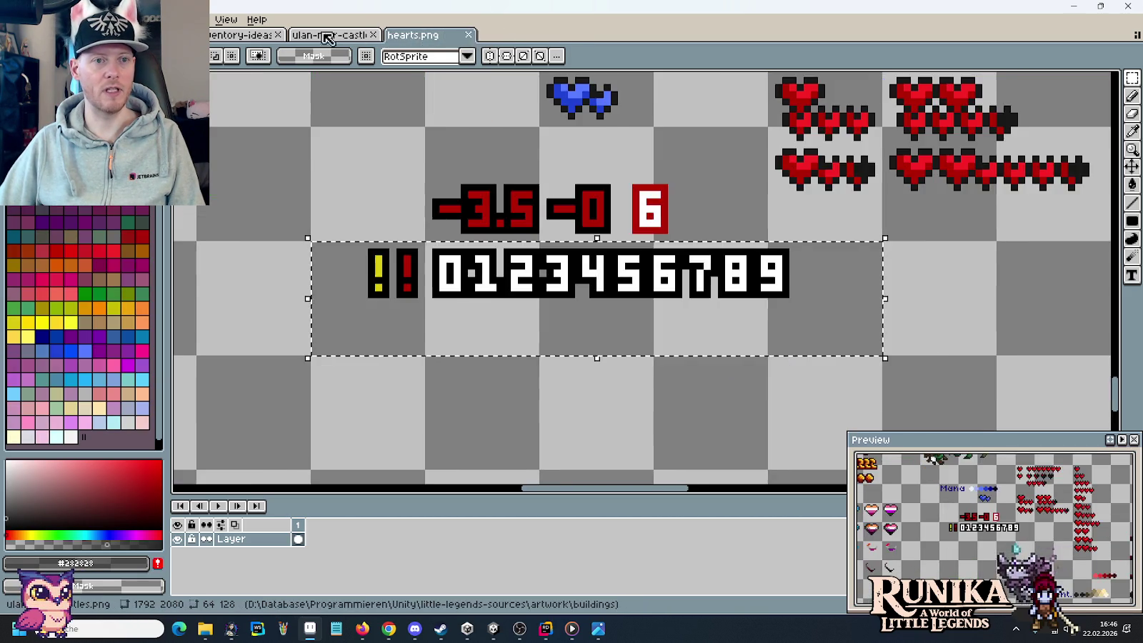
left_click(343, 36)
left_click(235, 35)
scroll(801, 301, "up", 3)
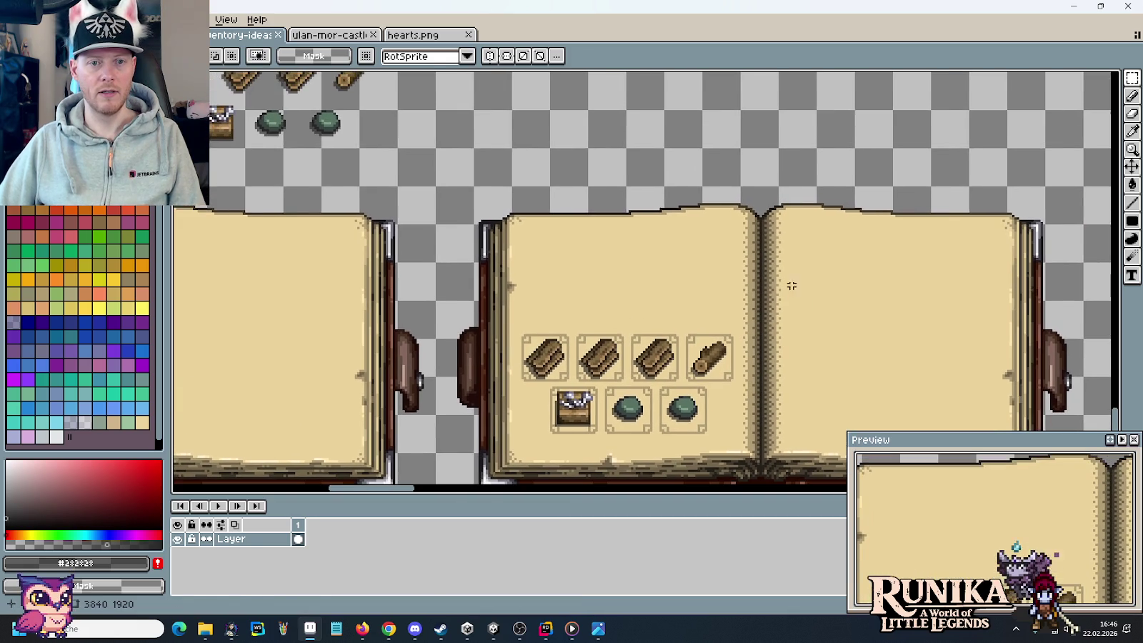
- Paste the digit row and copy the 9 beside itself to form 99
key("ctrl+v")
scroll(757, 296, "up", 3)
key("ctrl+v")
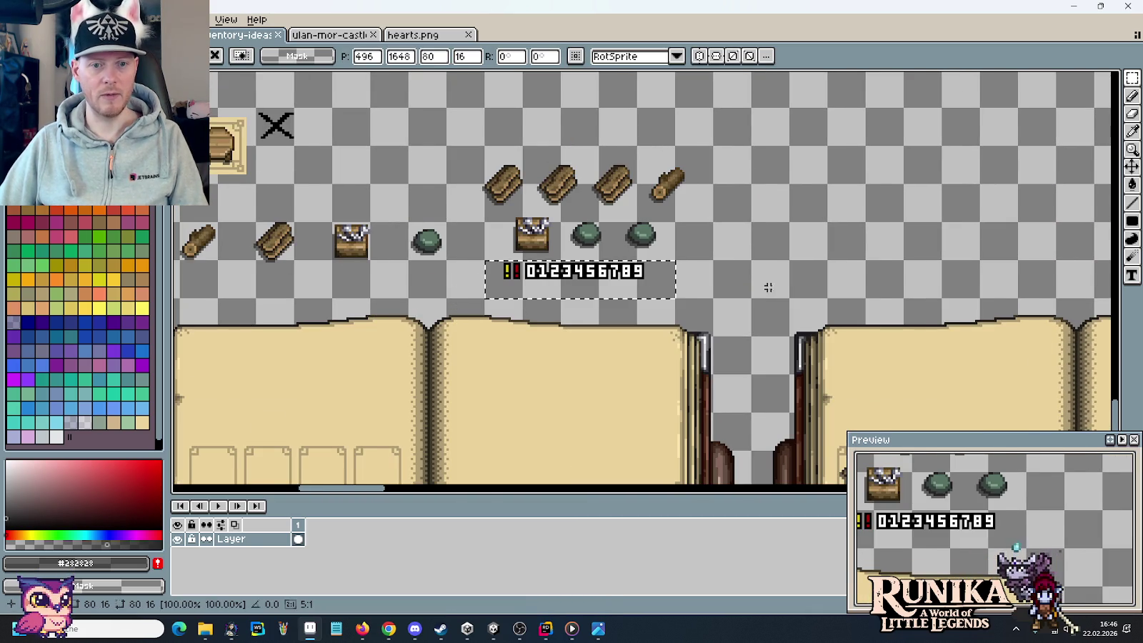
key("Return")
scroll(672, 292, "up", 3)
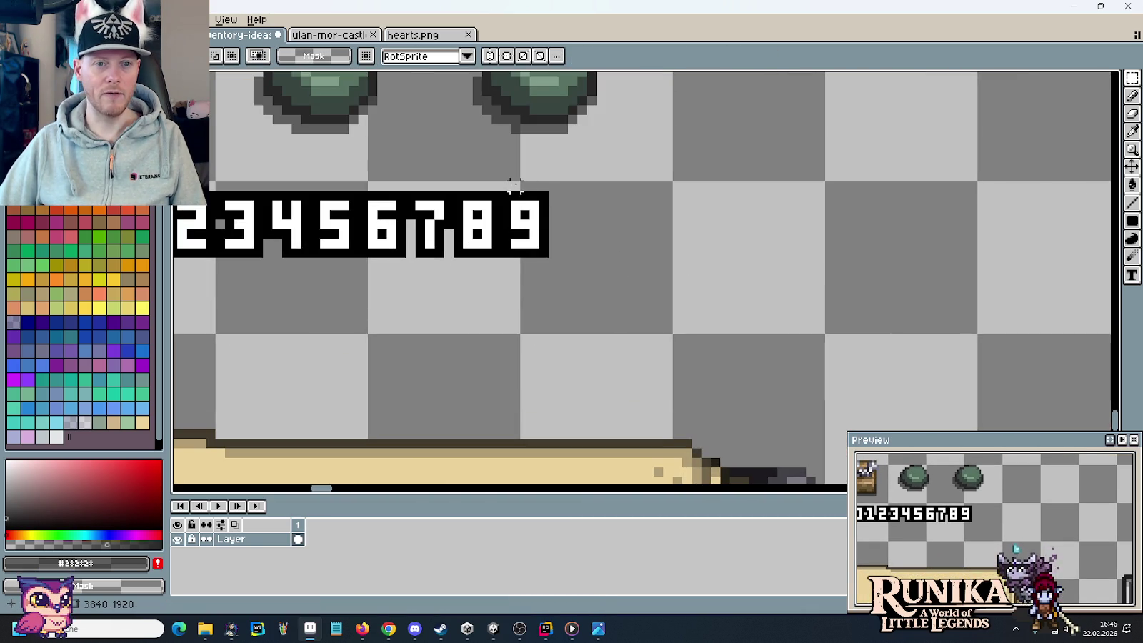
mouse_move(505, 186)
left_mouse_down()
mouse_move(638, 311)
mouse_move(777, 275)
mouse_move(825, 279)
left_mouse_up()
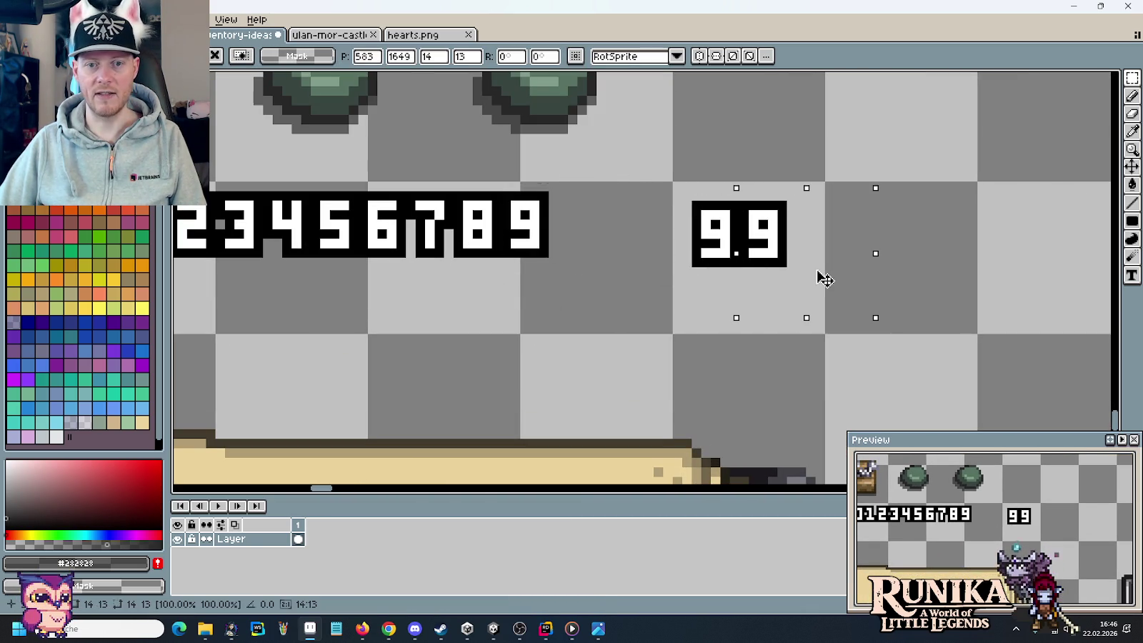
key("Return")
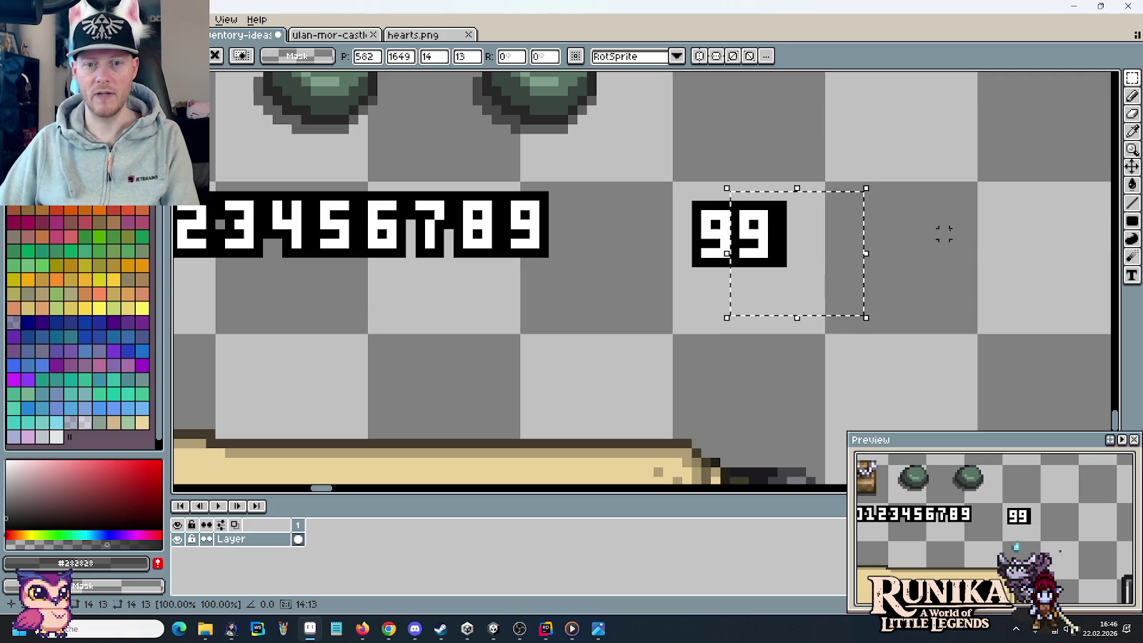
- Move the 99 label onto the log and stone slots
left_click_drag(956, 174, 798, 300)
mouse_move(961, 307)
left_mouse_down()
mouse_move(820, 299)
mouse_move(668, 117)
left_mouse_up()
scroll(819, 300, "down", 3)
scroll(463, 188, "up", 1)
mouse_move(437, 143)
left_mouse_down()
mouse_move(715, 267)
mouse_move(868, 264)
left_mouse_up()
scroll(867, 263, "up", 3)
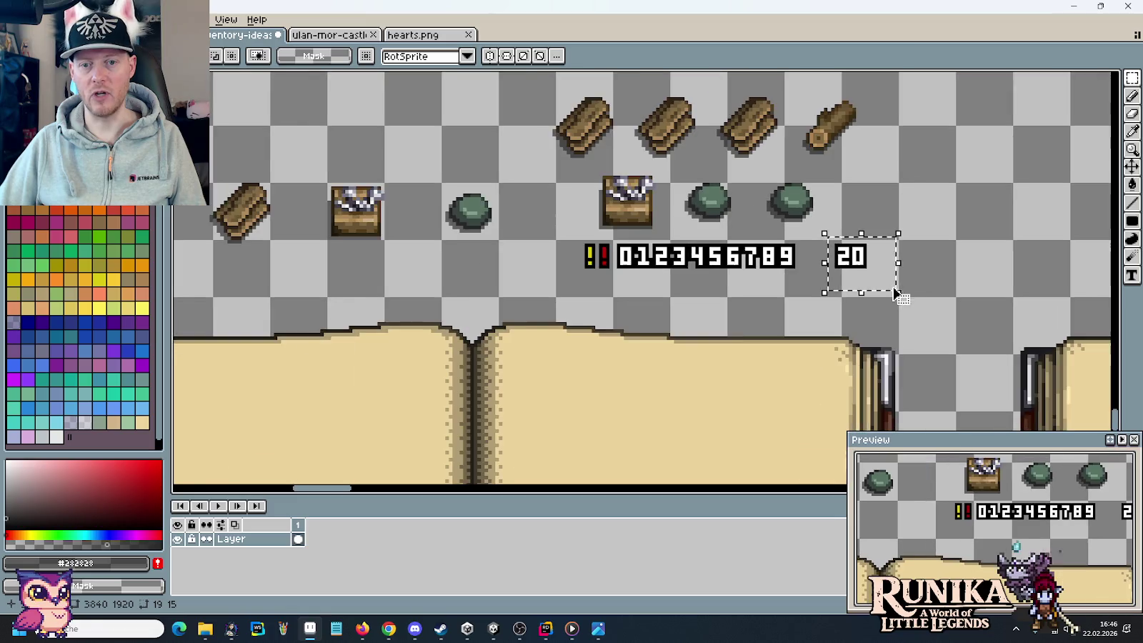
scroll(898, 294, "down", 2)
- Drop the 20 label into the chest slot
mouse_move(640, 119)
left_mouse_down()
mouse_move(715, 180)
mouse_move(821, 313)
left_mouse_up()
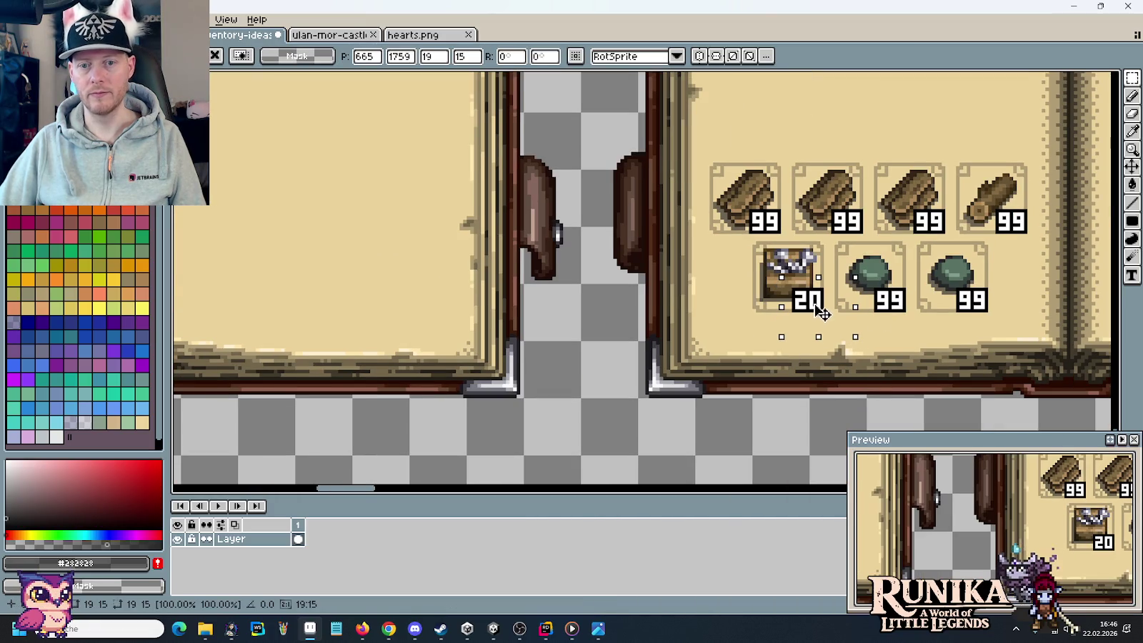
left_click(694, 268)
scroll(695, 270, "down", 3)
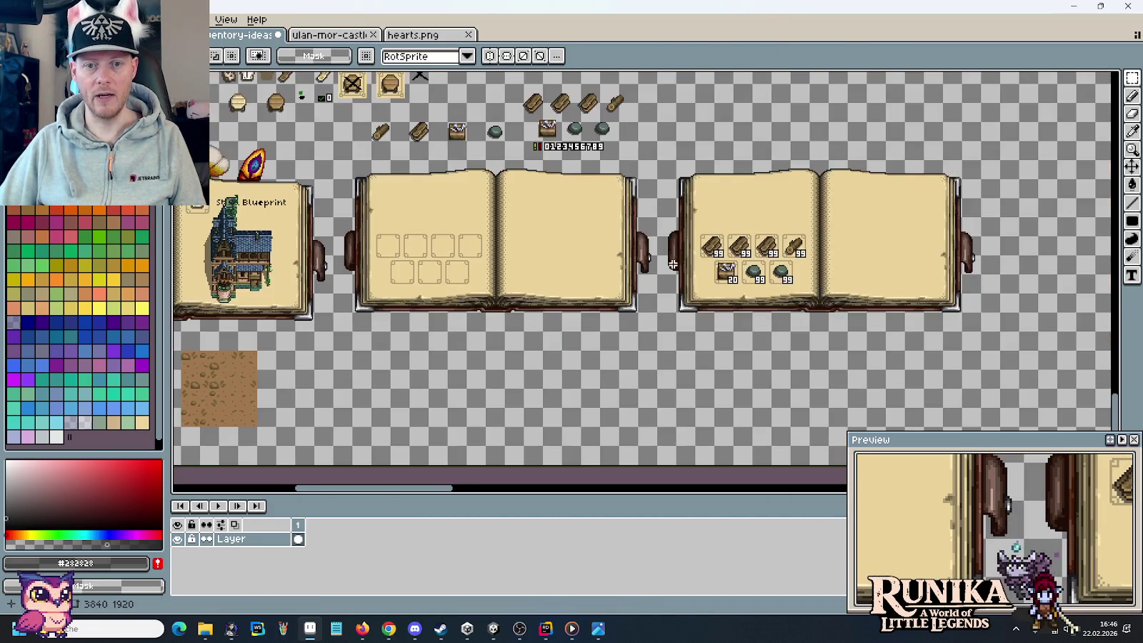
left_click_drag(673, 264, 738, 288)
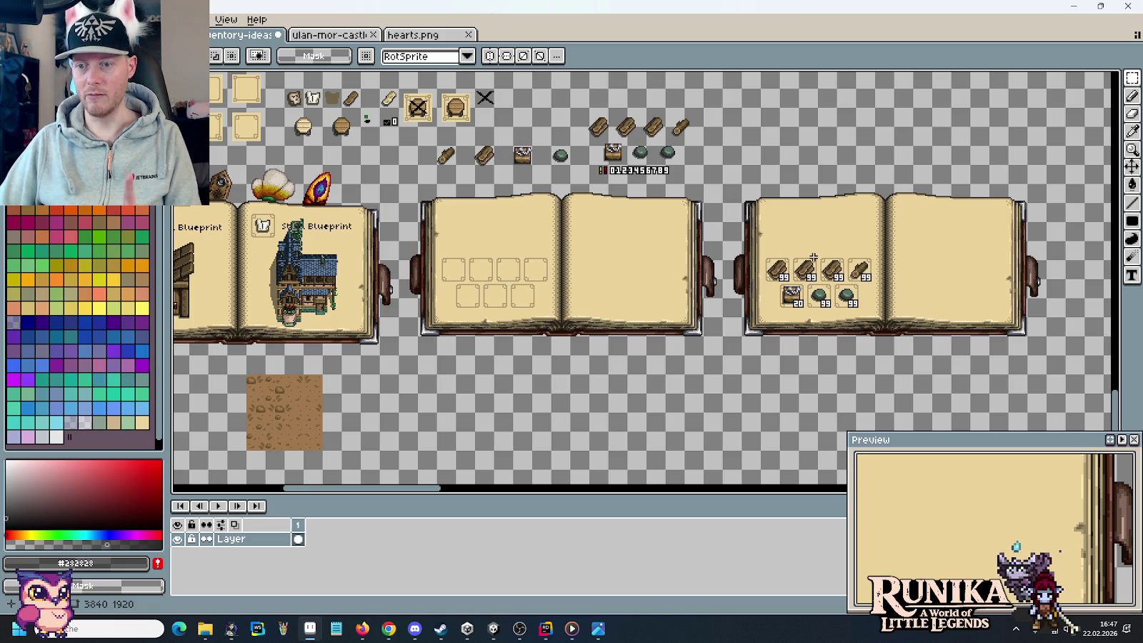
scroll(812, 257, "down", 1)
scroll(813, 257, "up", 3)
scroll(813, 257, "up", 2)
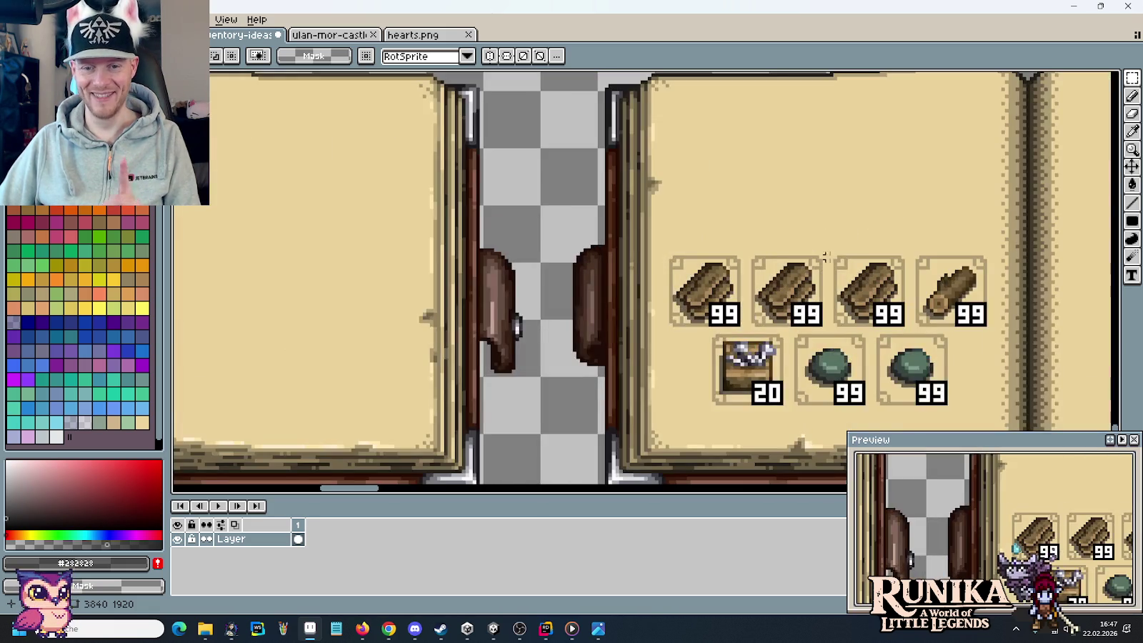
- Sample the tan page colour and erase the slot frames around every item
left_click_drag(792, 252, 759, 252)
left_click_drag(547, 236, 875, 407)
left_click_drag(794, 361, 717, 88)
key("ctrl+z")
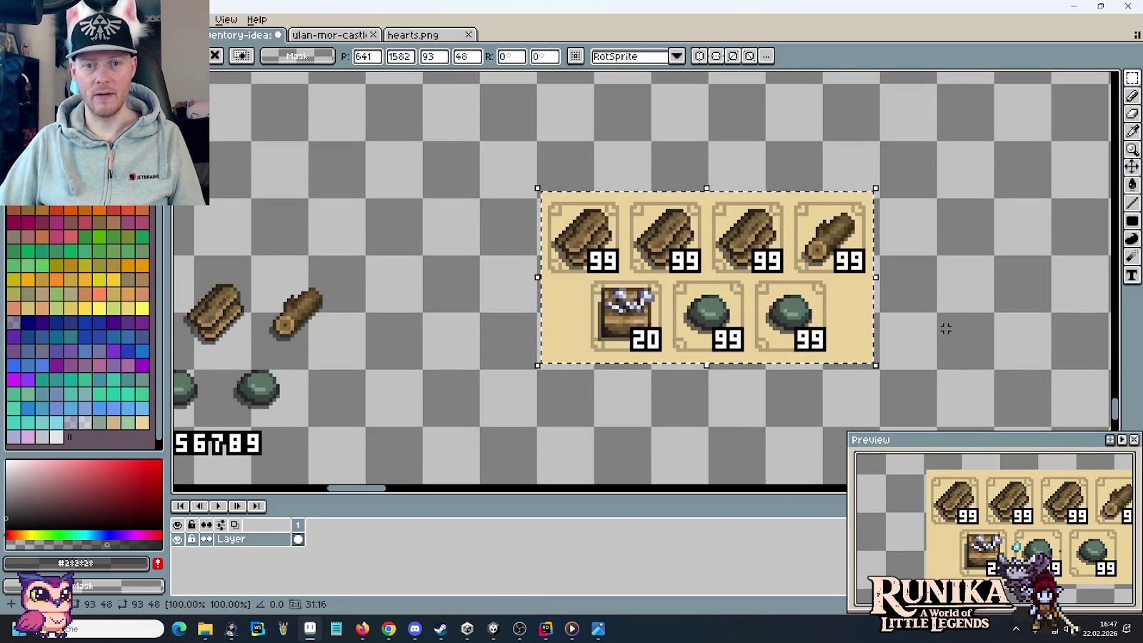
key("ctrl+d")
key("i")
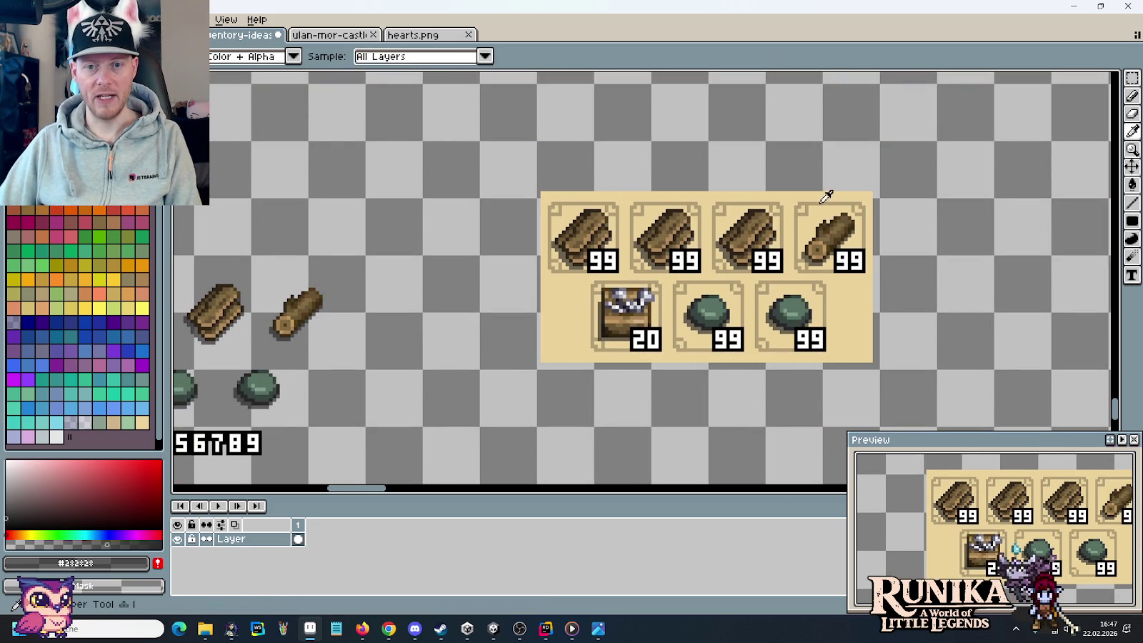
left_click(821, 191)
right_click(821, 191)
key("e")
mouse_move(554, 231)
left_mouse_down()
mouse_move(727, 204)
mouse_move(842, 242)
mouse_move(574, 318)
mouse_move(666, 354)
left_mouse_up()
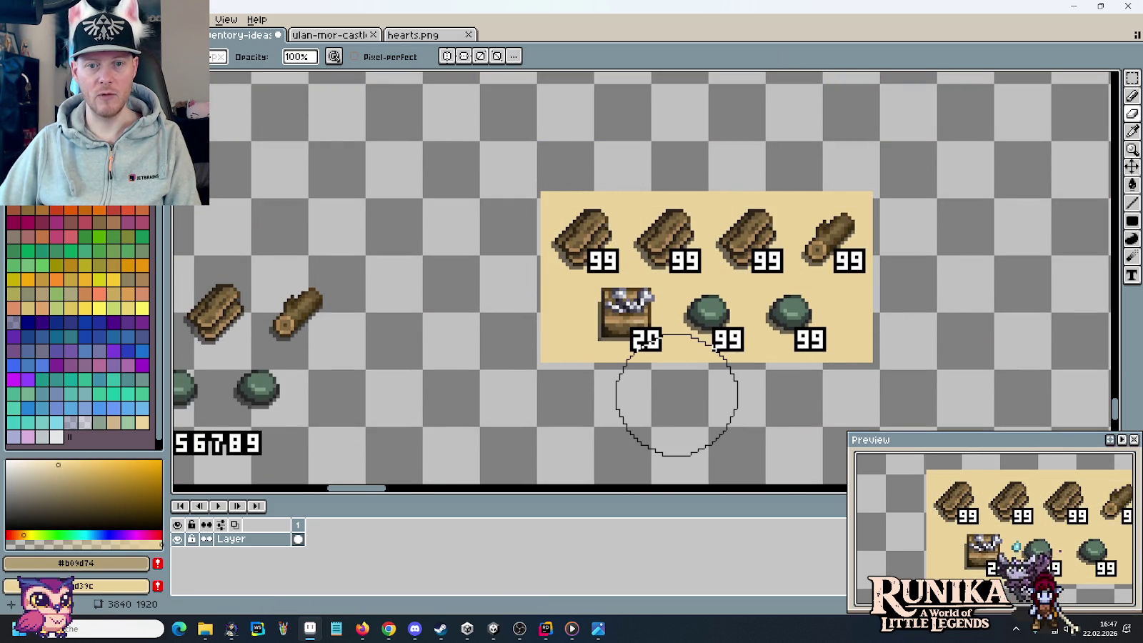
- Move the frameless item panel up above the book
key("m")
mouse_move(493, 139)
left_mouse_down()
mouse_move(901, 391)
mouse_move(704, 141)
mouse_move(718, 239)
left_mouse_up()
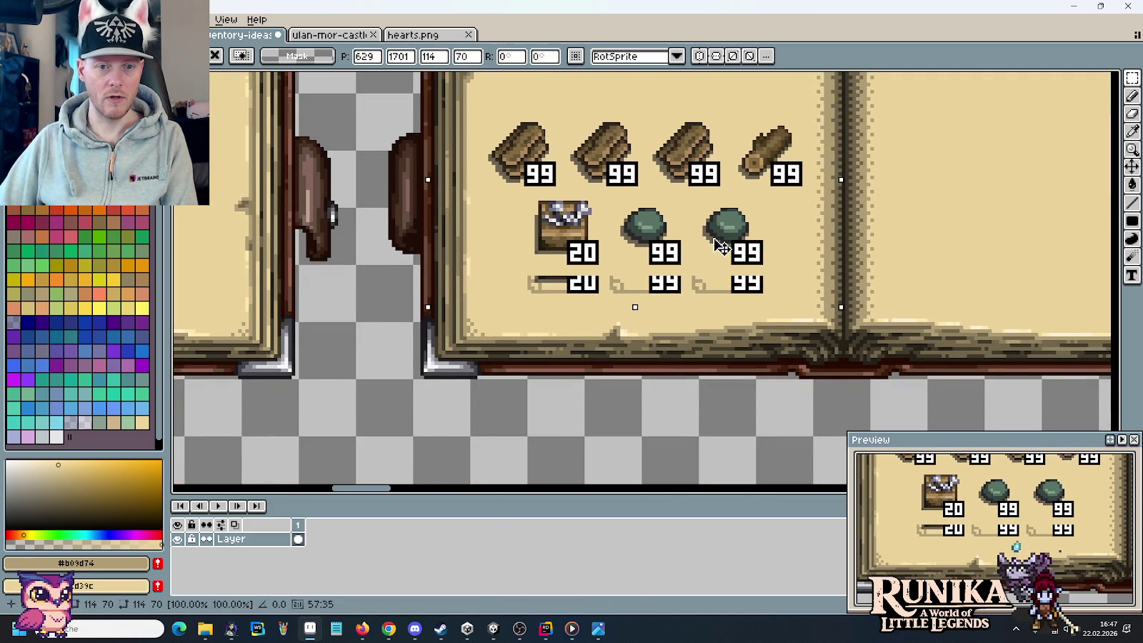
scroll(853, 184, "up", 3)
left_click_drag(892, 263, 896, 223)
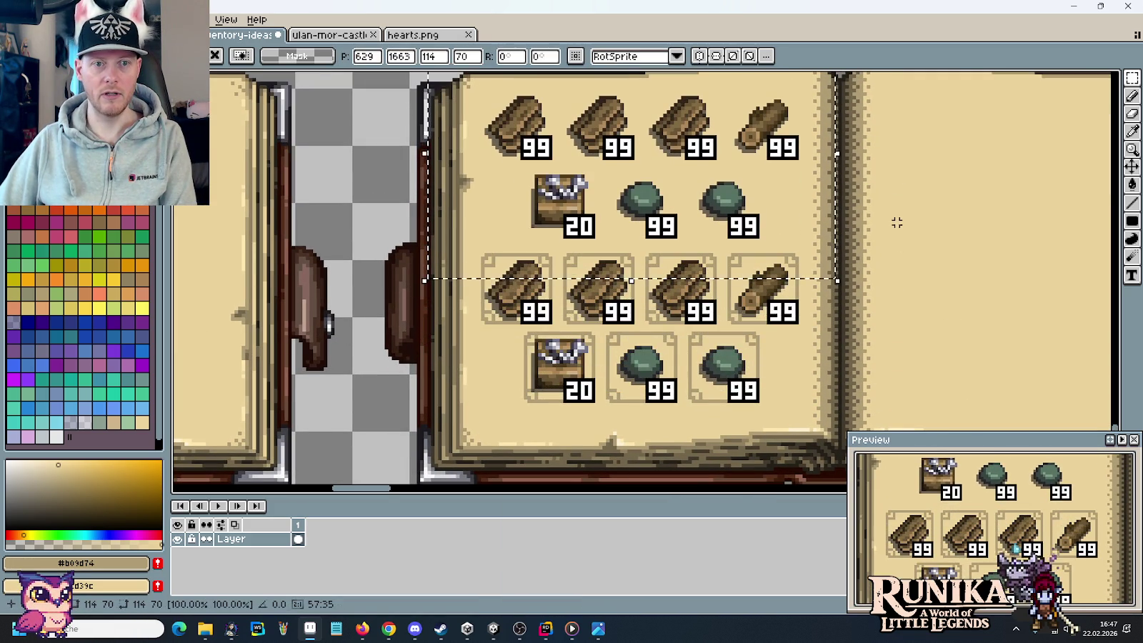
scroll(893, 285, "up", 3)
mouse_move(890, 388)
left_mouse_down()
mouse_move(886, 277)
mouse_move(915, 133)
left_mouse_up()
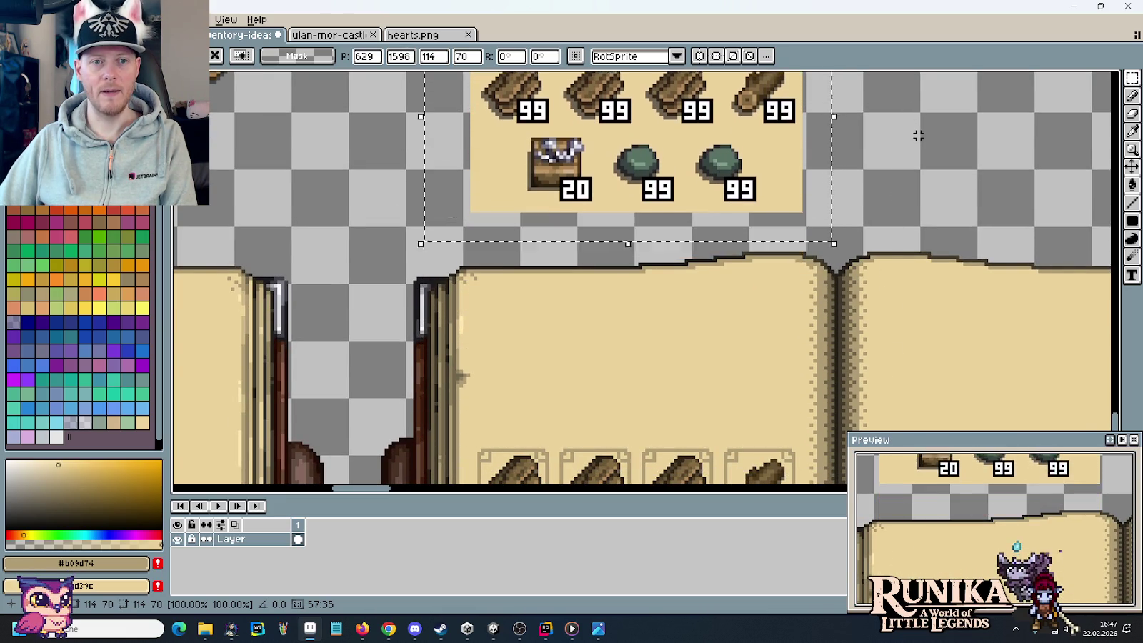
scroll(917, 207, "up", 3)
key("ctrl+d")
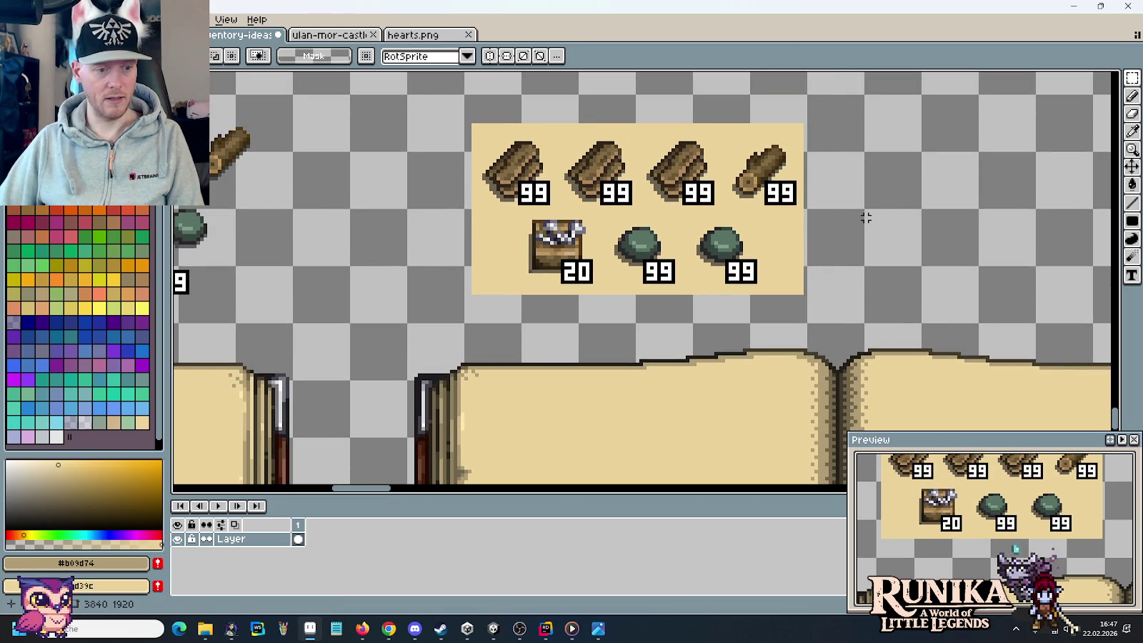
- Subtract the tan background by colour so only the item icons and counts stay selected
key("g")
right_click(630, 132)
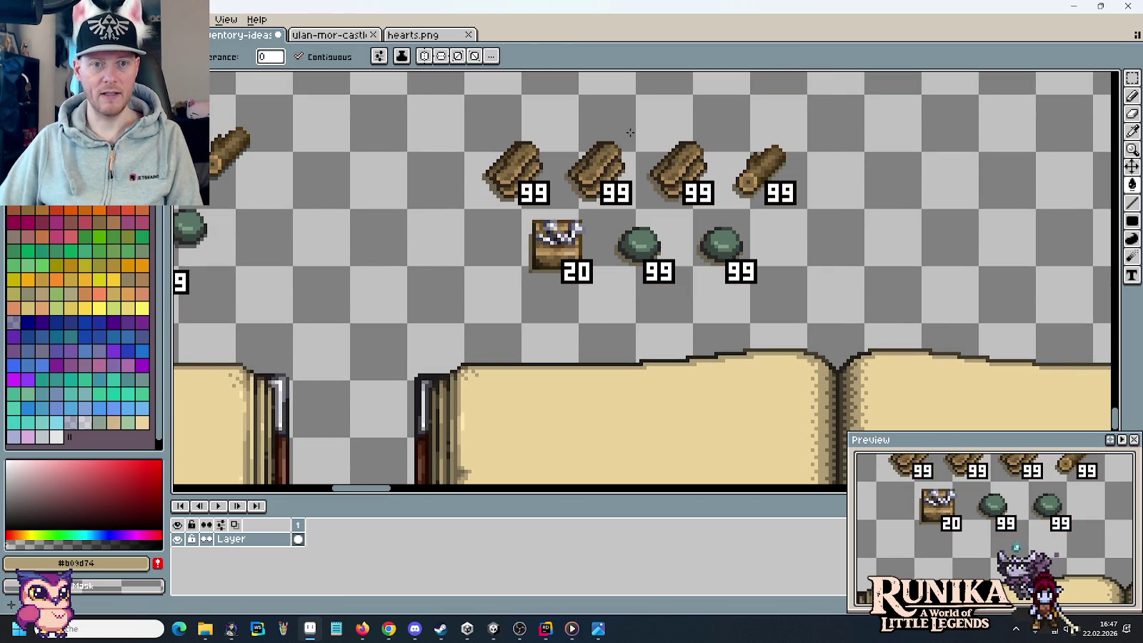
key("m")
left_click_drag(407, 102, 842, 318)
scroll(714, 250, "down", 2)
mouse_move(724, 214)
left_mouse_down()
mouse_move(724, 287)
mouse_move(721, 273)
left_mouse_up()
scroll(723, 287, "down", 3)
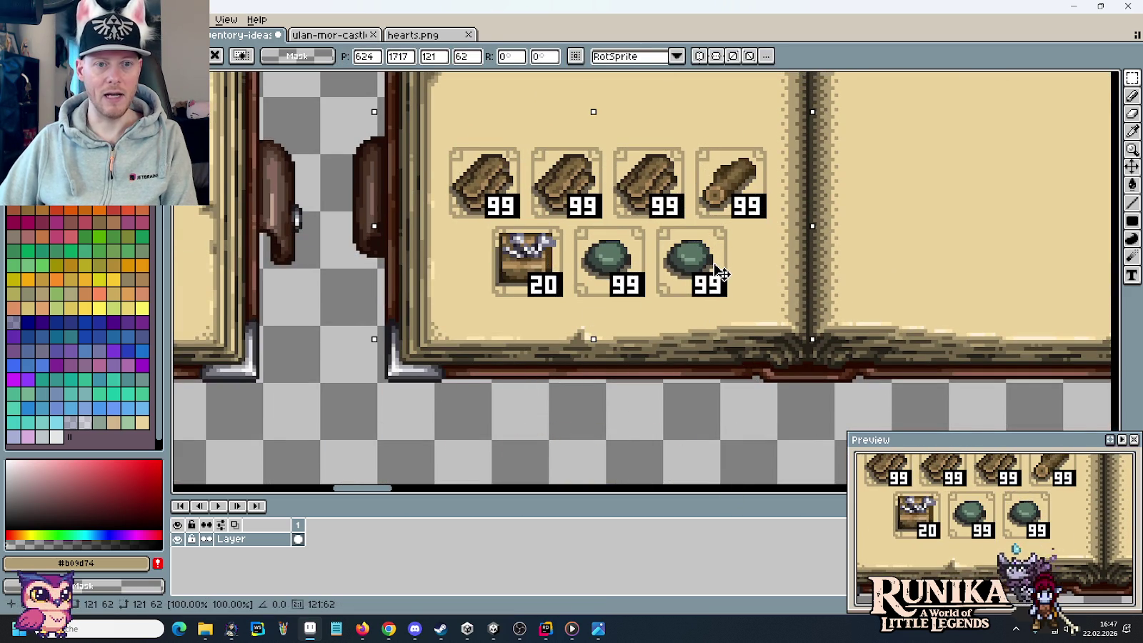
- Duplicate the item block and place the copy just above the framed originals
key("Up")
key("Up")
key("Up")
left_click_drag(920, 135, 915, 263)
key("Up")
key("Up")
key("Up")
key("Up")
key("Up")
key("Up")
key("Up")
key("Up")
key("Up")
key("Down")
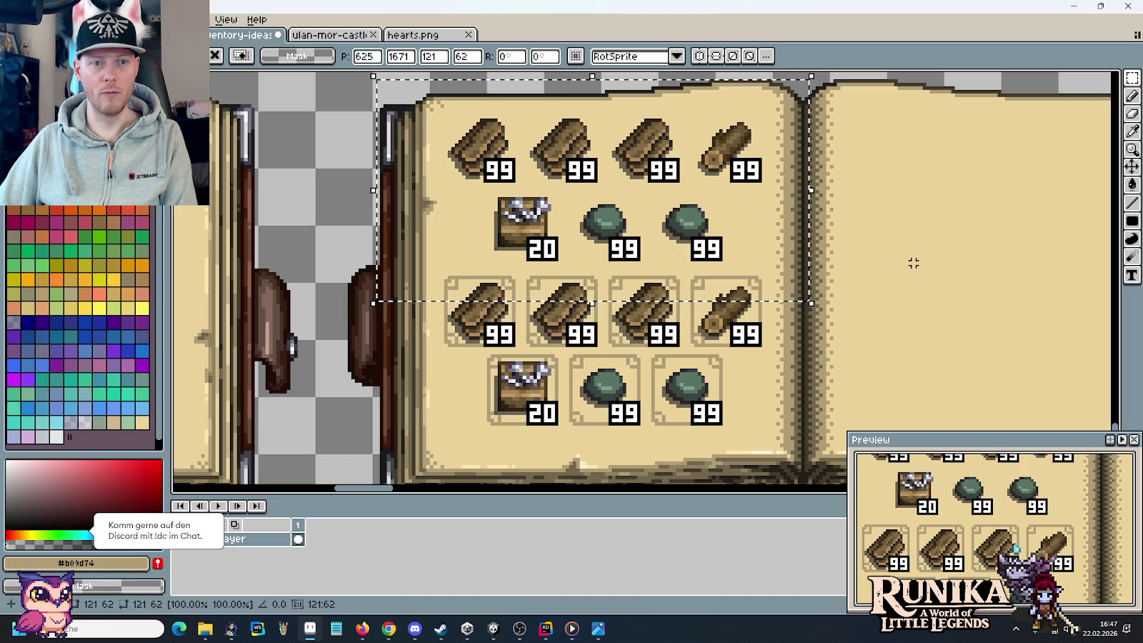
key("ctrl+d")
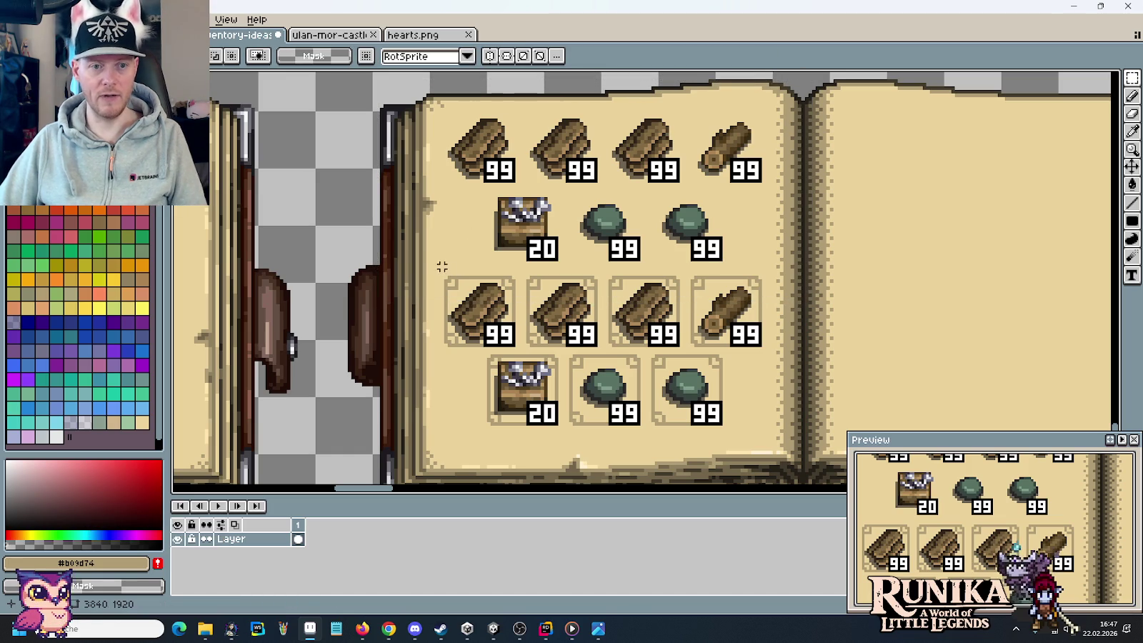
- Shift the lower two framed item rows down slightly
left_click_drag(438, 266, 766, 421)
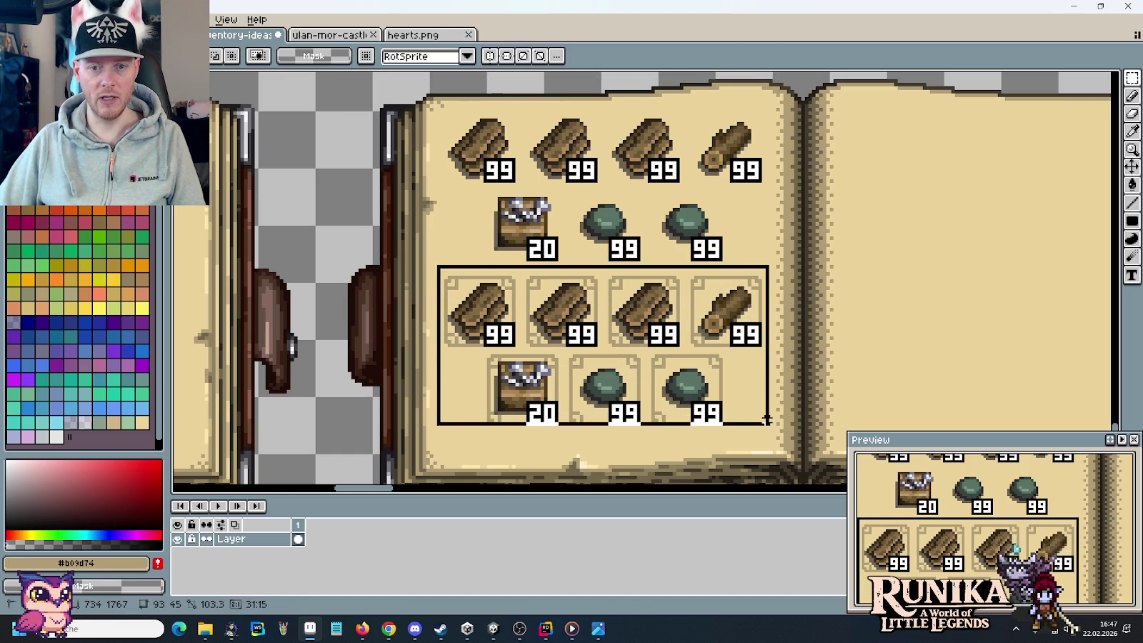
left_click_drag(697, 354, 696, 357)
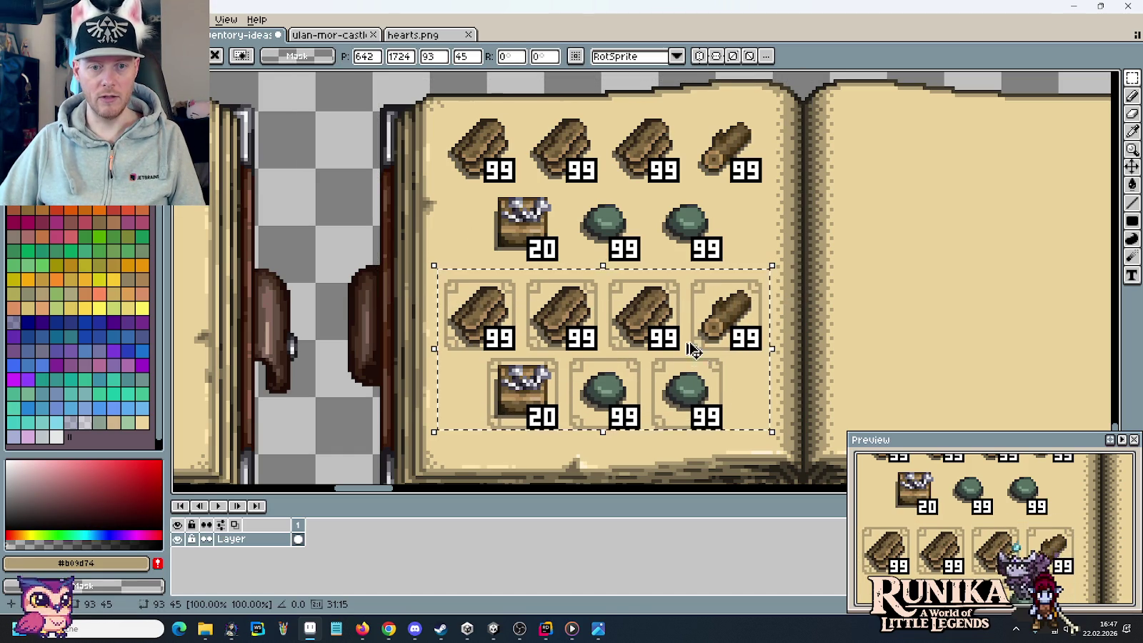
key("ctrl+d")
scroll(649, 234, "down", 3)
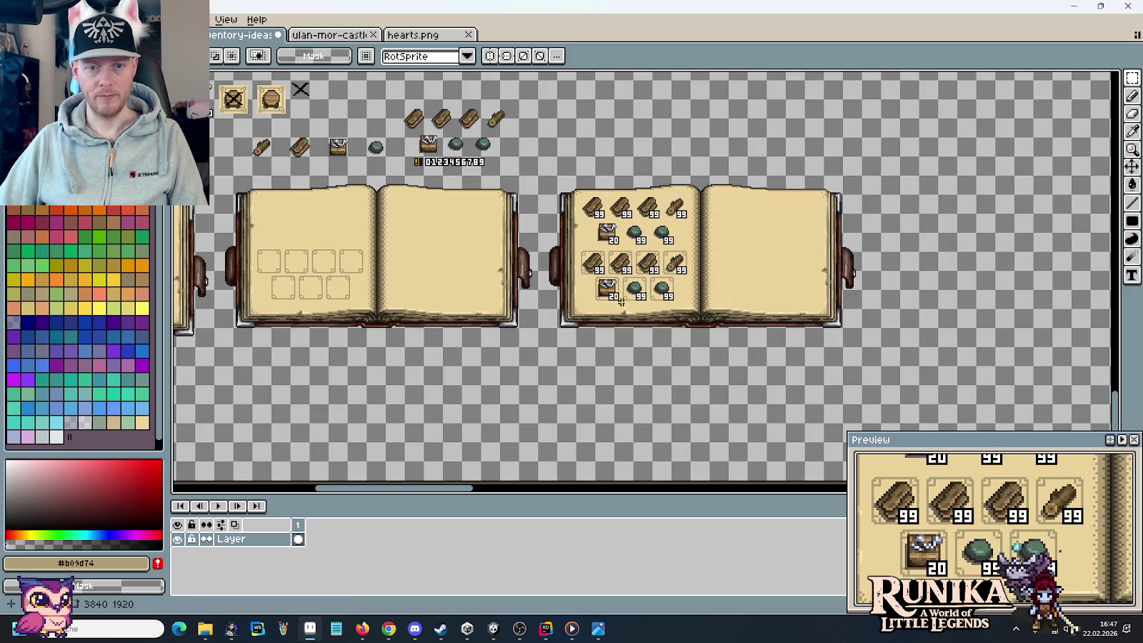
scroll(552, 281, "left", 5)
scroll(549, 320, "up", 5)
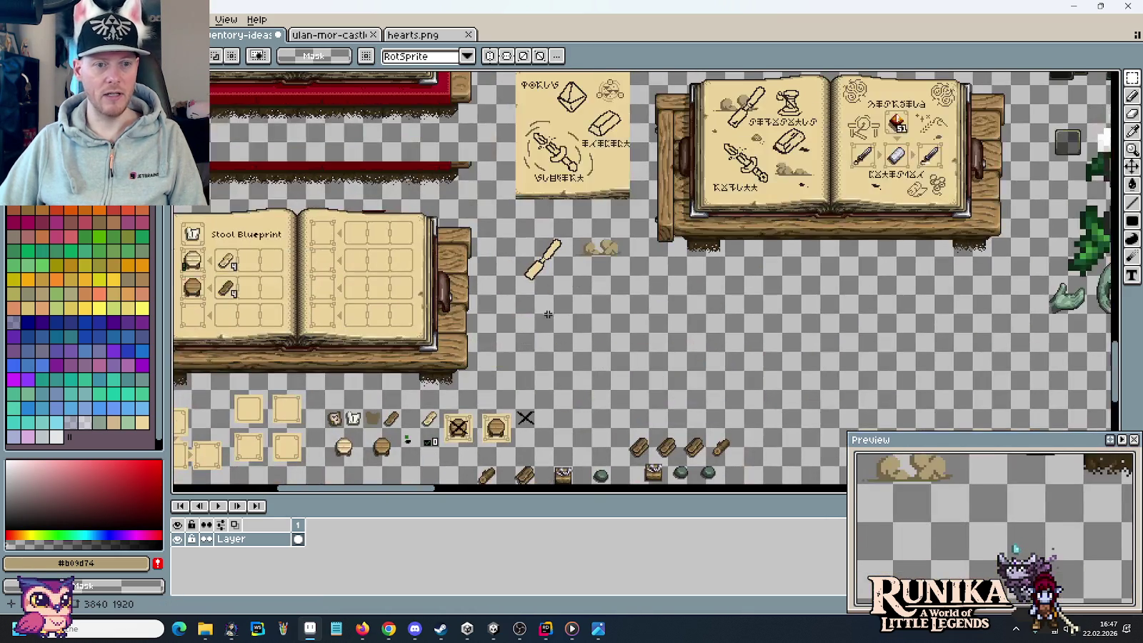
left_click_drag(597, 171, 709, 456)
scroll(571, 326, "left", 5)
scroll(510, 441, "down", 5)
scroll(707, 357, "up", 5)
scroll(714, 322, "right", 5)
scroll(750, 314, "right", 5)
scroll(786, 309, "right", 5)
scroll(868, 319, "right", 5)
scroll(867, 318, "right", 5)
scroll(800, 362, "right", 5)
scroll(284, 347, "down", 5)
scroll(357, 335, "left", 5)
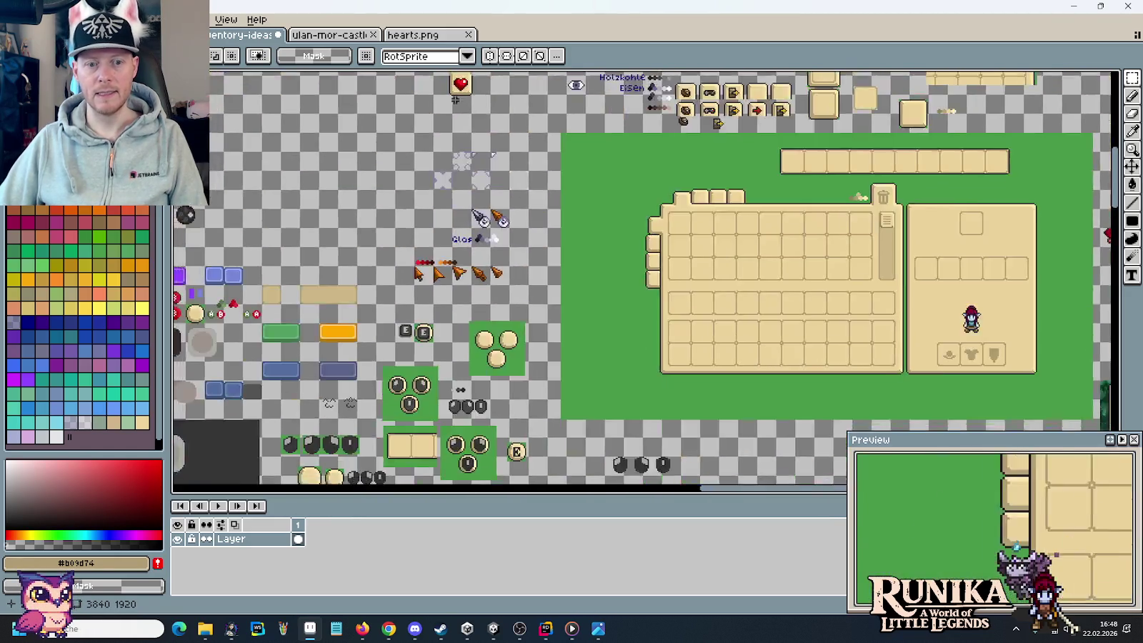
scroll(536, 314, "left", 5)
scroll(721, 294, "left", 5)
scroll(513, 293, "left", 5)
scroll(513, 308, "down", 2)
scroll(513, 328, "down", 5)
scroll(513, 335, "right", 3)
scroll(514, 357, "down", 3)
scroll(514, 359, "right", 1)
scroll(529, 350, "left", 5)
scroll(550, 335, "down", 5)
scroll(550, 336, "left", 2)
scroll(579, 318, "down", 5)
scroll(578, 318, "left", 4)
scroll(612, 300, "down", 1)
scroll(613, 300, "down", 2)
scroll(612, 300, "left", 5)
scroll(783, 326, "up", 3)
scroll(782, 327, "left", 3)
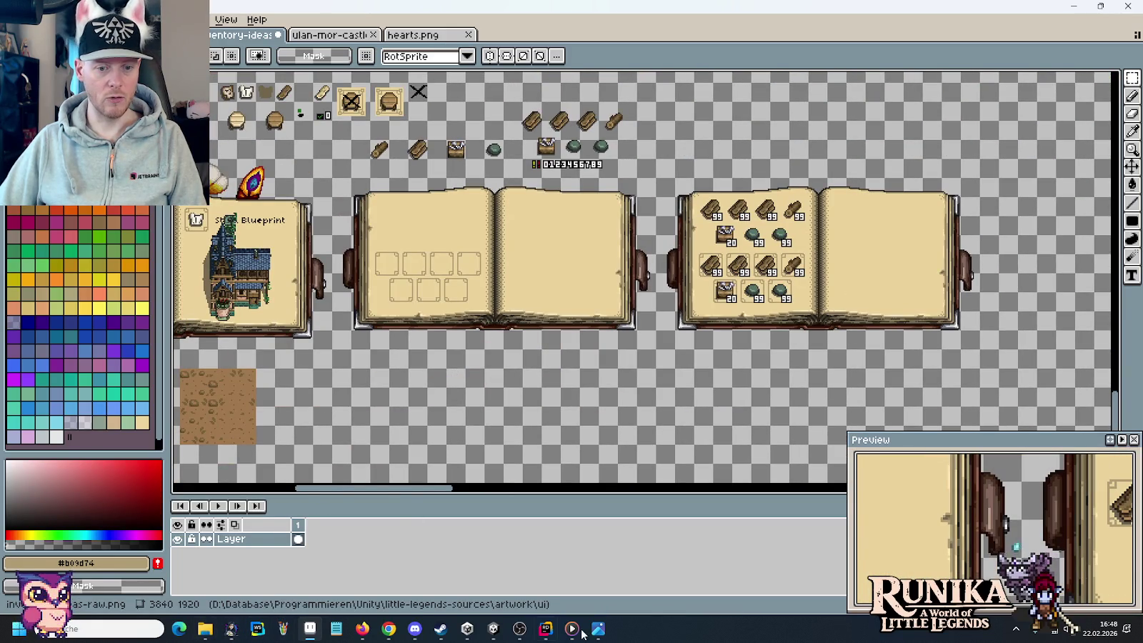
- Close the photo viewer and open crafting-book-preview.png from artwork's ui folder
left_click(598, 630)
left_click(1128, 14)
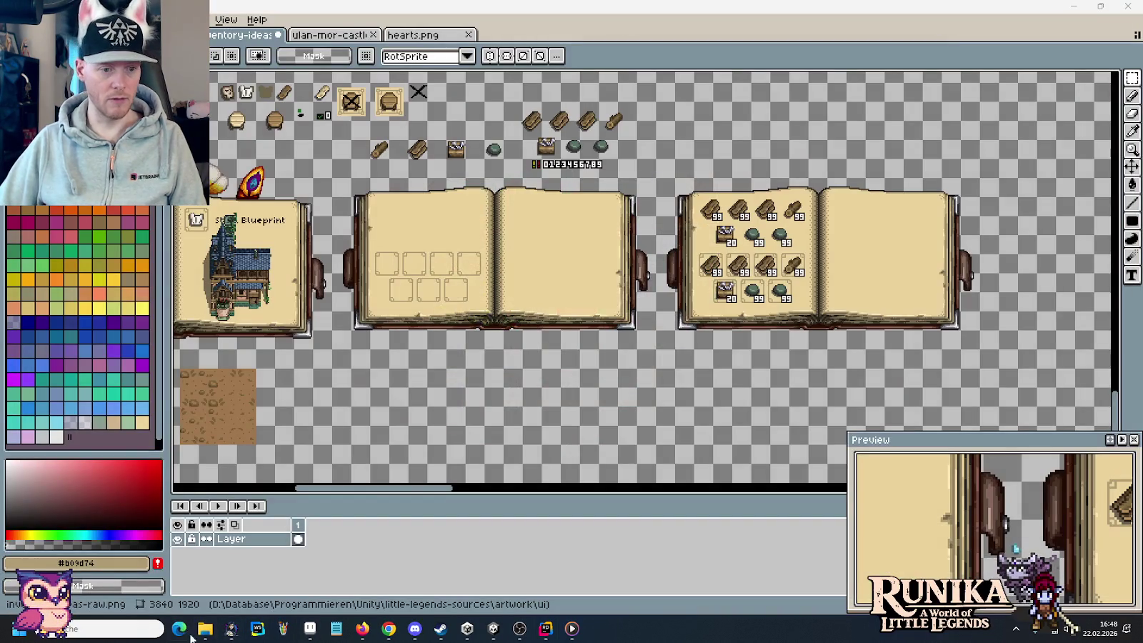
left_click(206, 628)
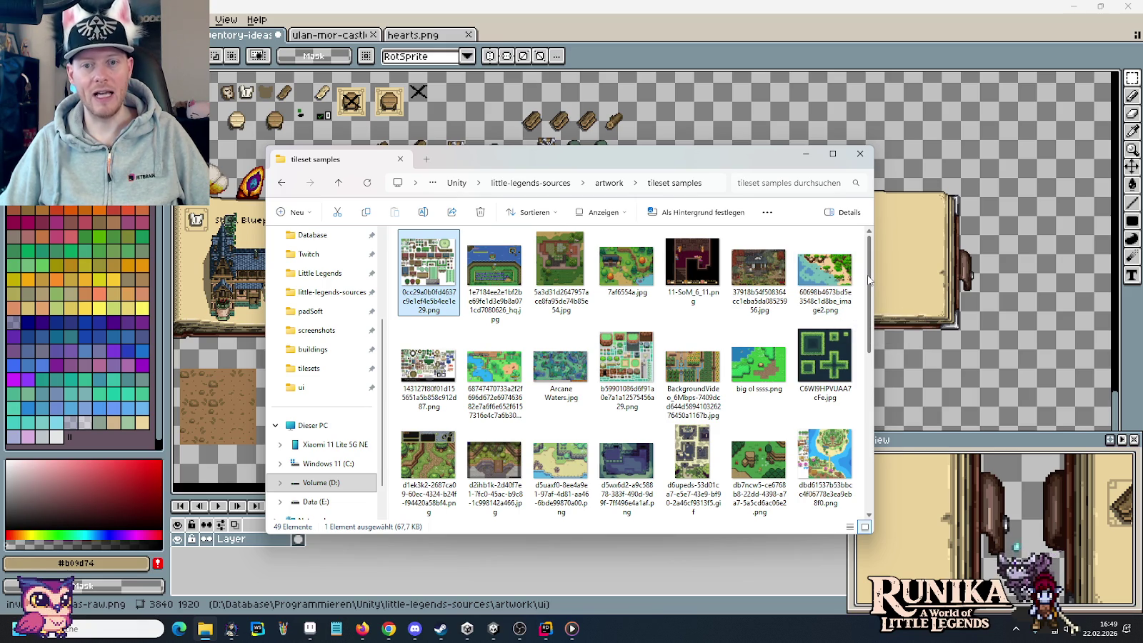
left_click(609, 184)
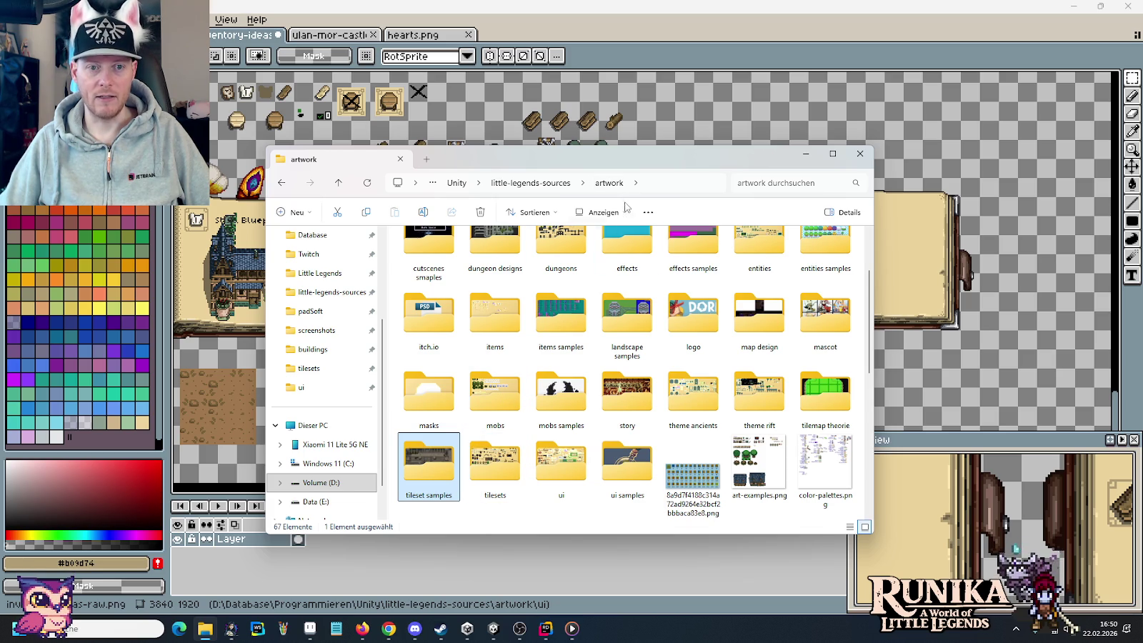
double_click(557, 459)
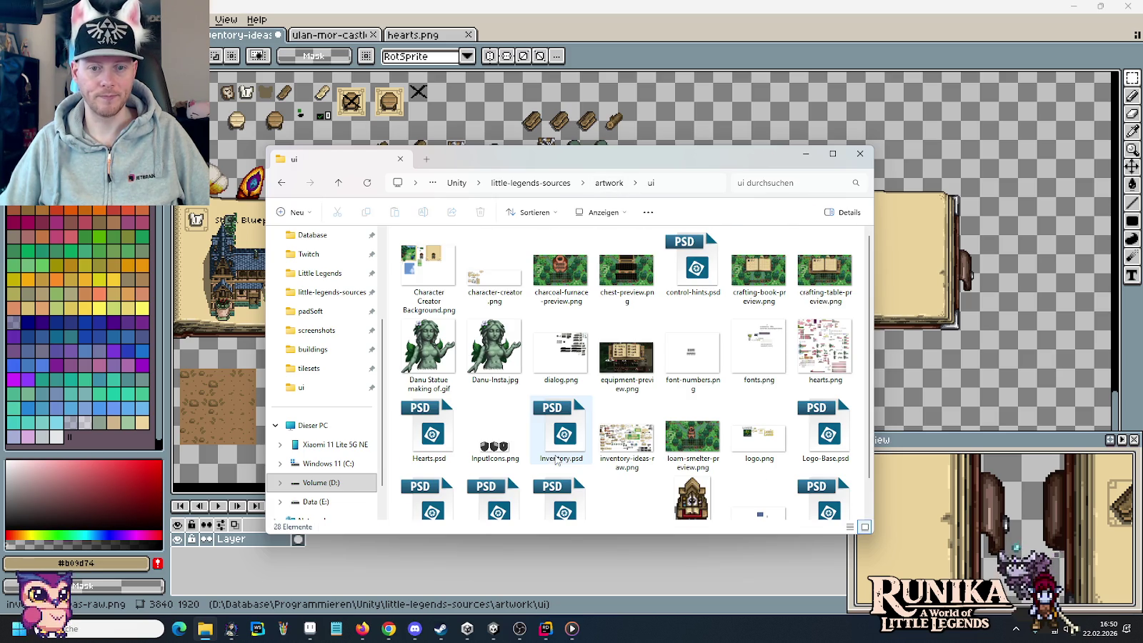
left_click(758, 266)
double_click(758, 266)
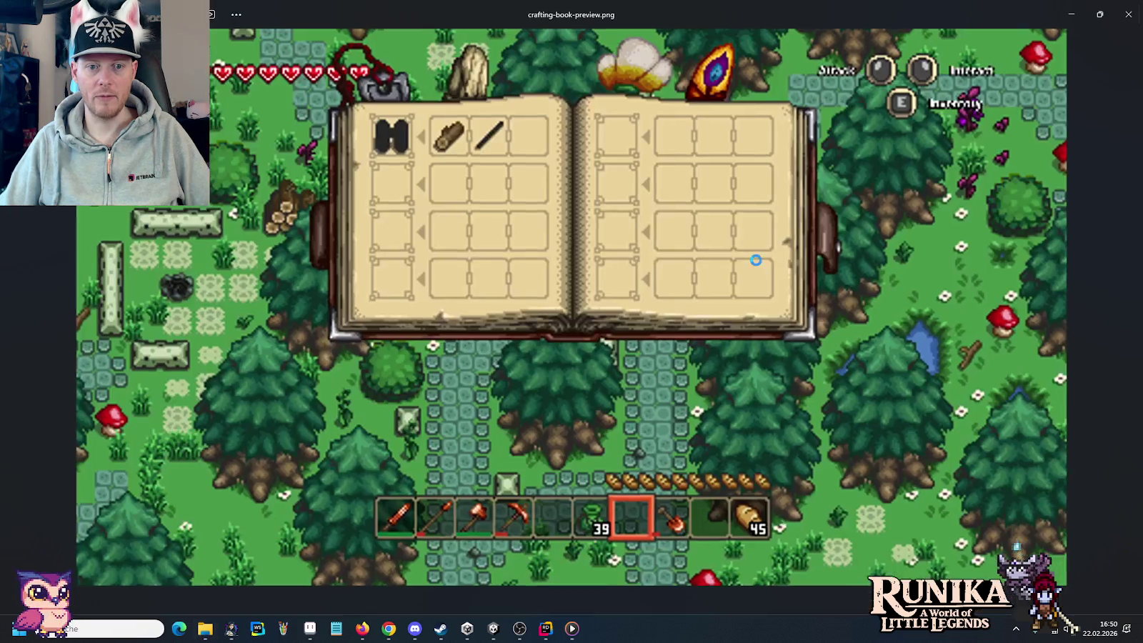
- Flip through the preview images, then view and close equipment-preview.png
left_click(1109, 309)
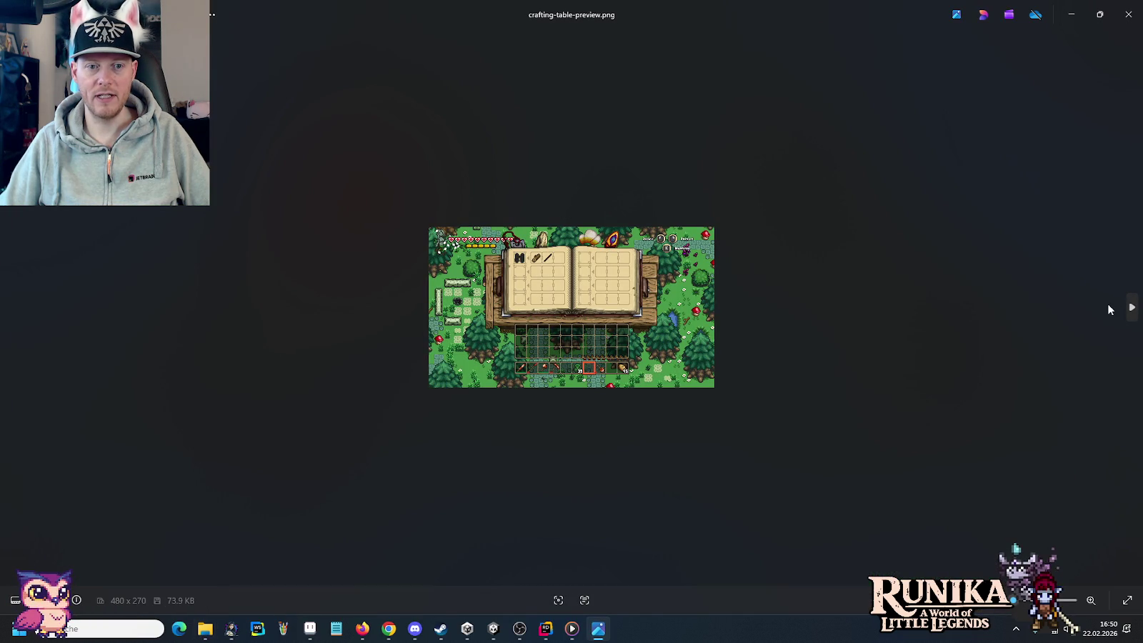
key("Left")
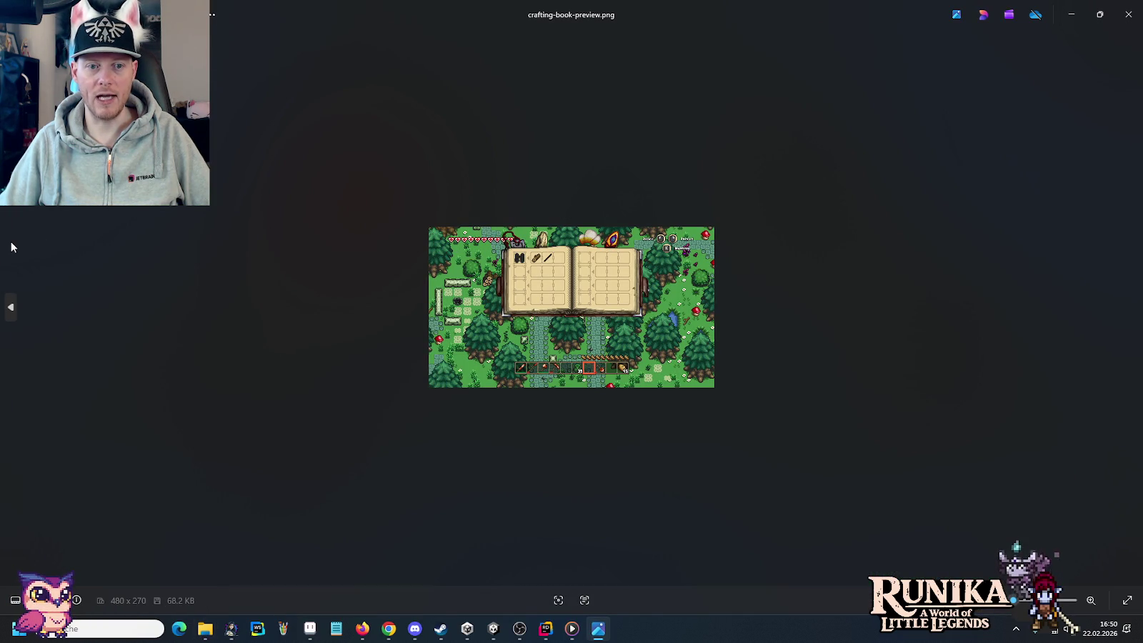
key("Left")
key("Left")
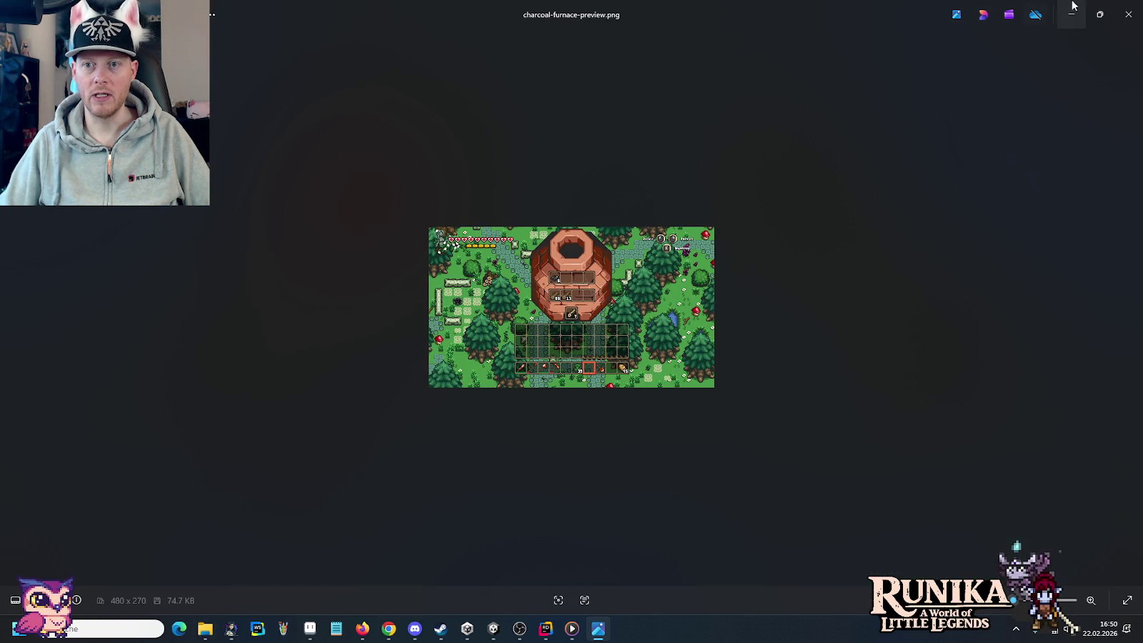
left_click(1128, 14)
double_click(626, 357)
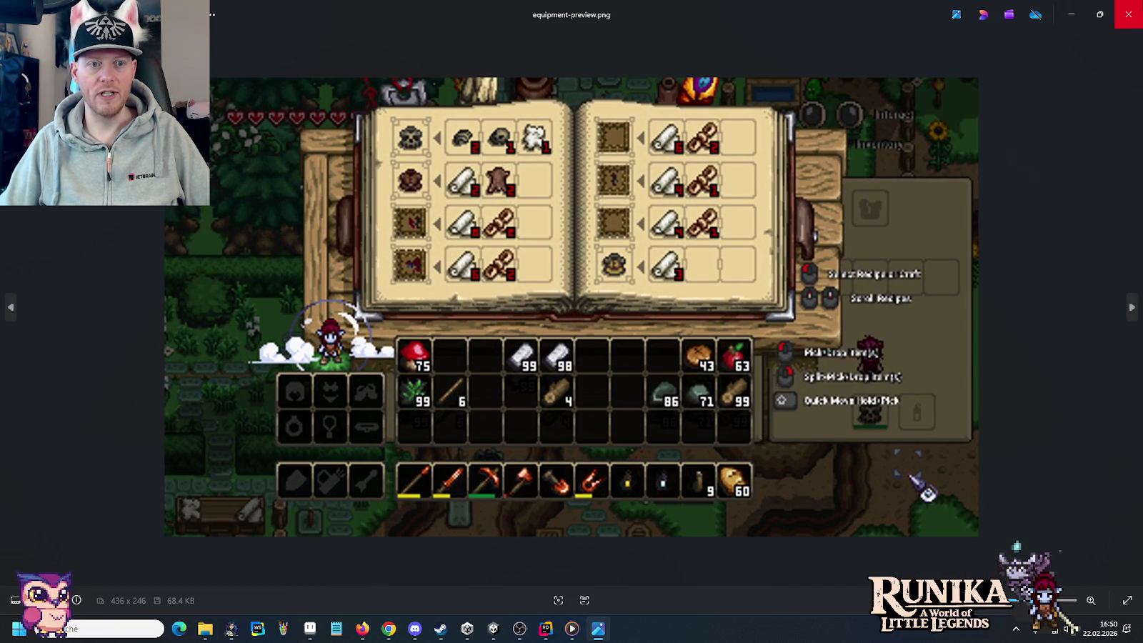
left_click(1129, 14)
scroll(691, 393, "down", 1)
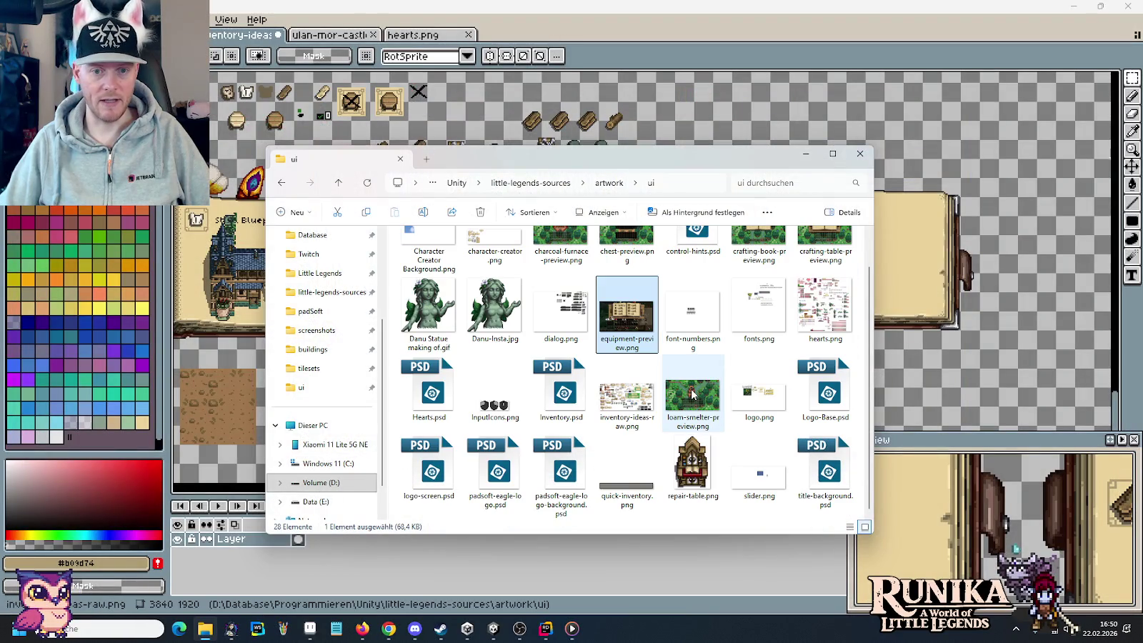
- Go via artwork to little-legends-sources' screenshots folder and open blueprint.png
scroll(643, 307, "up", 1)
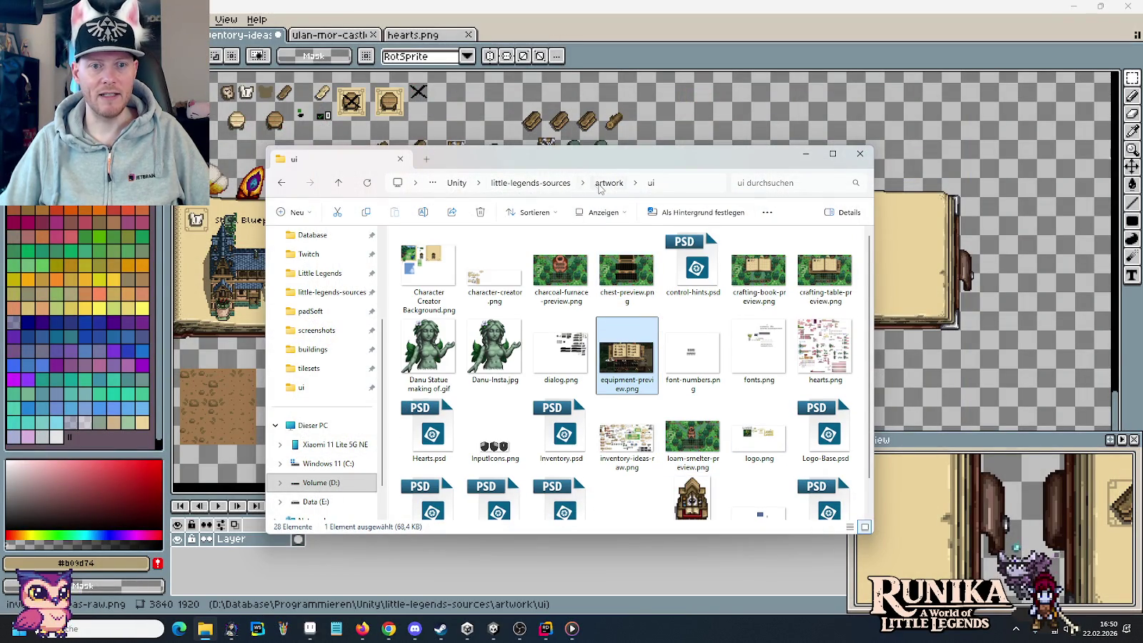
left_click(607, 183)
left_click(557, 187)
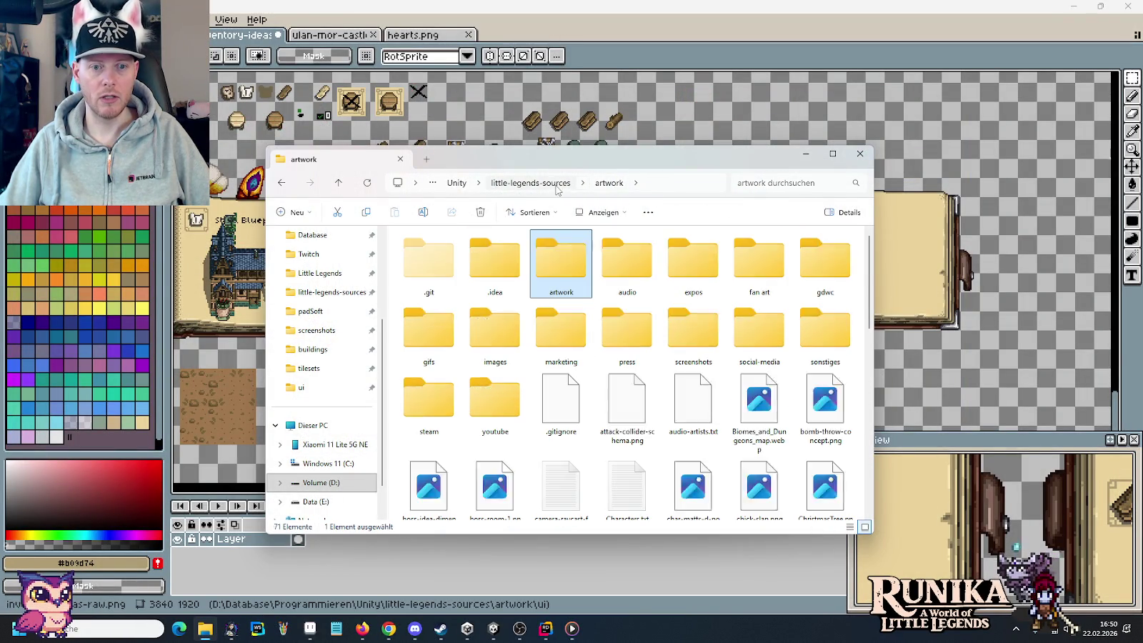
double_click(692, 325)
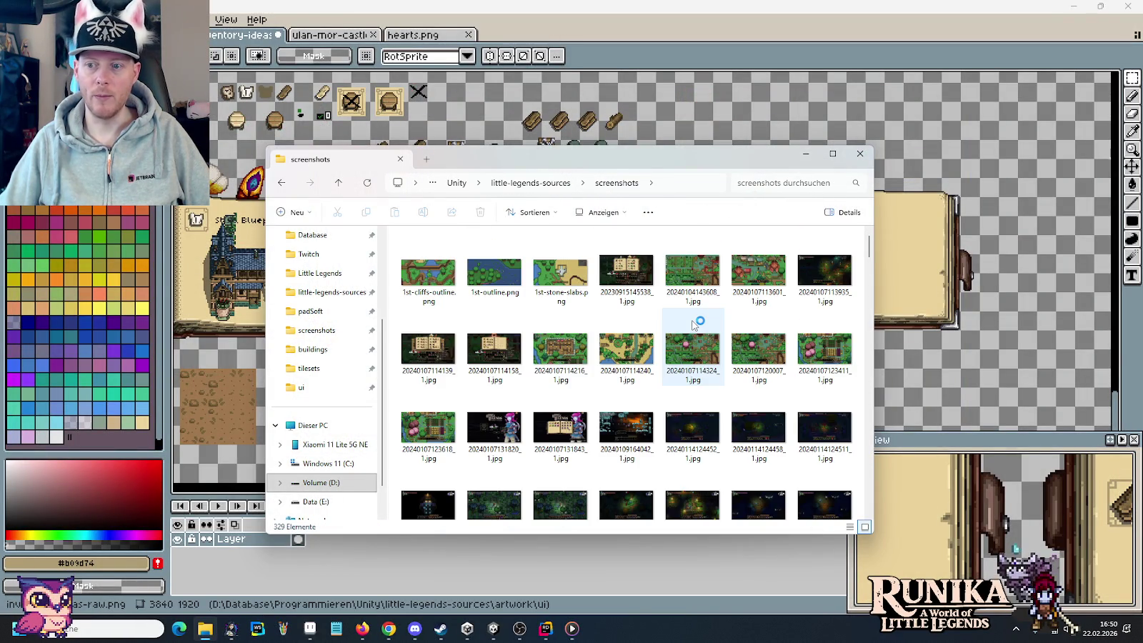
mouse_move(693, 347)
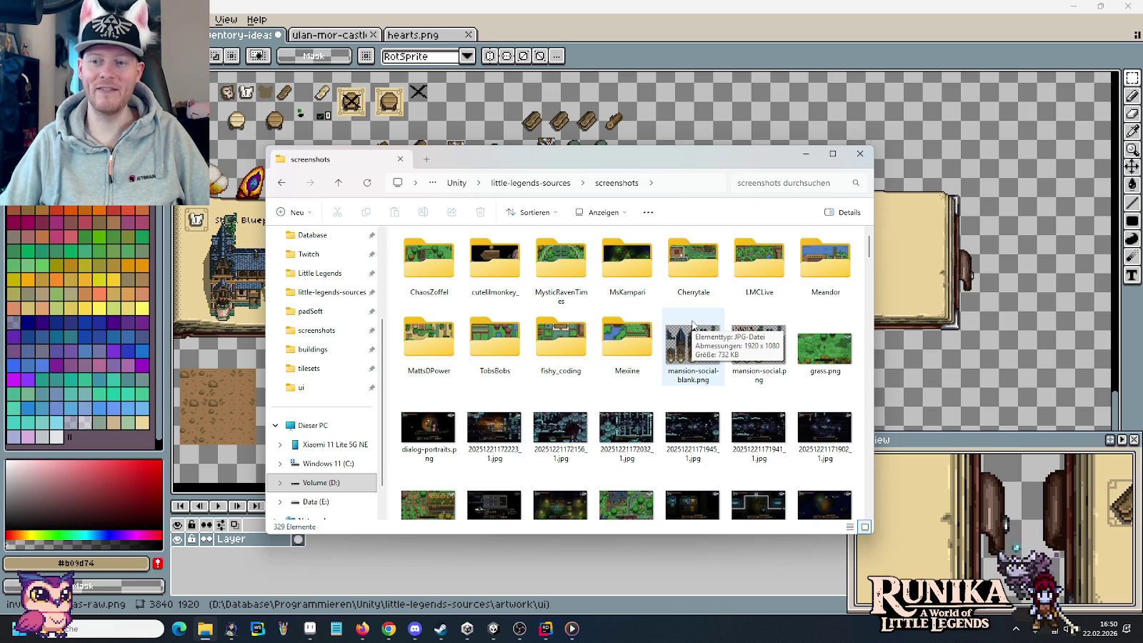
scroll(697, 324, "down", 2)
scroll(685, 327, "down", 3)
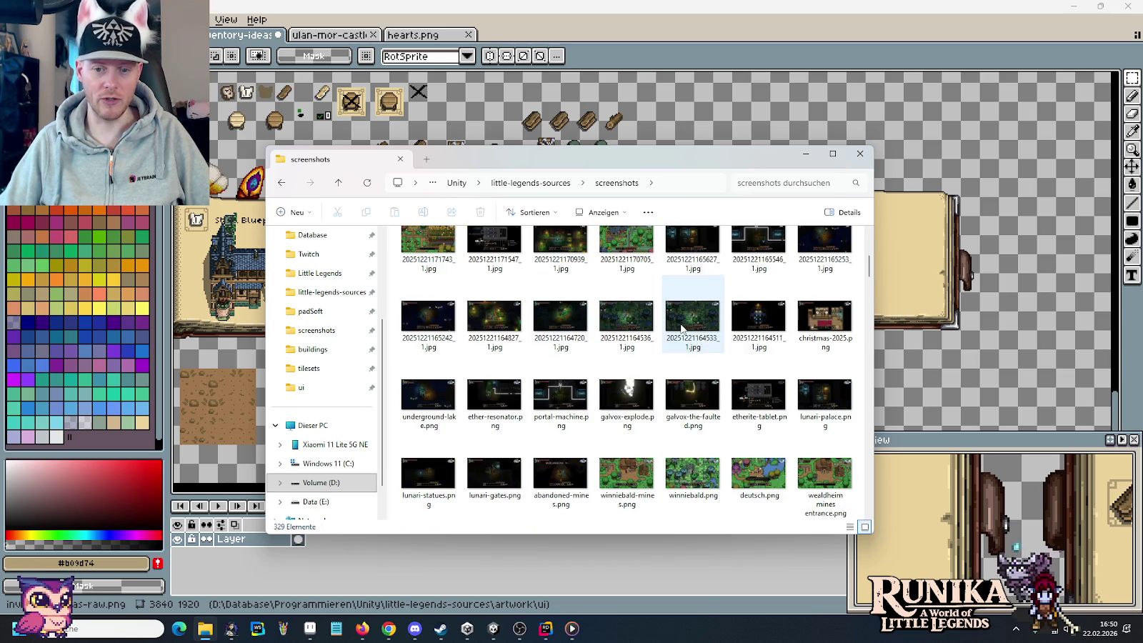
scroll(682, 329, "down", 2)
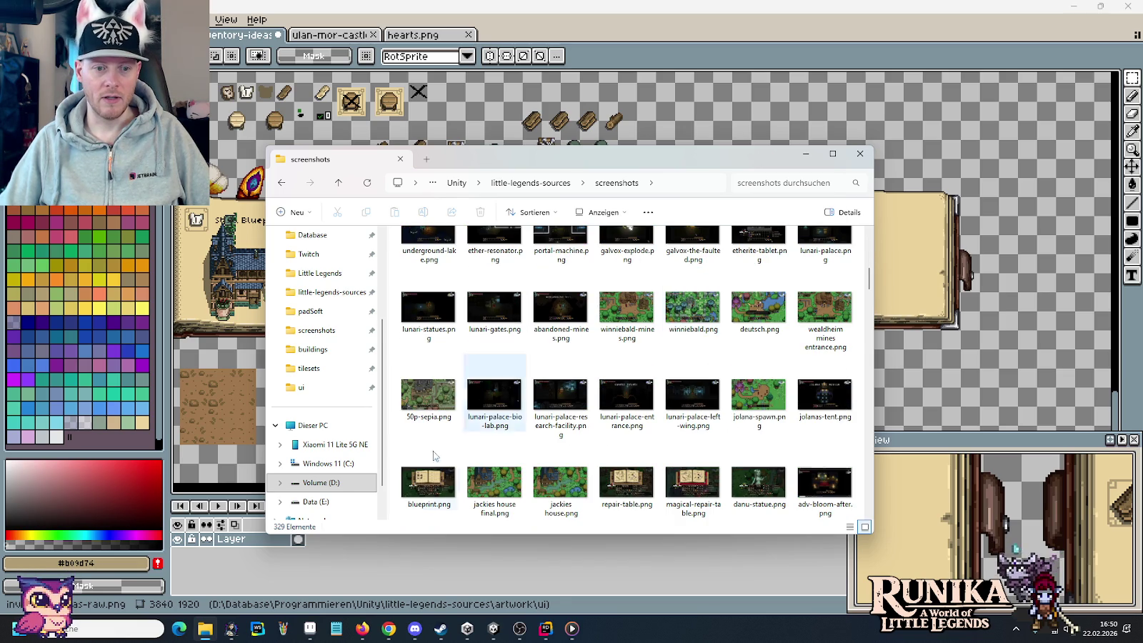
double_click(432, 480)
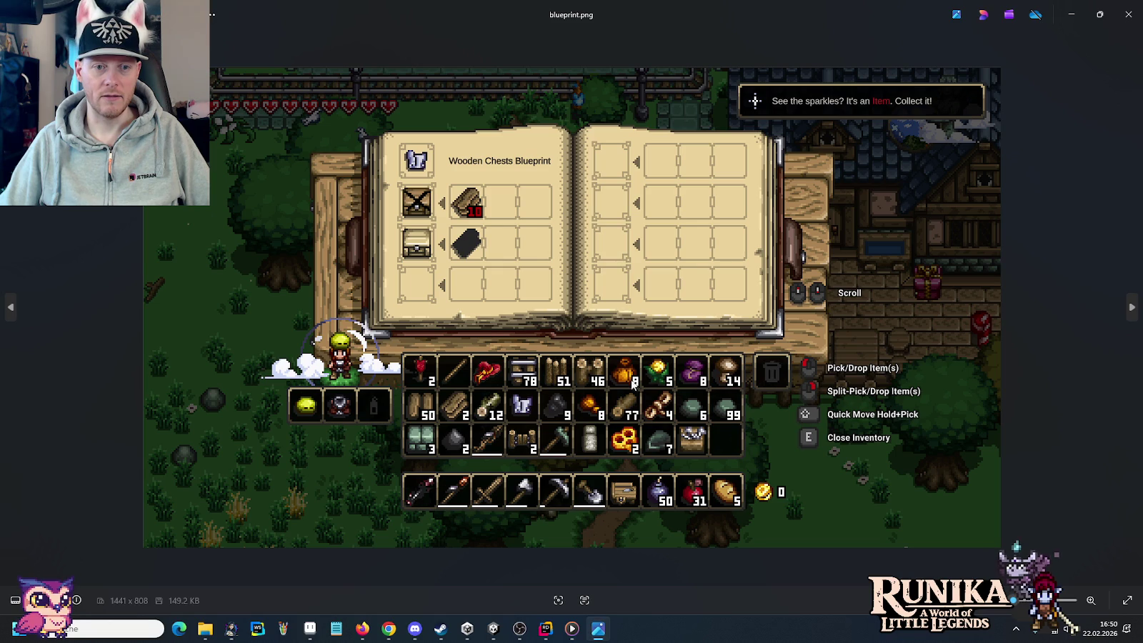
- Step through several game screenshots, then close the viewer
left_click(1126, 296)
left_click(1126, 297)
left_click(1126, 296)
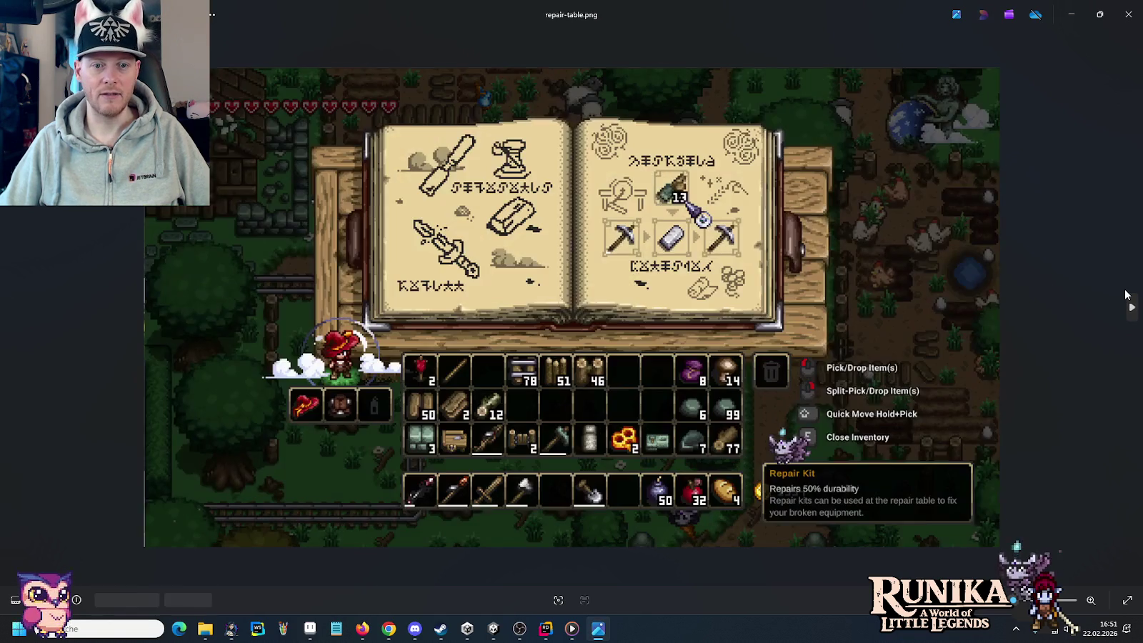
left_click(1126, 296)
left_click(1126, 297)
left_click(1127, 297)
left_click(1126, 297)
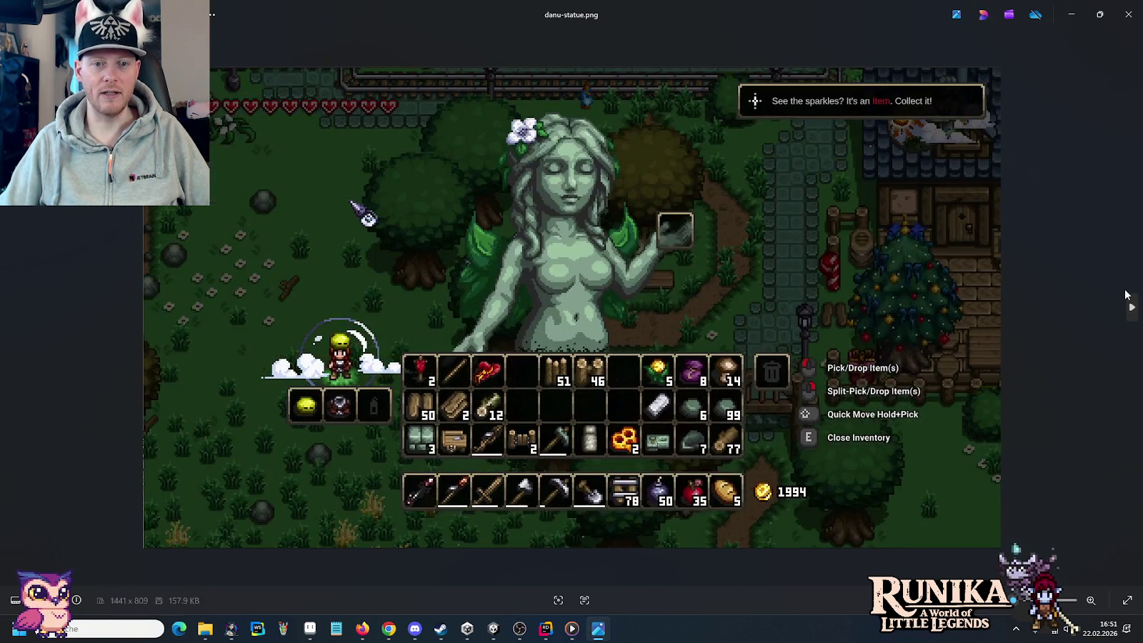
left_click(1126, 296)
left_click(1127, 296)
left_click(1126, 295)
key("Escape")
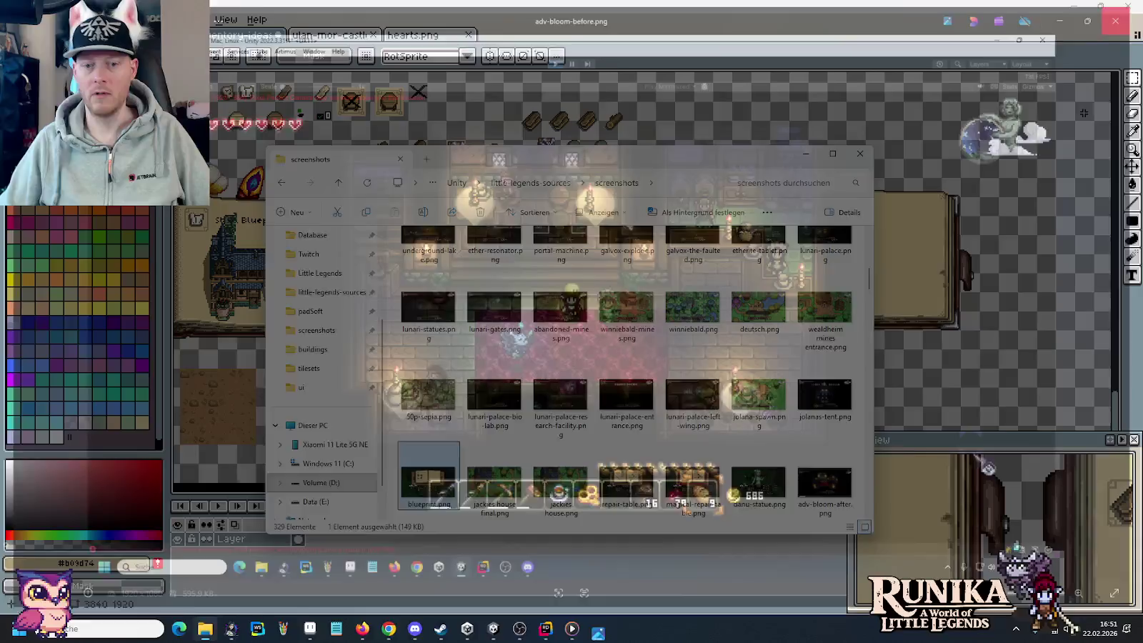
- Open glass-recipes.png, zoom into its page numbers, then return to the Aseprite sprite sheet
scroll(679, 414, "down", 2)
scroll(682, 414, "down", 2)
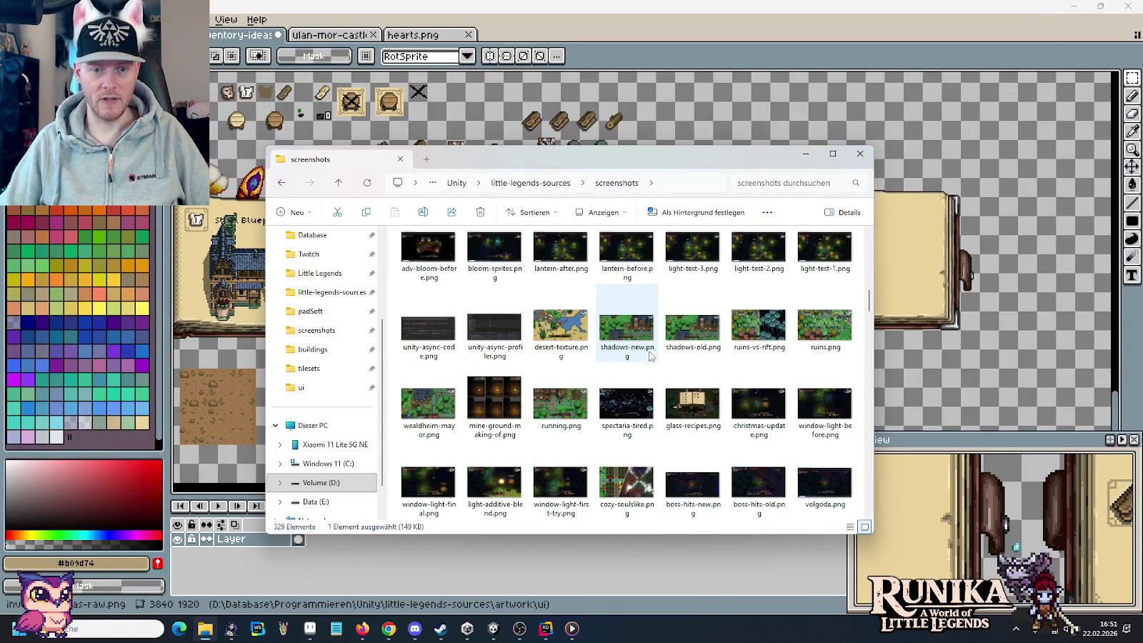
double_click(682, 411)
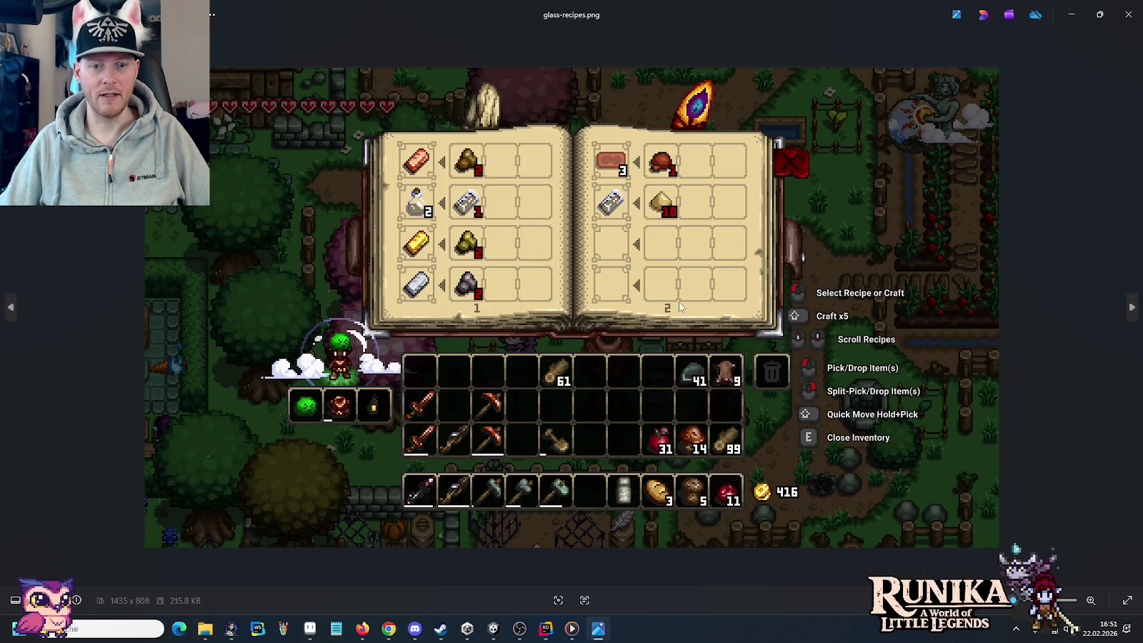
scroll(663, 322, "up", 2)
scroll(664, 321, "up", 2)
scroll(664, 321, "up", 2)
scroll(791, 313, "up", 1)
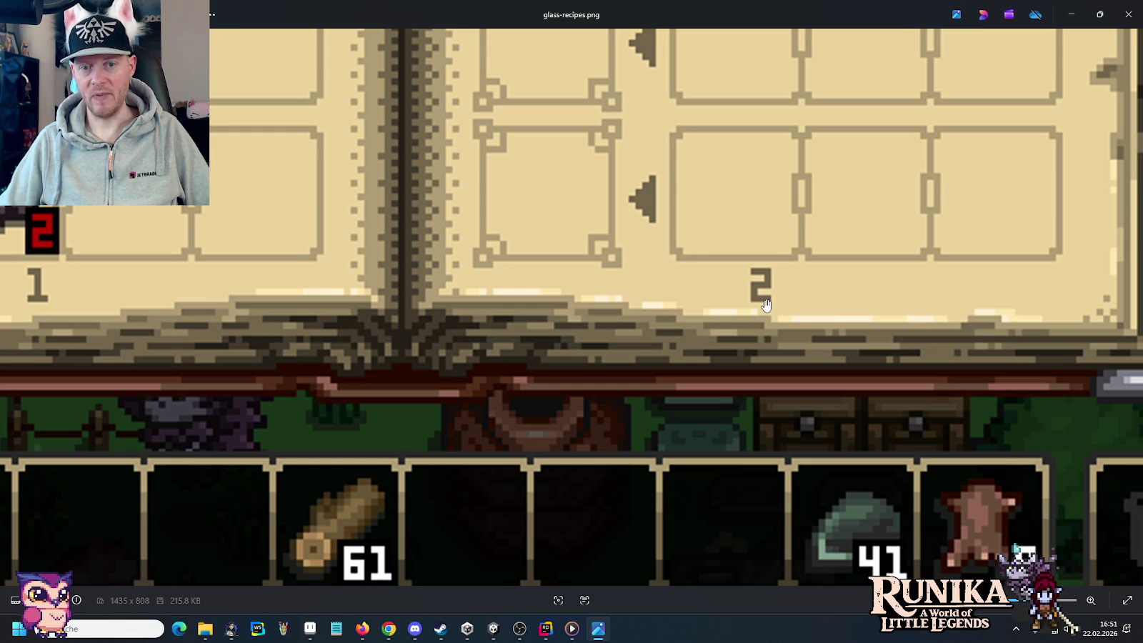
left_click(1128, 6)
left_click(649, 59)
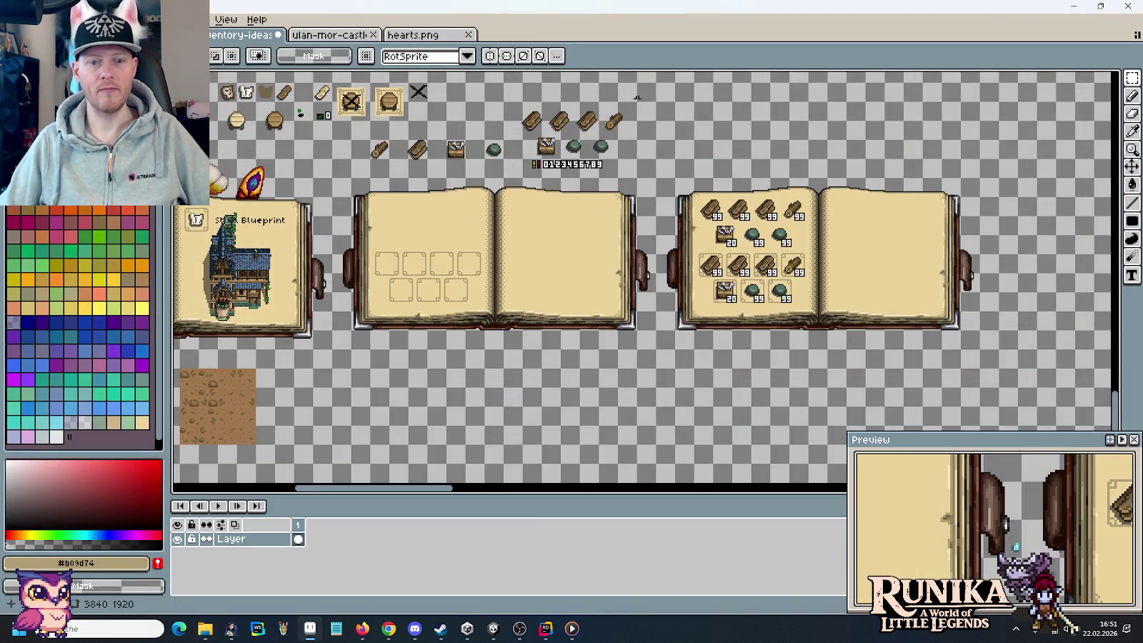
- Sample the dark brown #73664c from the book's edge
scroll(564, 165, "up", 3)
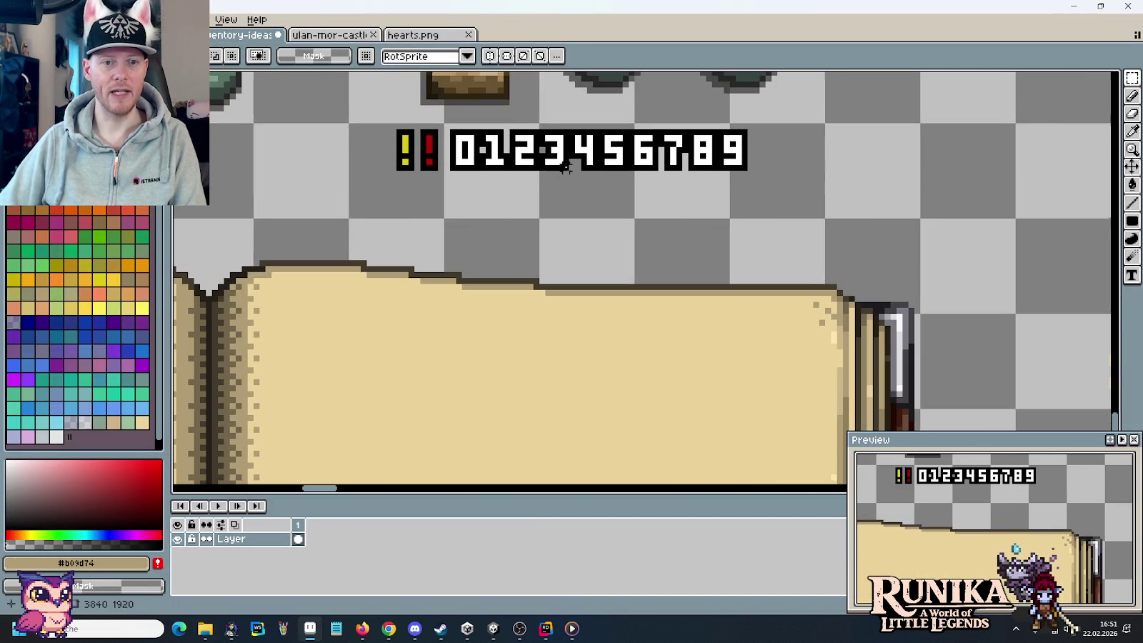
scroll(510, 199, "up", 2)
left_click_drag(568, 301, 788, 182)
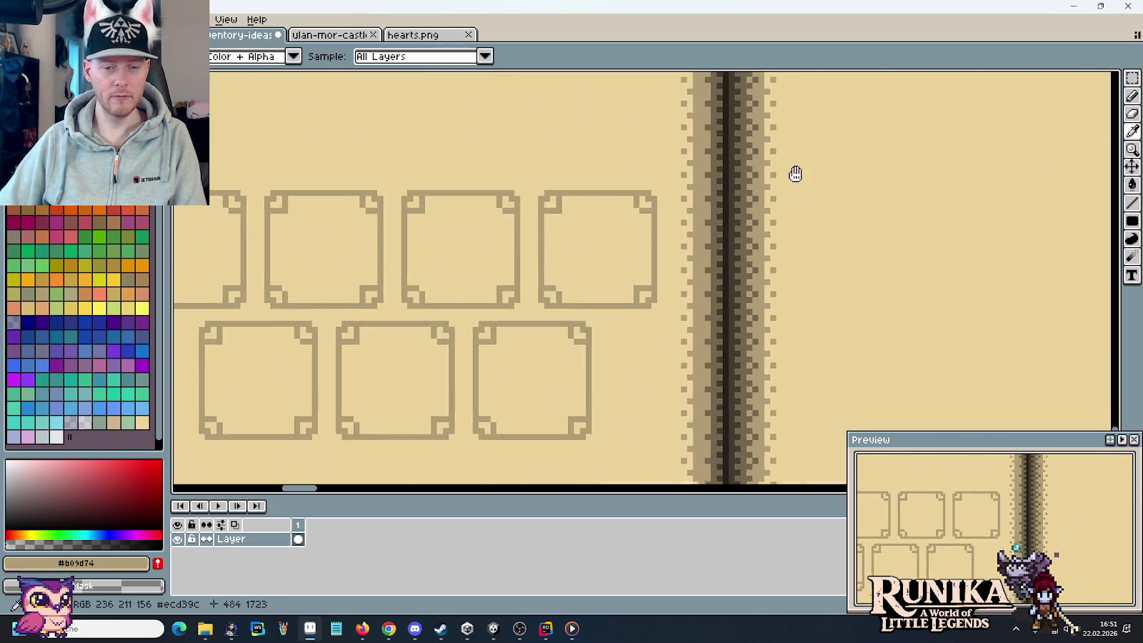
scroll(775, 189, "down", 3)
scroll(604, 255, "up", 2)
scroll(594, 270, "up", 2)
left_click(789, 273, "alt")
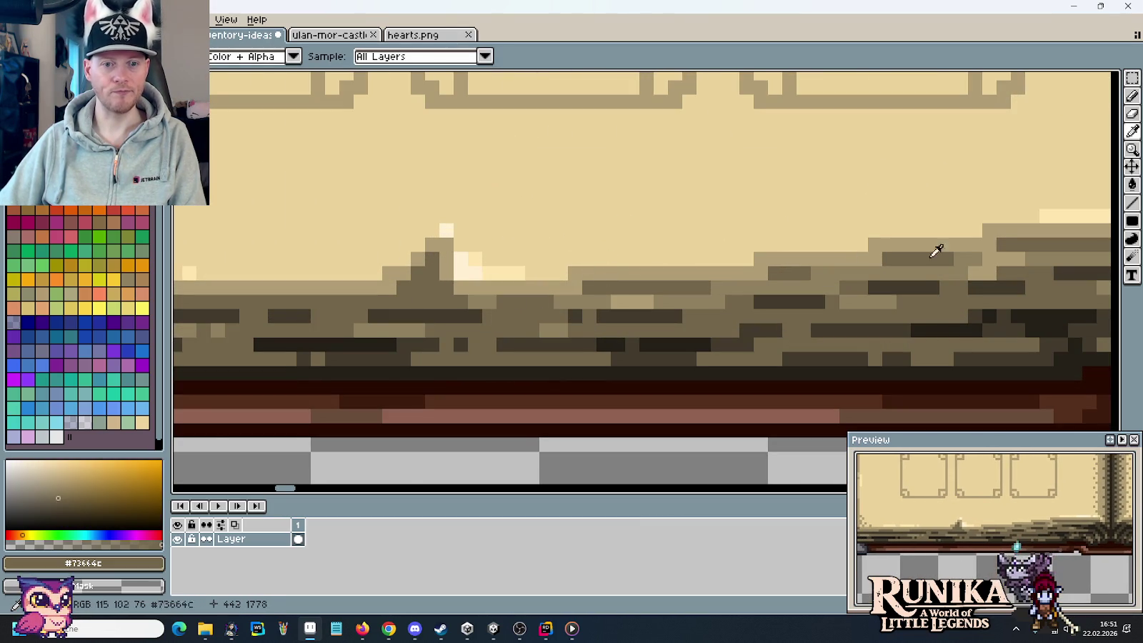
- Draw the page number 2 at the bottom of the right page
scroll(764, 253, "down", 2)
scroll(457, 237, "up", 2)
mouse_move(753, 265)
left_mouse_down()
mouse_move(804, 284)
mouse_move(703, 289)
mouse_move(743, 294)
mouse_move(728, 266)
mouse_move(757, 265)
mouse_move(757, 237)
mouse_move(734, 241)
mouse_move(843, 261)
left_mouse_up()
left_click(757, 294)
scroll(749, 263, "down", 3)
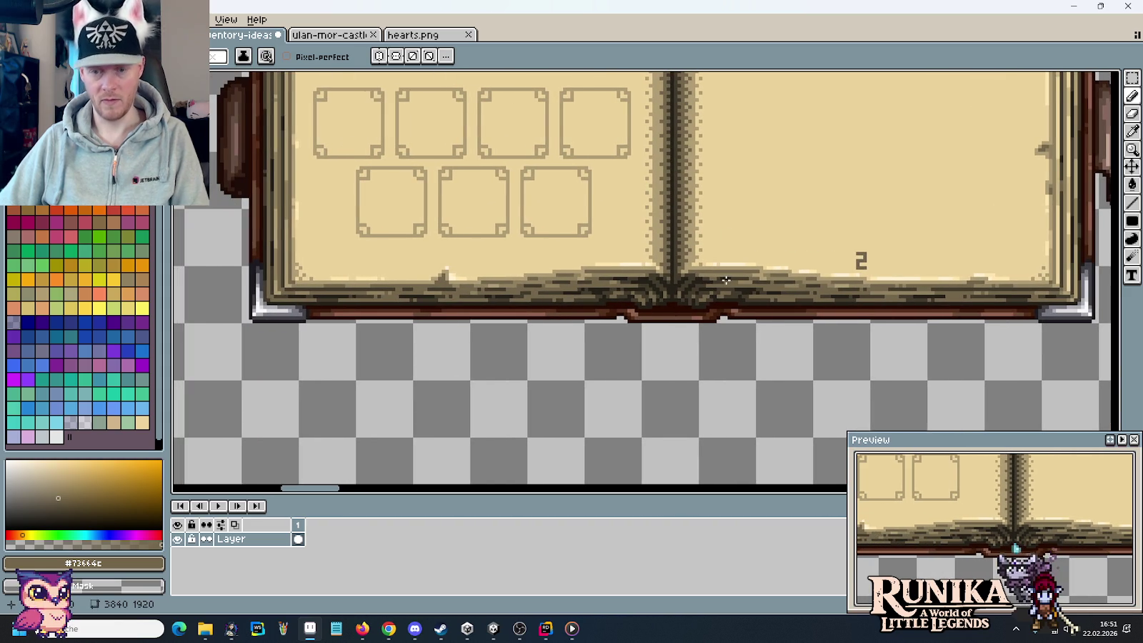
key("m")
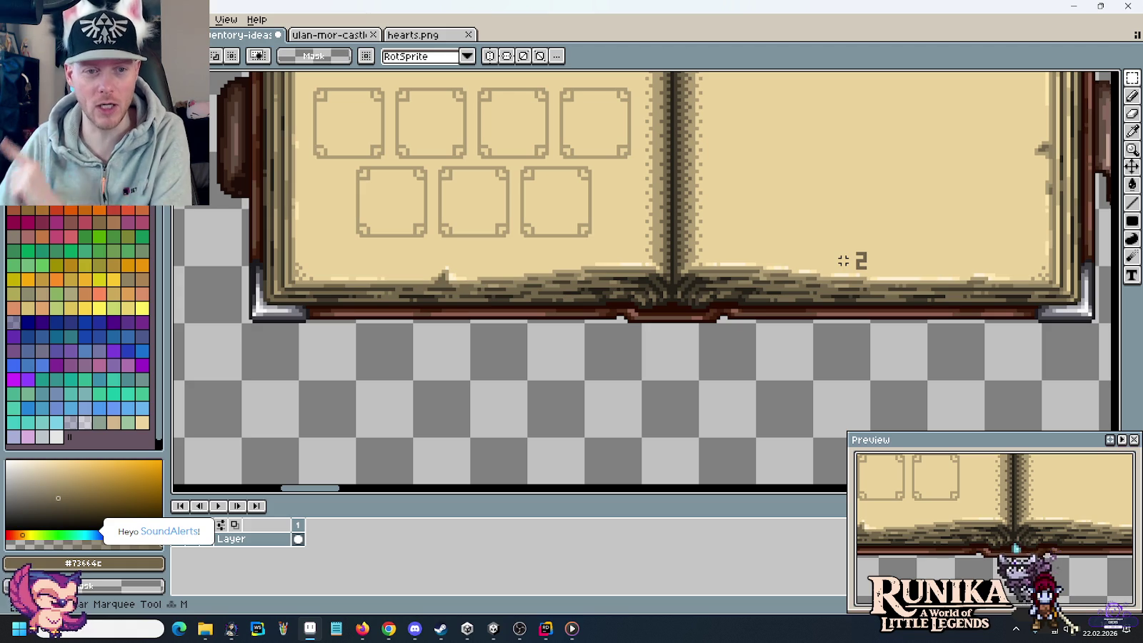
key("alt+Tab")
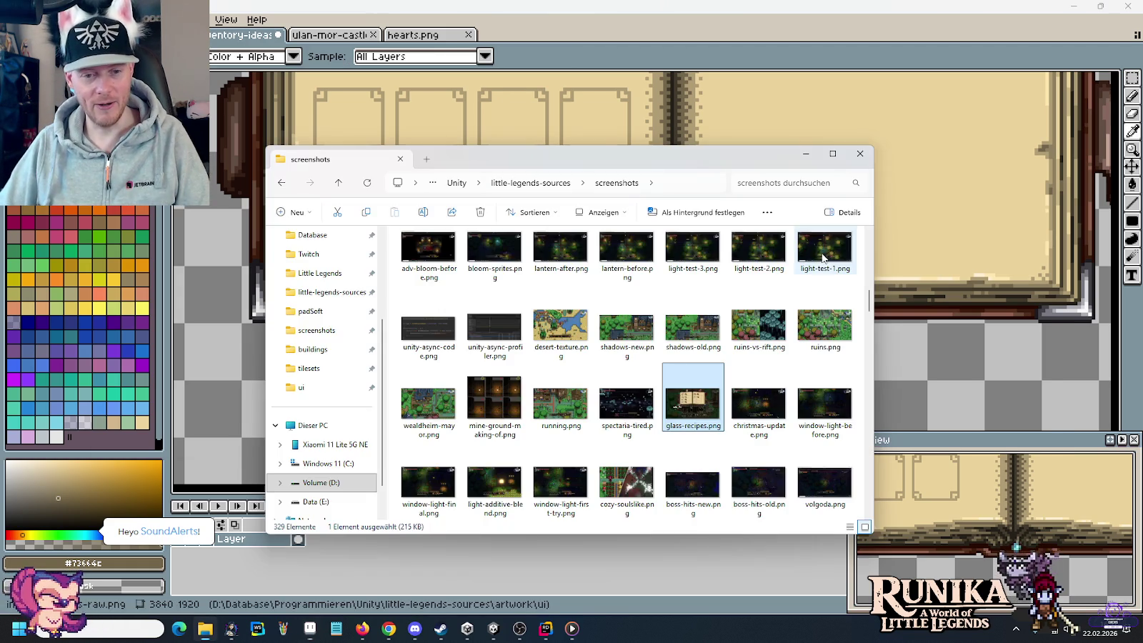
- Reopen glass-recipes.png and zoom in on its page numbers before returning to Aseprite
double_click(687, 391)
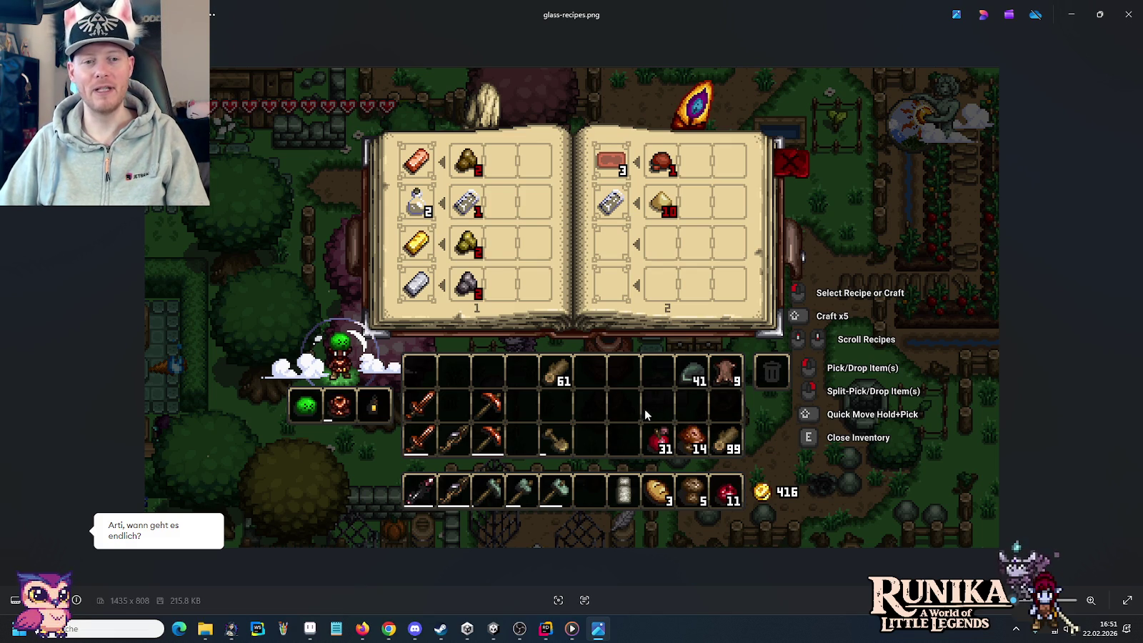
scroll(472, 319, "up", 5)
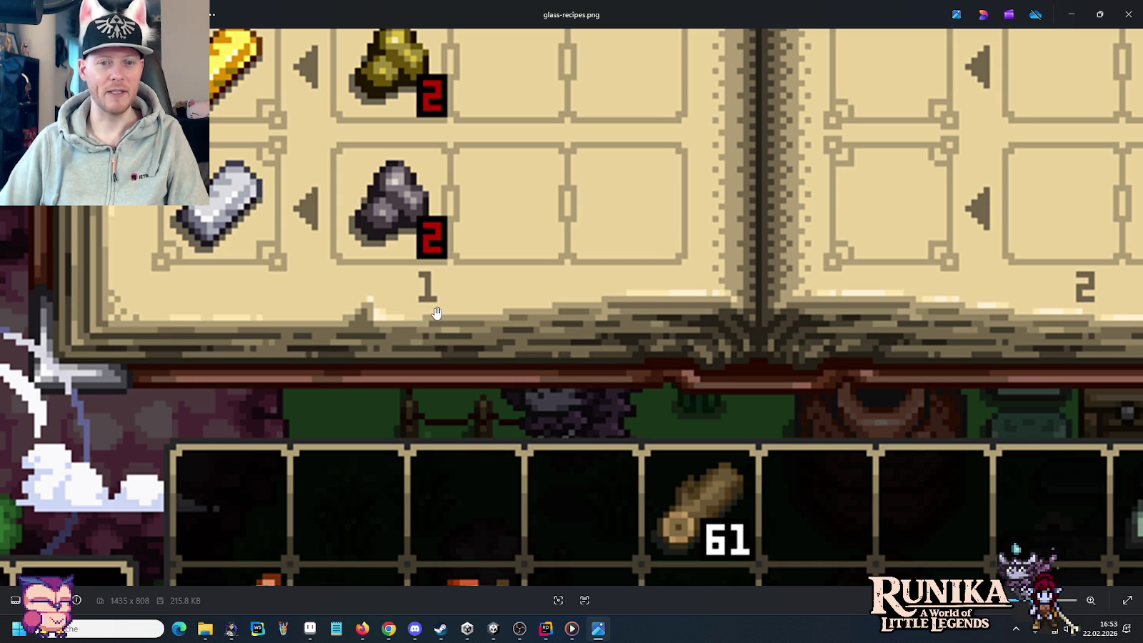
key("alt+Tab")
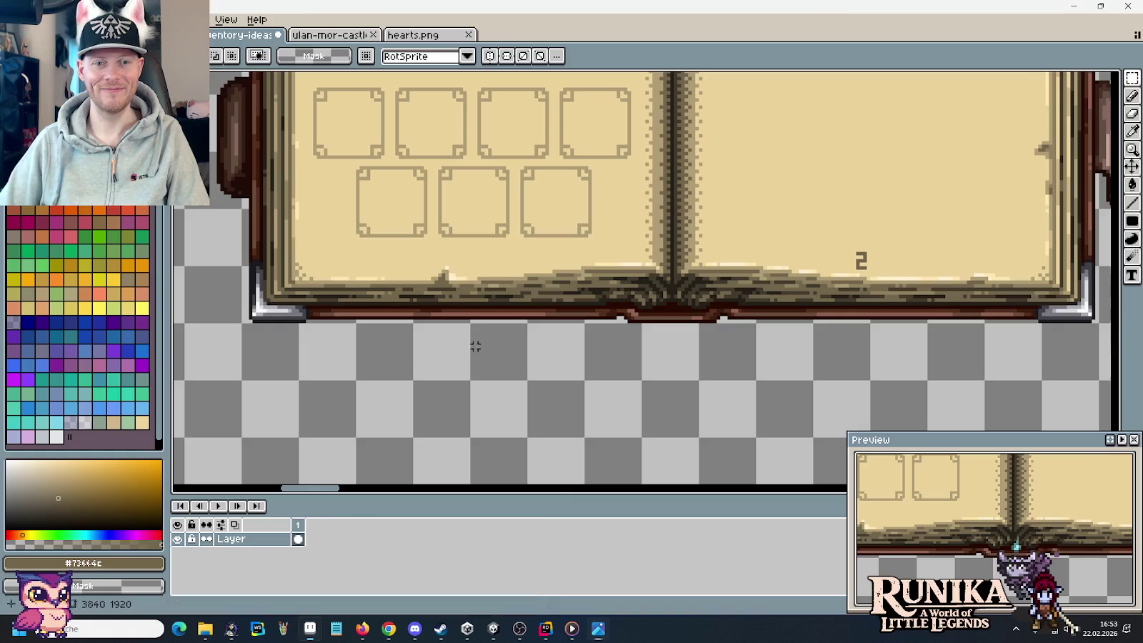
- Pencil a brown 1 at the bottom of the left page
scroll(467, 263, "up", 2)
key("i")
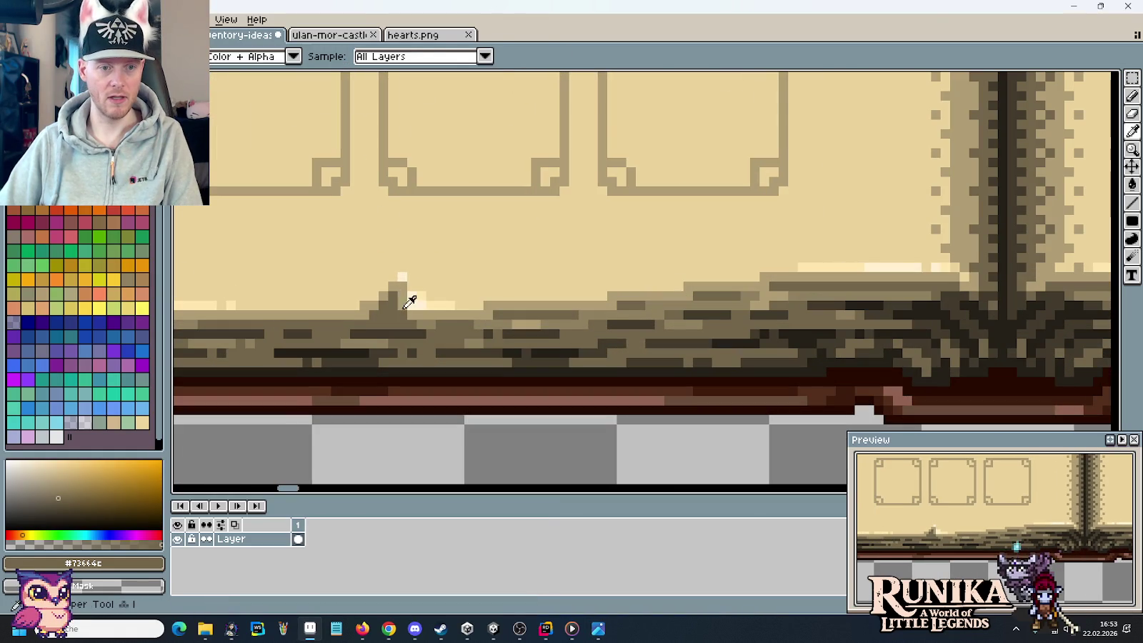
key("b")
mouse_move(488, 276)
left_mouse_down()
mouse_move(500, 276)
mouse_move(474, 276)
mouse_move(487, 268)
mouse_move(488, 240)
left_mouse_up()
scroll(612, 305, "down", 1)
scroll(612, 305, "down", 1)
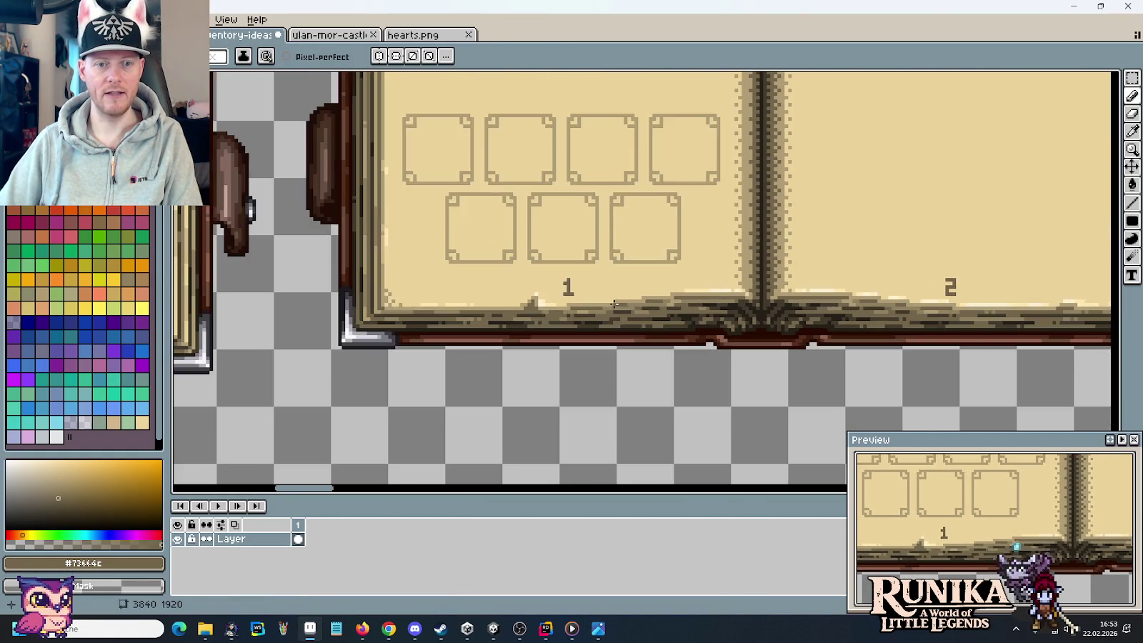
scroll(612, 305, "down", 1)
scroll(613, 305, "down", 1)
scroll(613, 305, "up", 2)
mouse_move(776, 297)
left_mouse_down()
mouse_move(422, 314)
mouse_move(565, 320)
left_mouse_up()
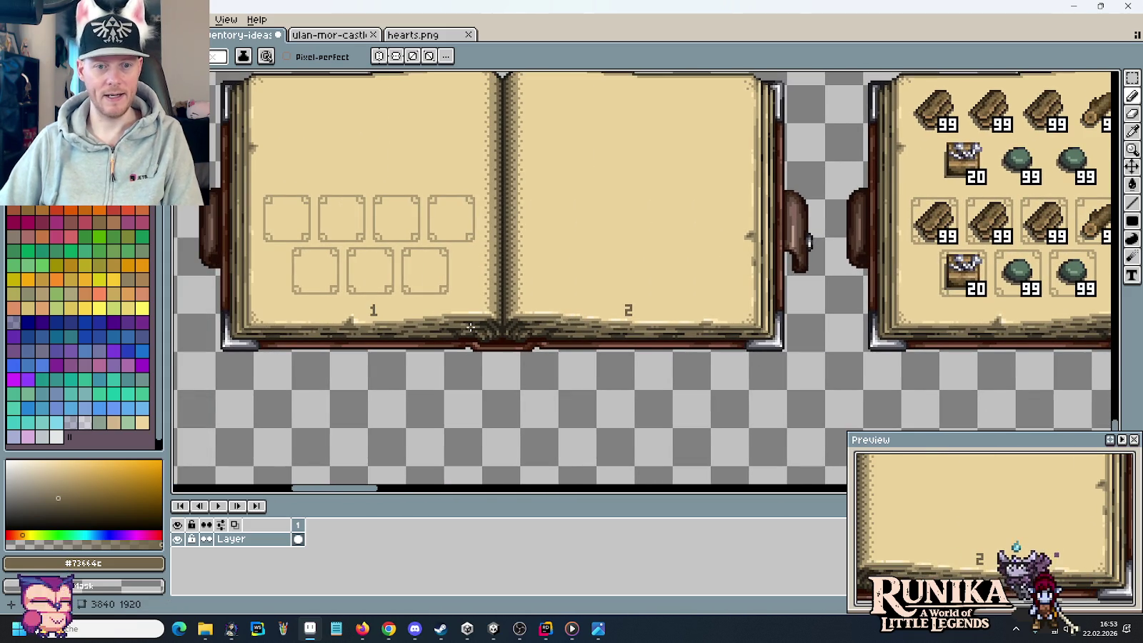
- Nudge the page numbers at the bottom of the book up one pixel
key("m")
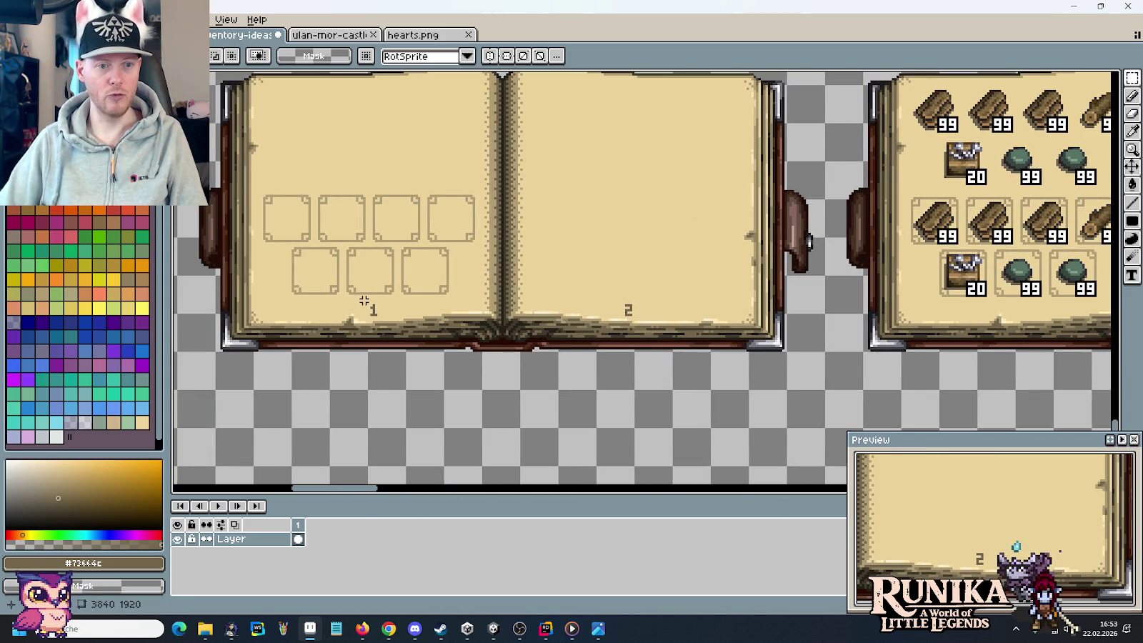
mouse_move(357, 306)
left_mouse_down()
mouse_move(663, 341)
mouse_move(791, 333)
left_mouse_up()
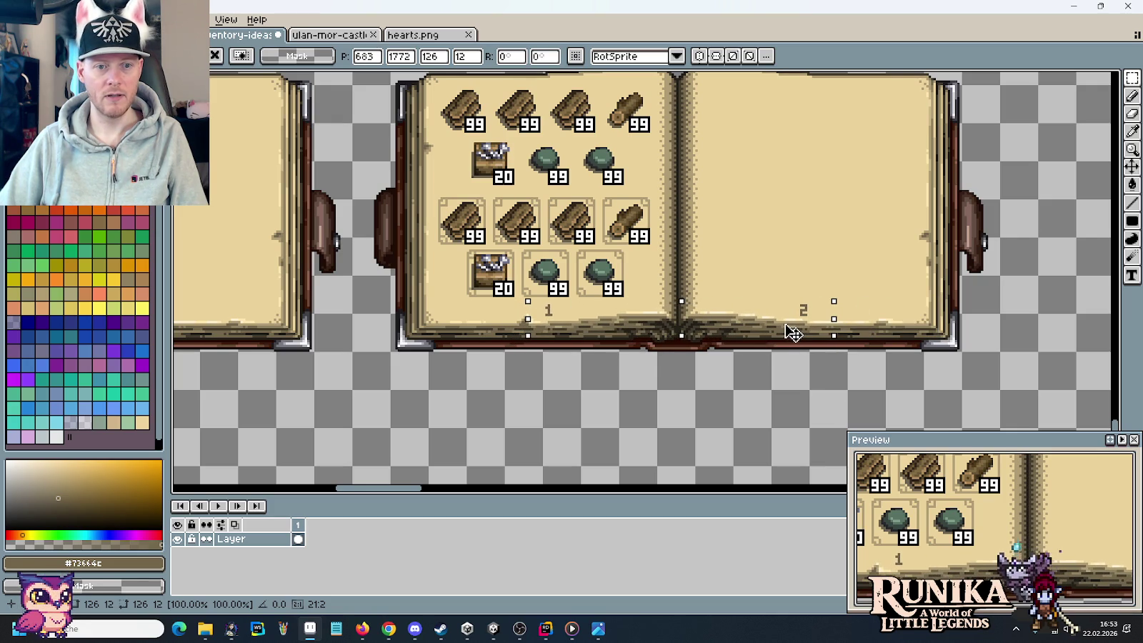
left_click_drag(791, 333, 790, 330)
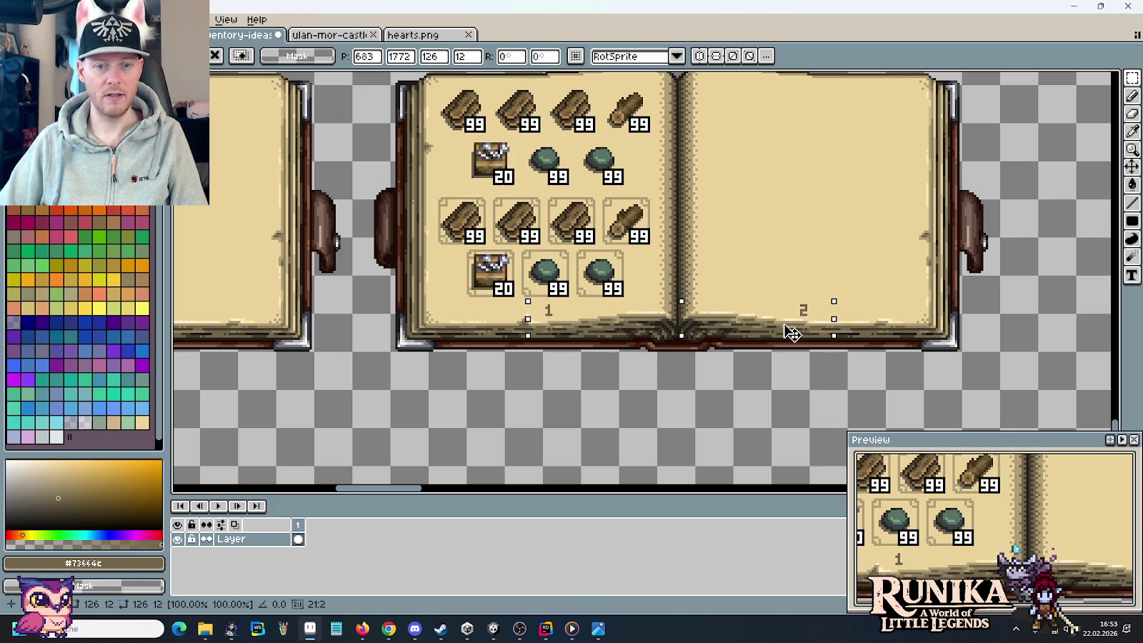
left_click(715, 385)
scroll(715, 386, "down", 2)
scroll(651, 317, "up", 2)
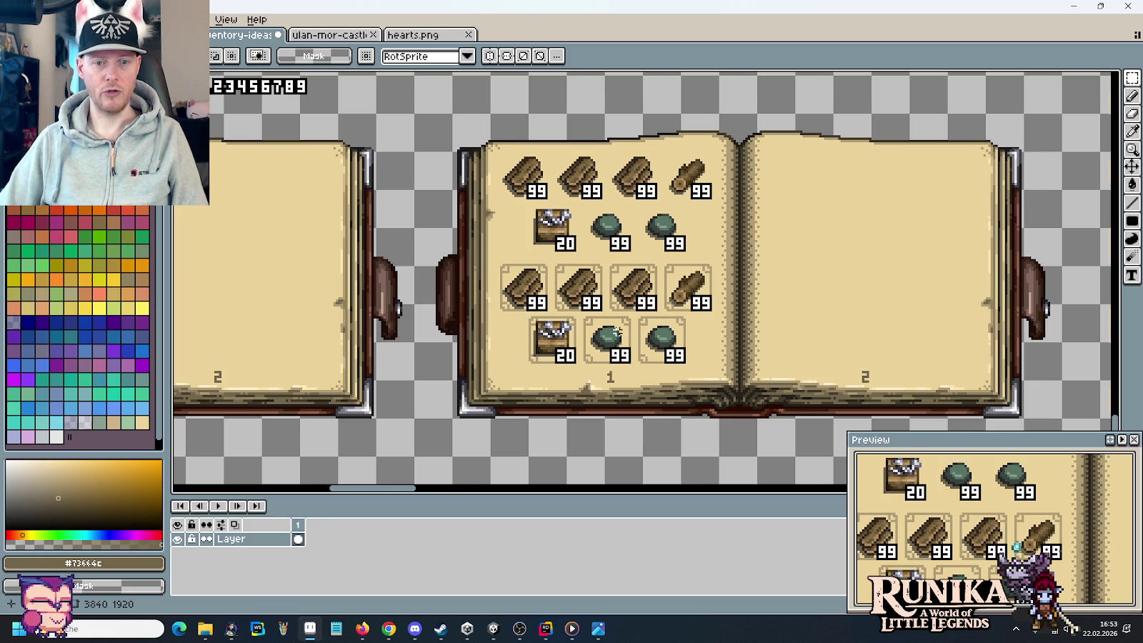
scroll(616, 333, "up", 1)
- Deselect the framed slot rows and pan across both book mockups
left_click_drag(431, 222, 764, 382)
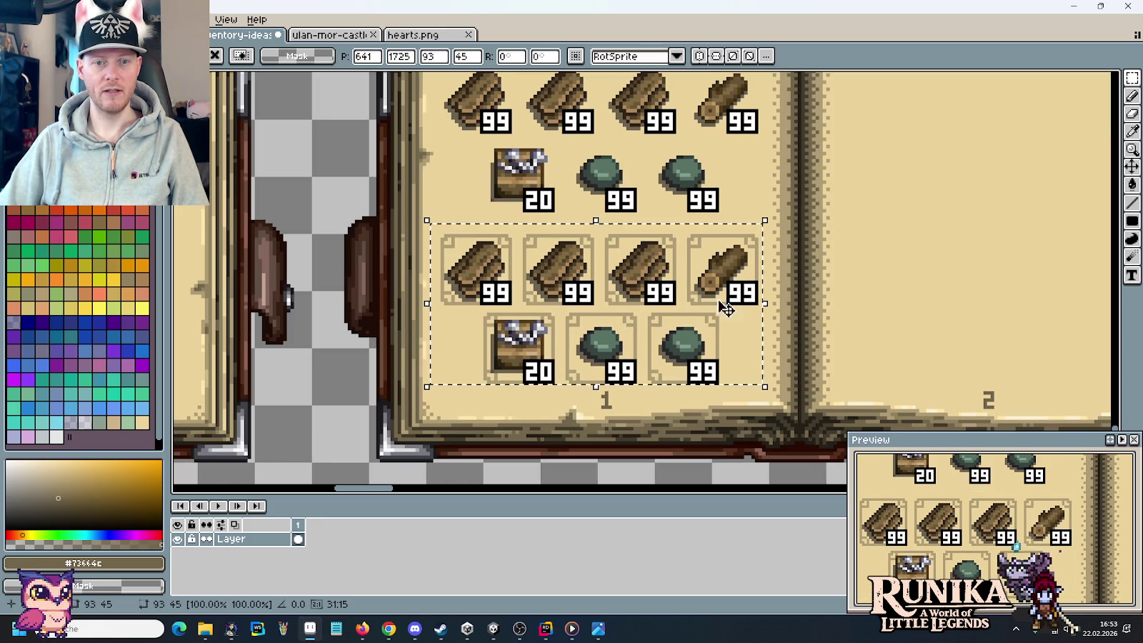
key("ctrl+d")
scroll(692, 317, "down", 1)
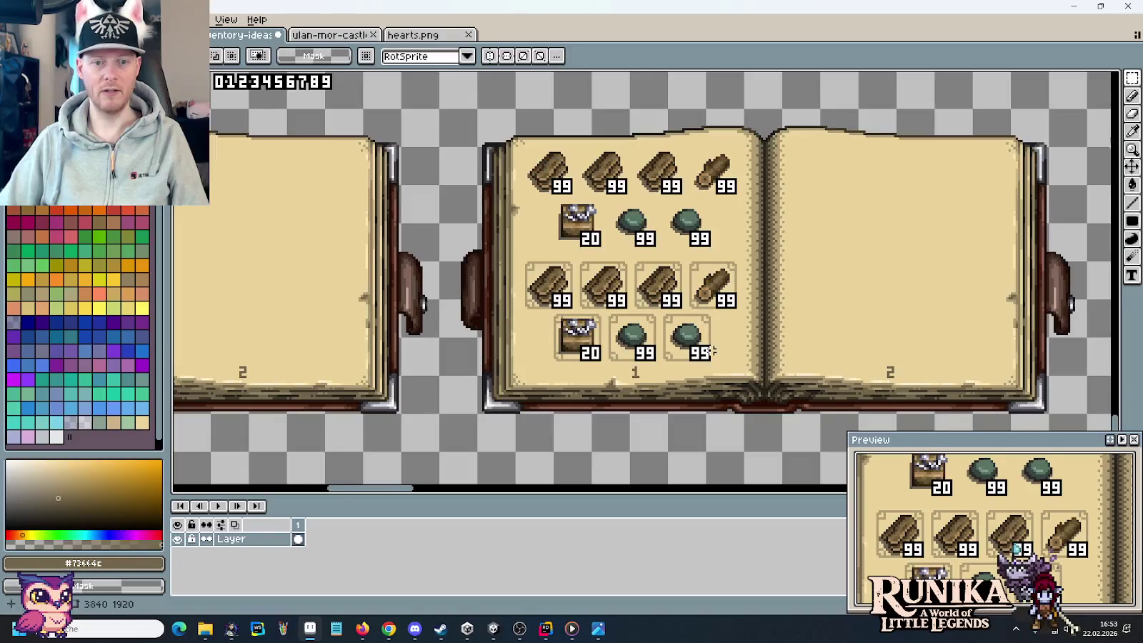
left_click_drag(732, 360, 693, 349)
left_click_drag(553, 342, 613, 352)
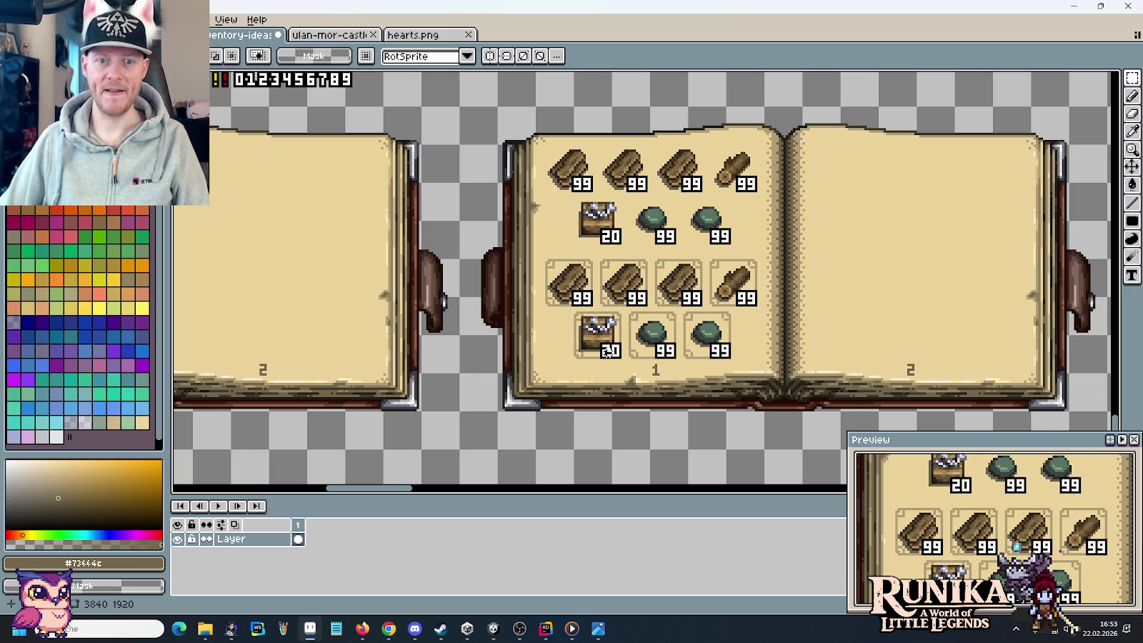
scroll(607, 352, "down", 2)
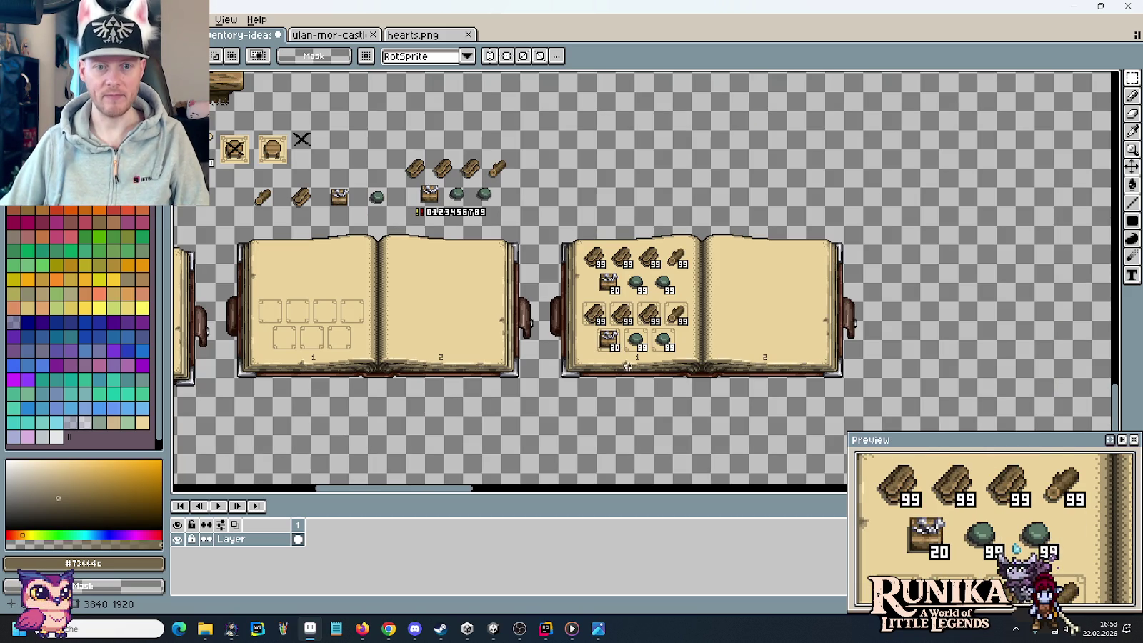
left_click_drag(618, 382, 729, 316)
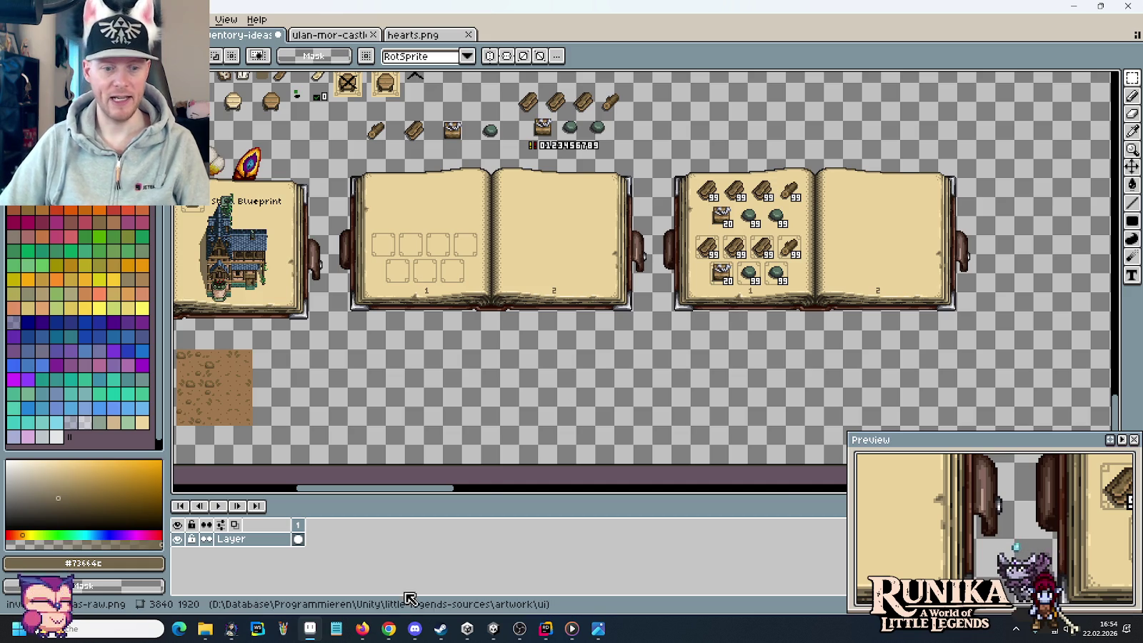
left_click(388, 629)
left_click(910, 5)
left_click(975, 12)
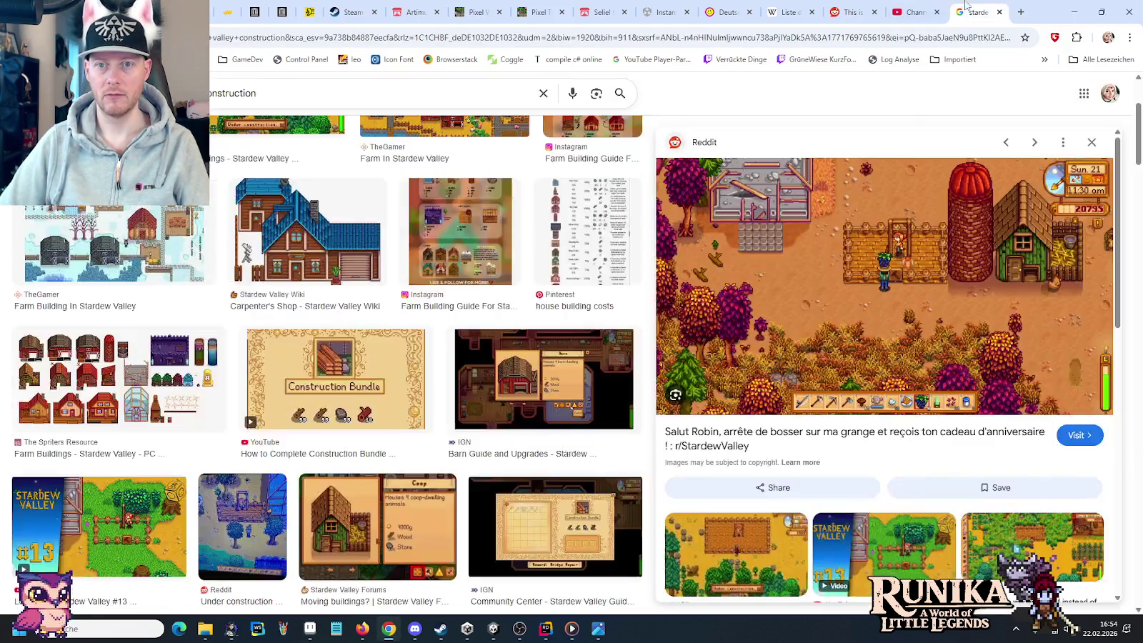
key("alt+Left")
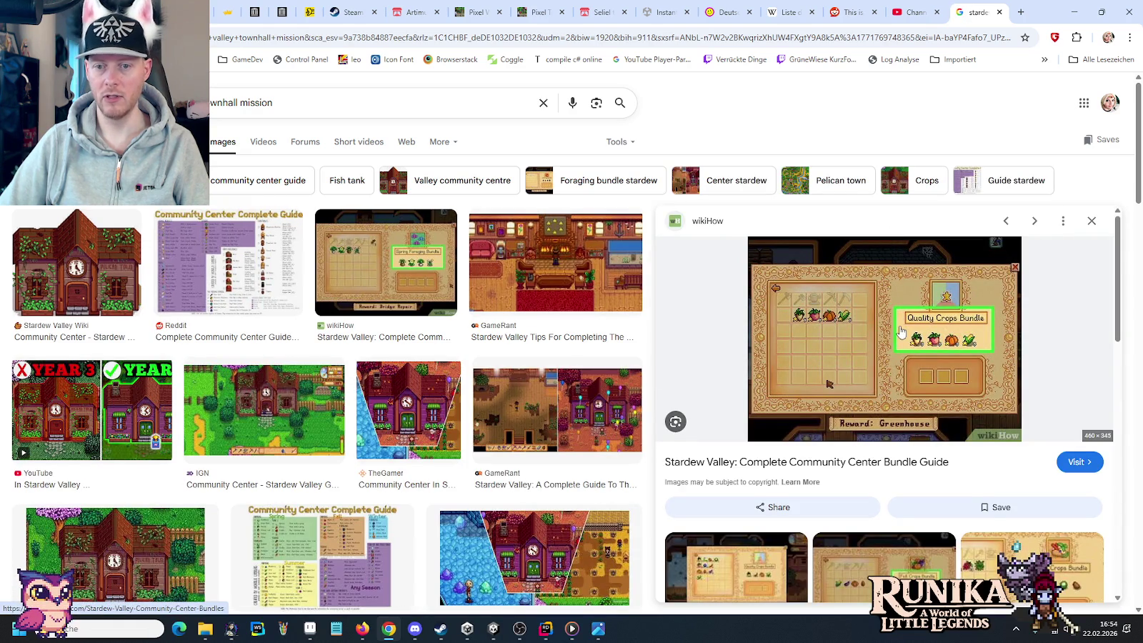
mouse_move(884, 339)
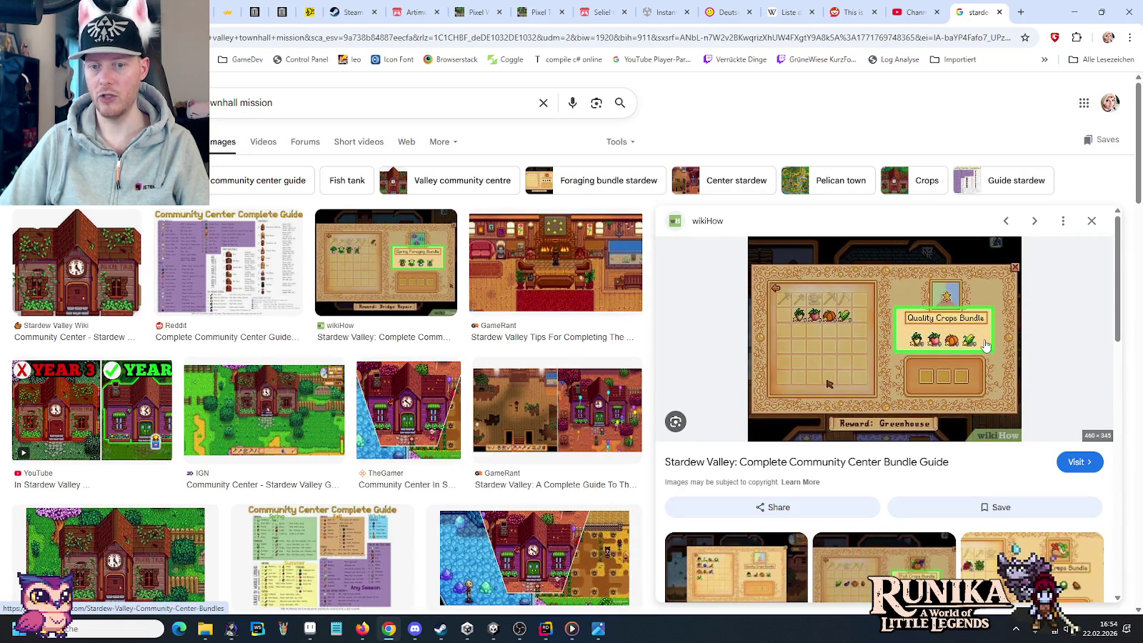
left_click(964, 340)
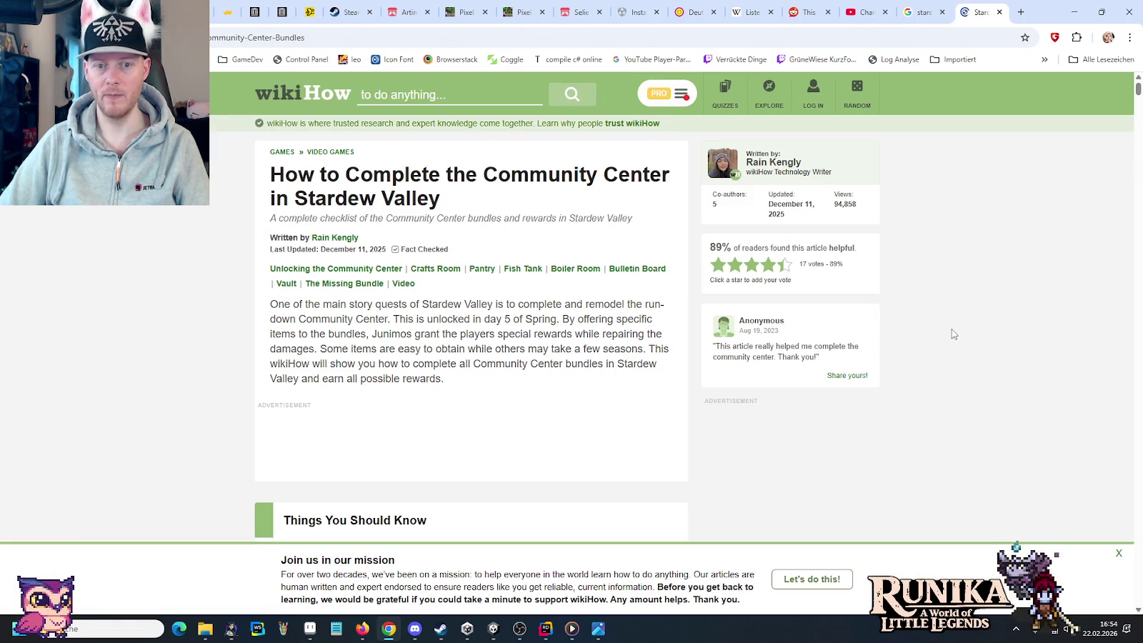
key("alt+Left")
scroll(951, 336, "down", 2)
scroll(951, 335, "up", 2)
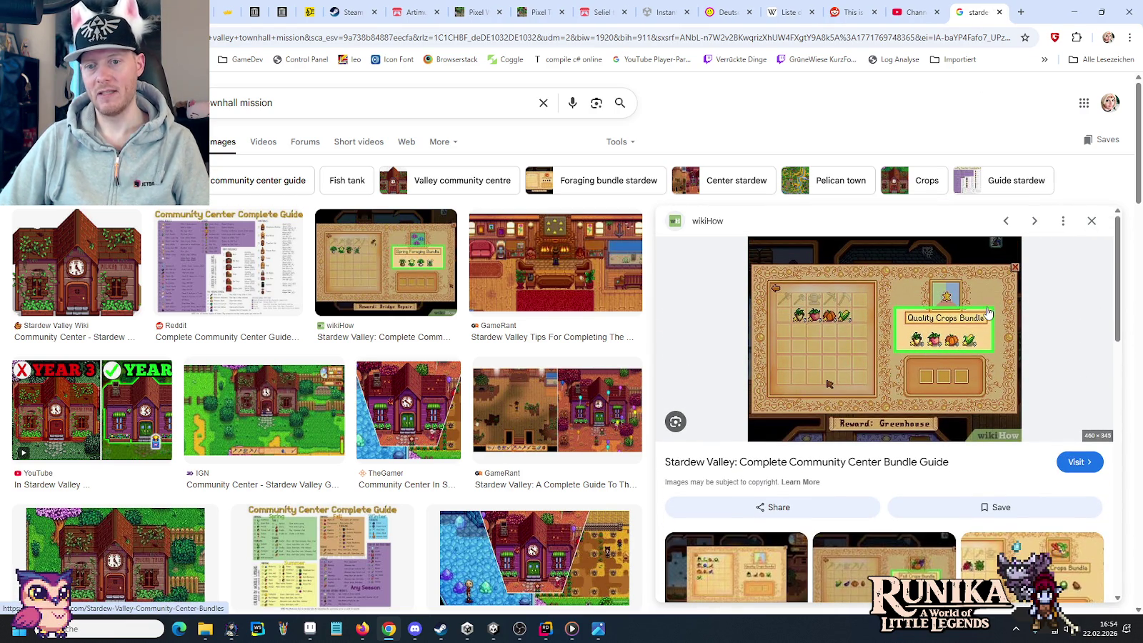
left_click(309, 628)
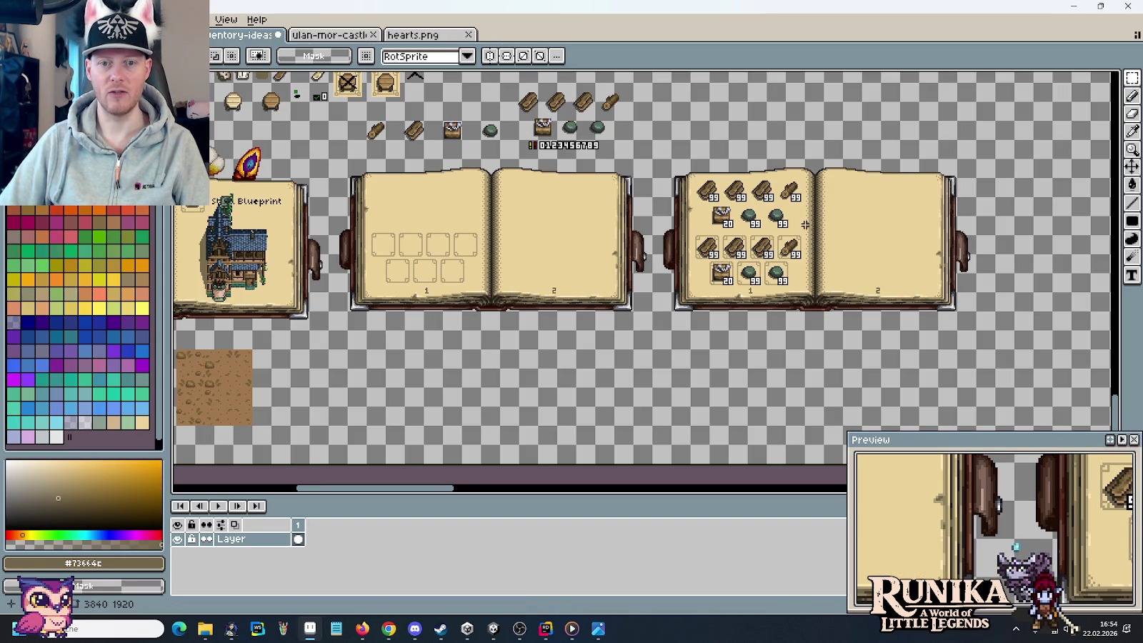
- Sample the tan slot-frame colour #b09d74 and return to the Pencil
scroll(721, 229, "up", 2)
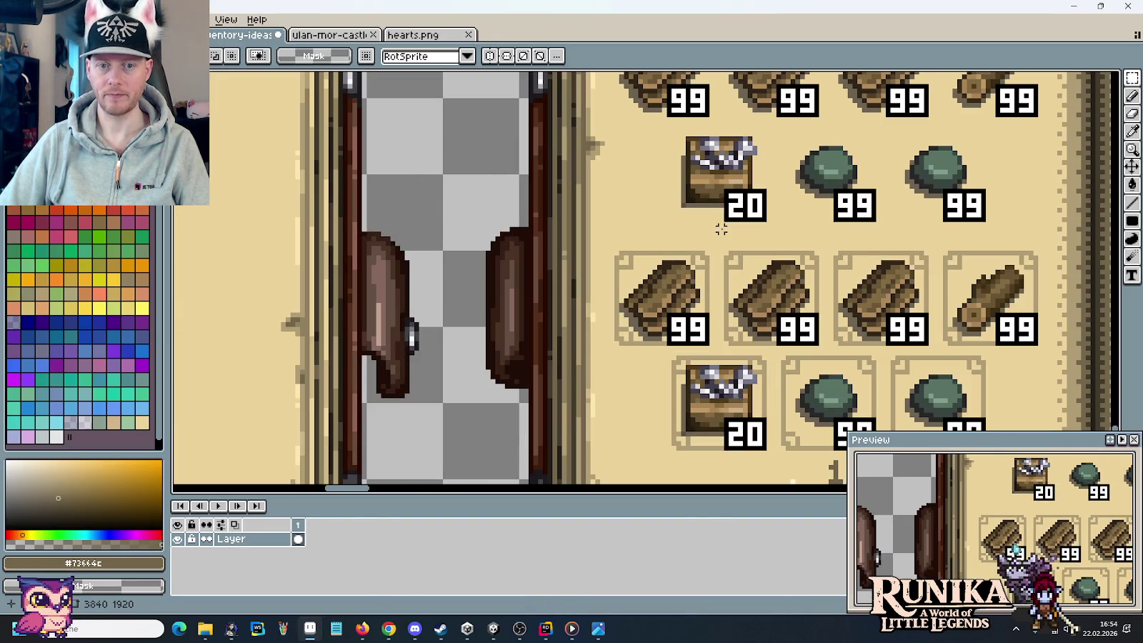
scroll(622, 265, "up", 1)
key("i")
left_click(622, 264)
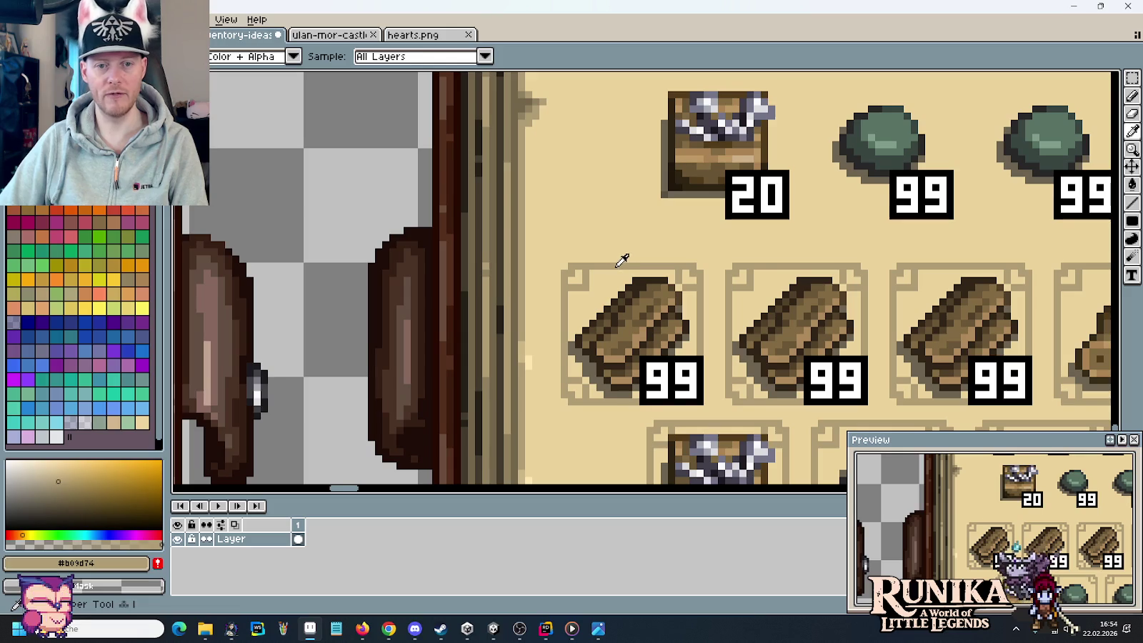
key("b")
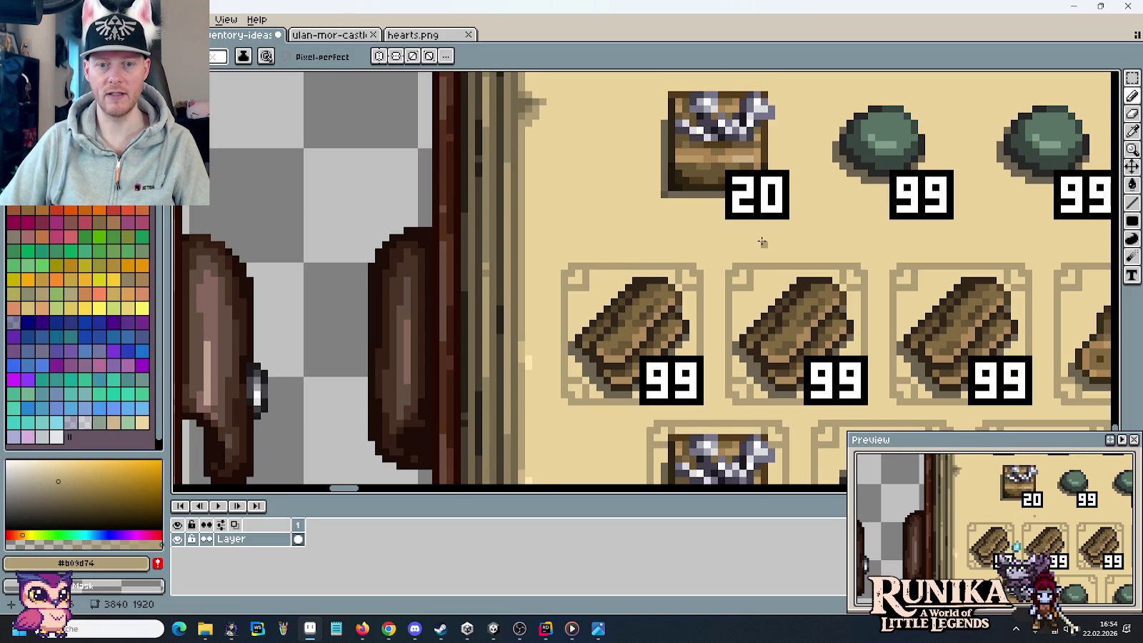
- Select the two framed slot rows and nudge them slightly down
scroll(771, 237, "down", 1)
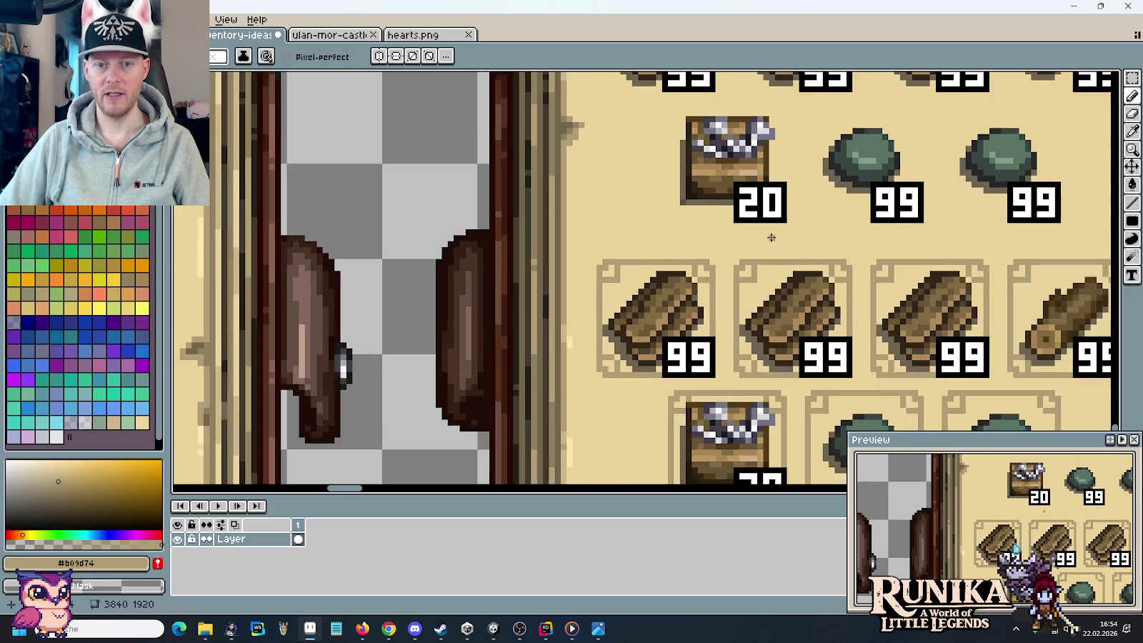
scroll(772, 237, "down", 1)
mouse_move(770, 237)
left_mouse_down()
mouse_move(689, 165)
mouse_move(678, 200)
left_mouse_up()
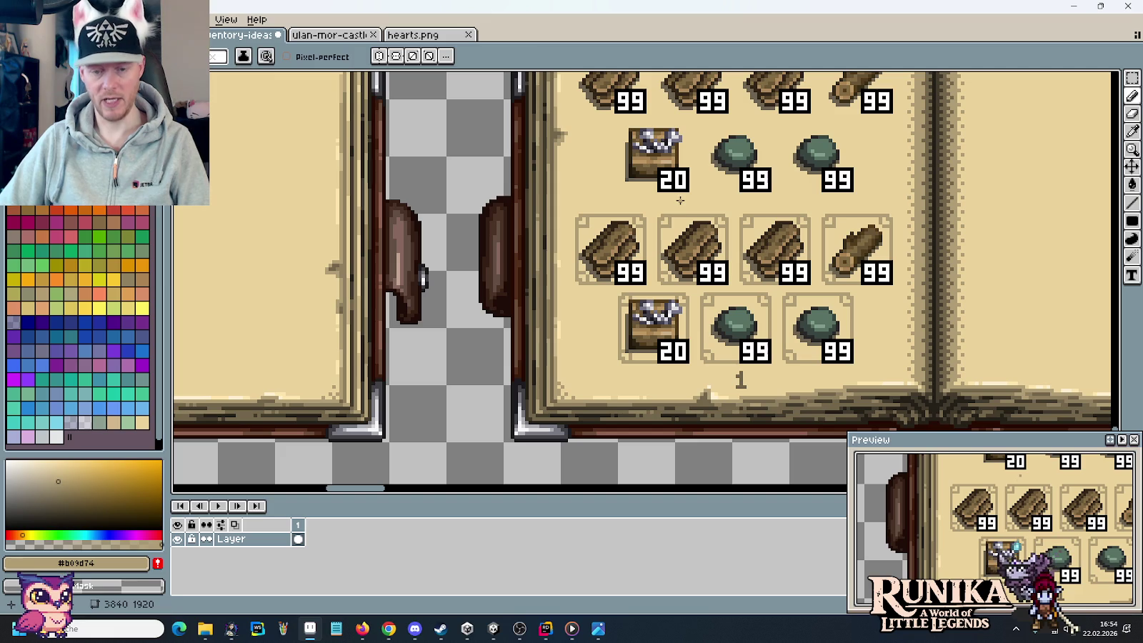
left_click_drag(569, 205, 901, 362)
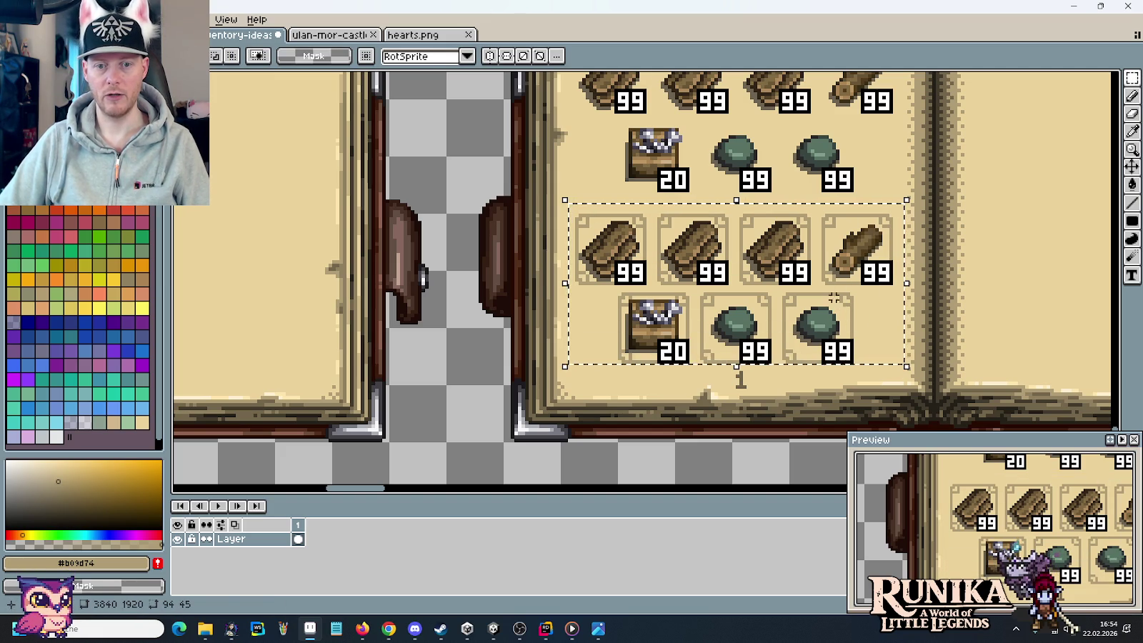
left_click_drag(841, 306, 840, 309)
key("ctrl+d")
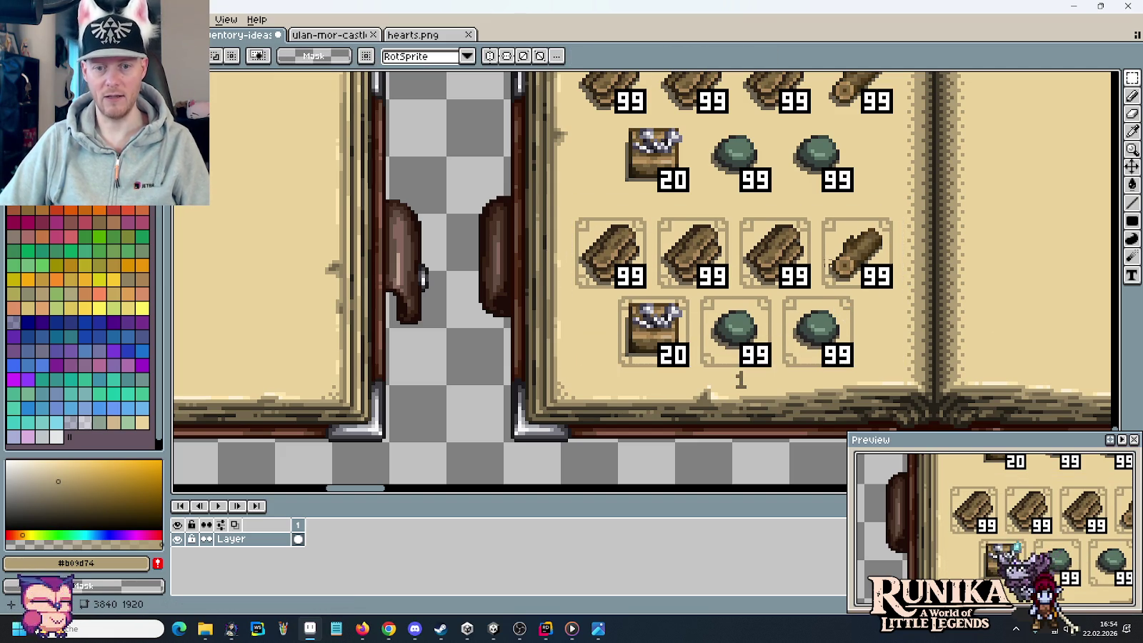
- Draw a straight tan divider line above the slot rows with ornament pixels at its end
key("i")
scroll(693, 213, "up", 1)
key("b")
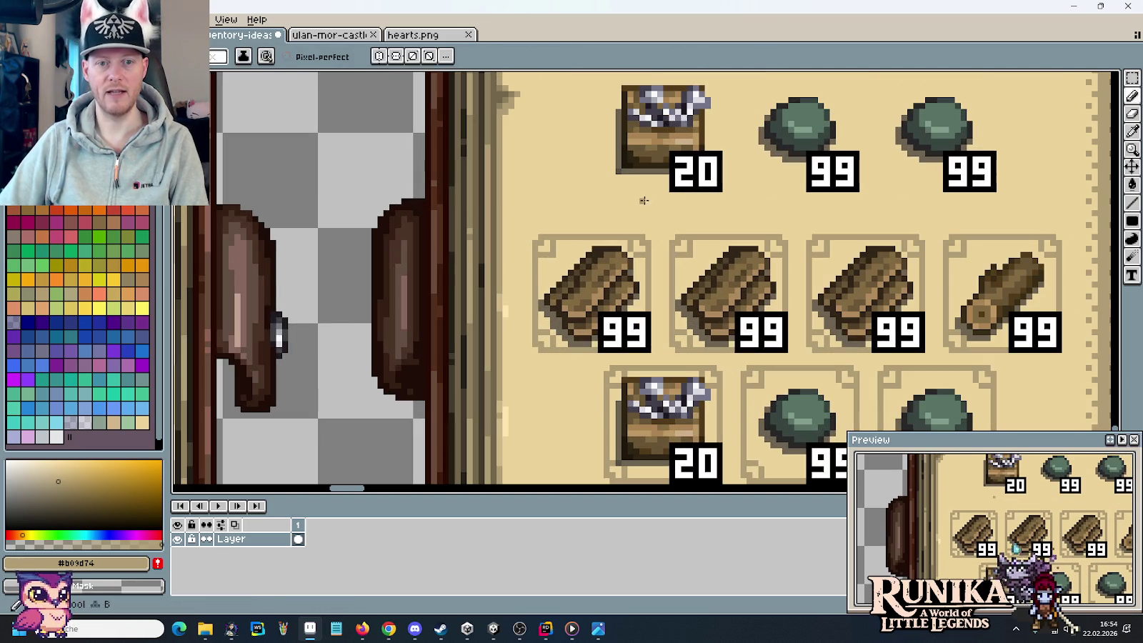
mouse_move(703, 213)
left_mouse_down()
mouse_move(539, 210)
mouse_move(1060, 213)
left_mouse_up()
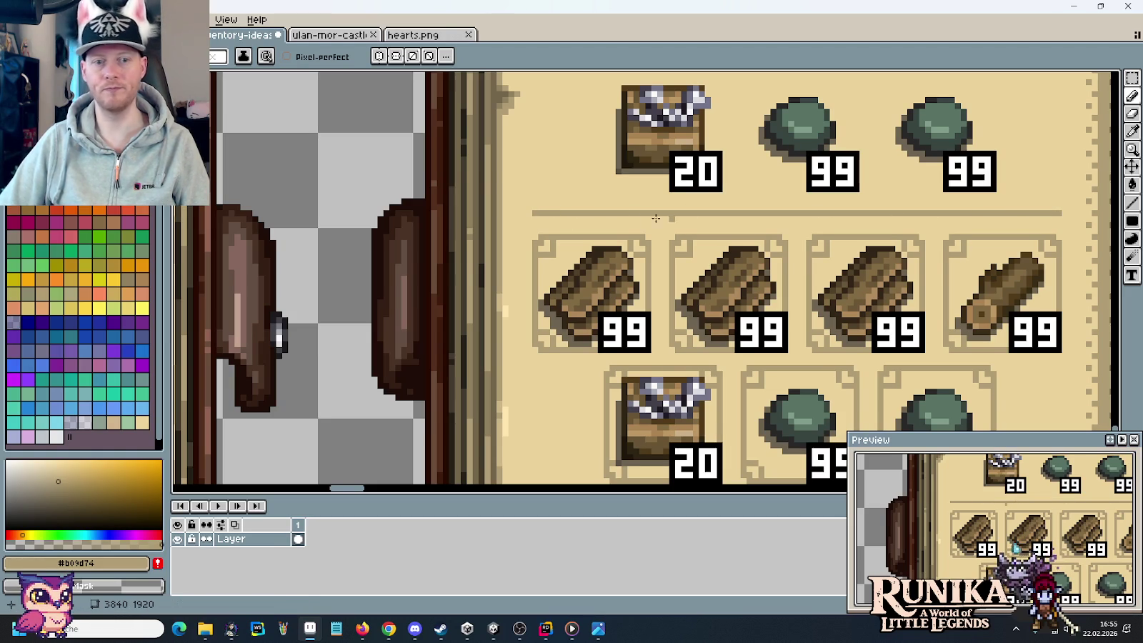
left_click(529, 203)
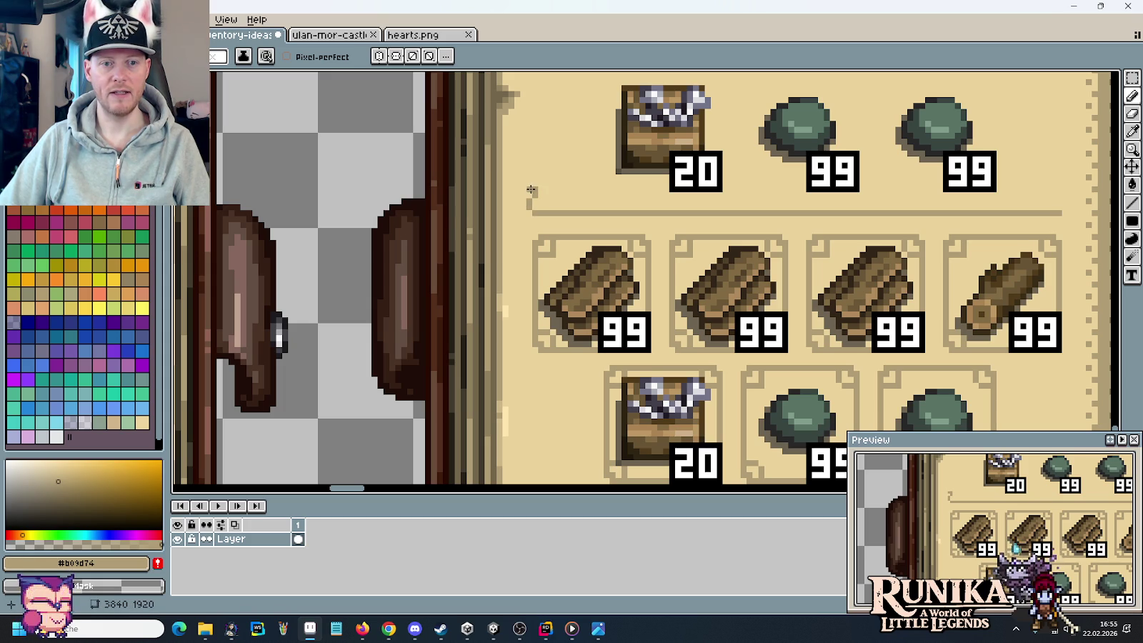
left_click(536, 187)
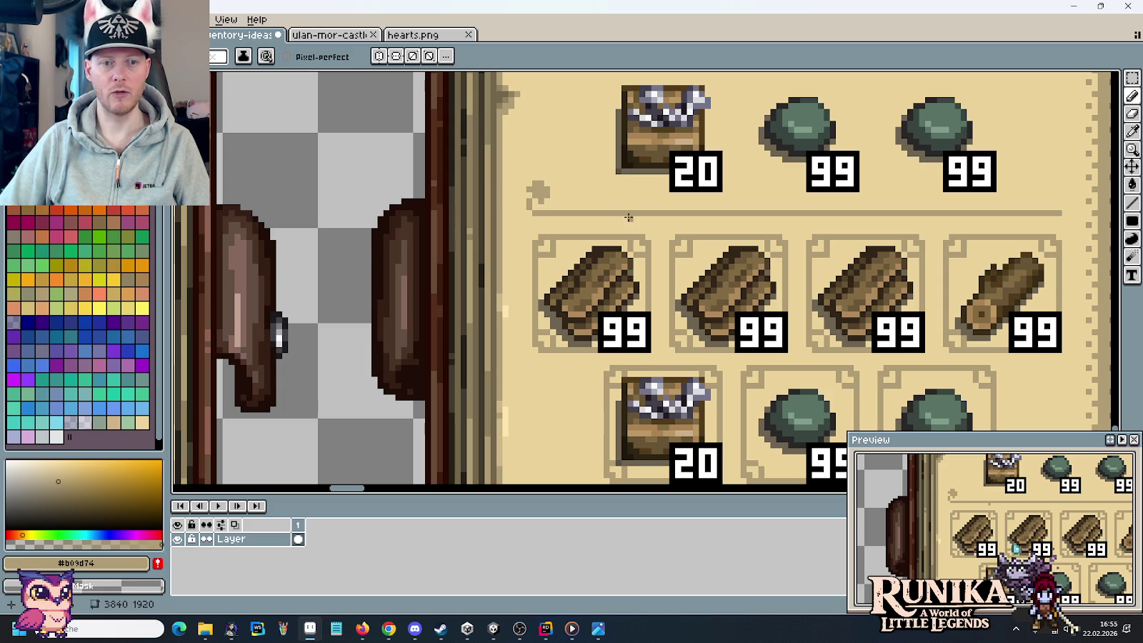
- Sample colours around the divider while reviewing the page
scroll(755, 204, "right", 3)
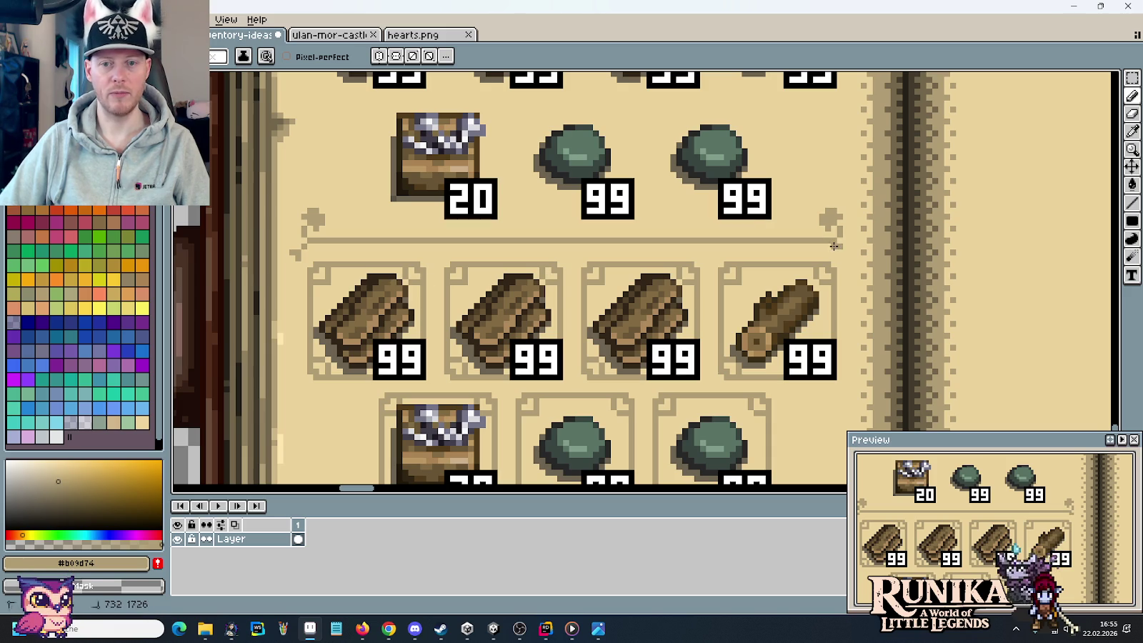
key("alt")
key("alt")
key("alt")
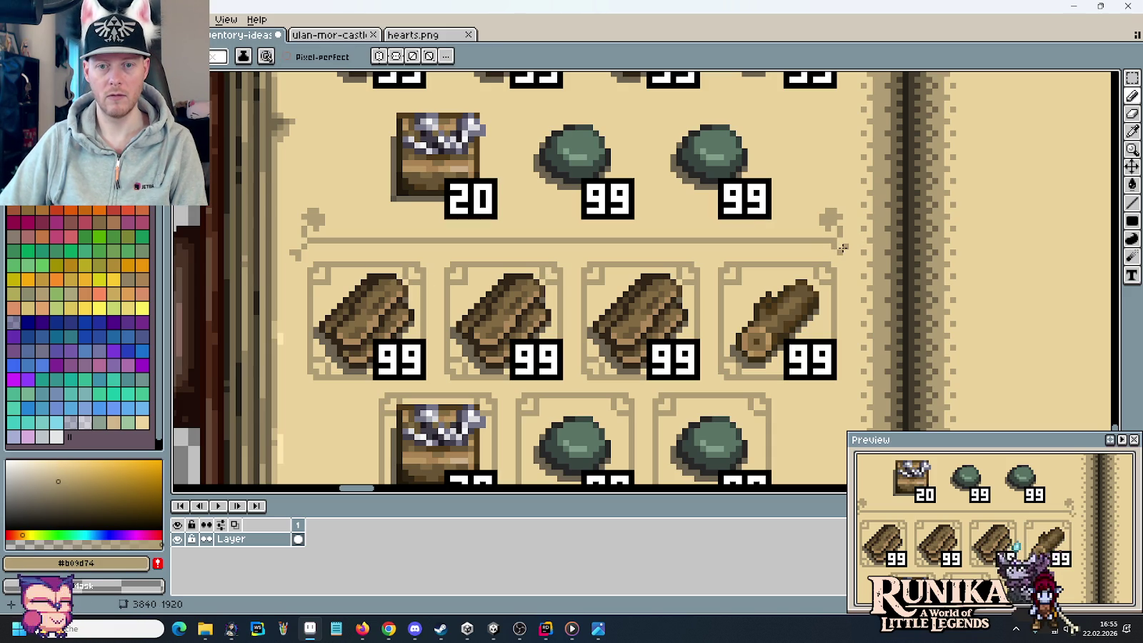
key("alt")
key("alt")
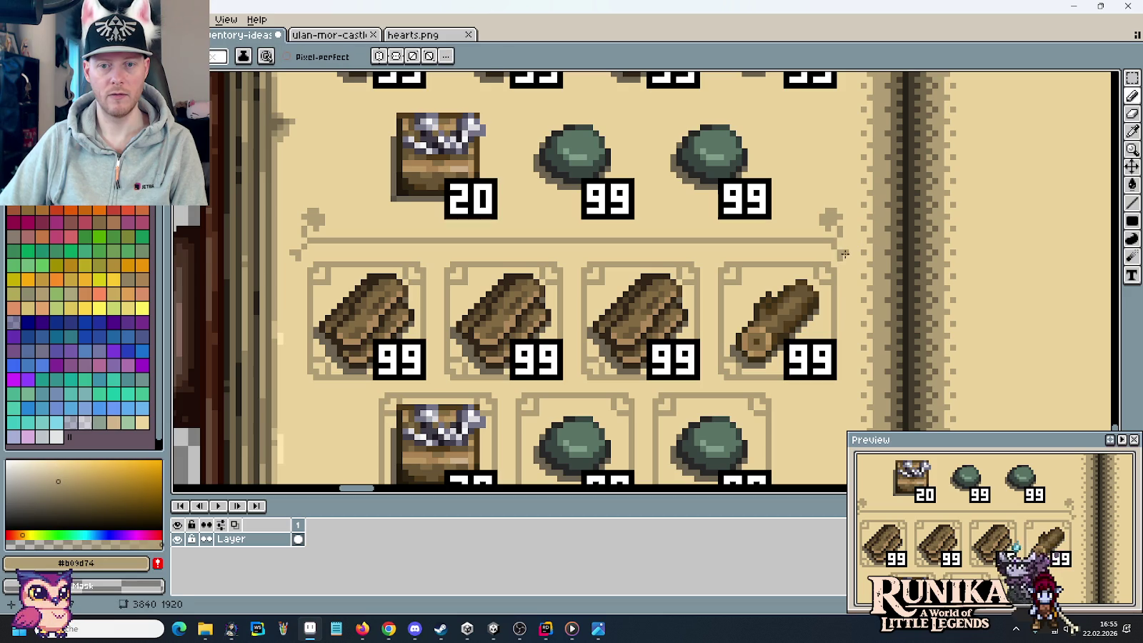
key("alt")
key("alt")
key("alt")
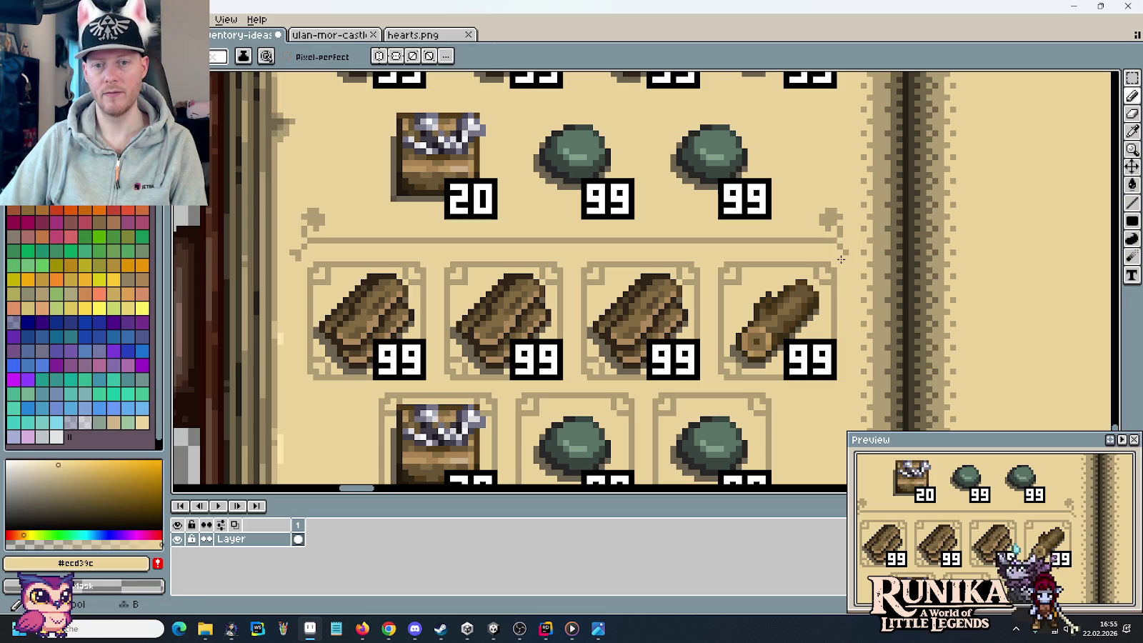
key("alt")
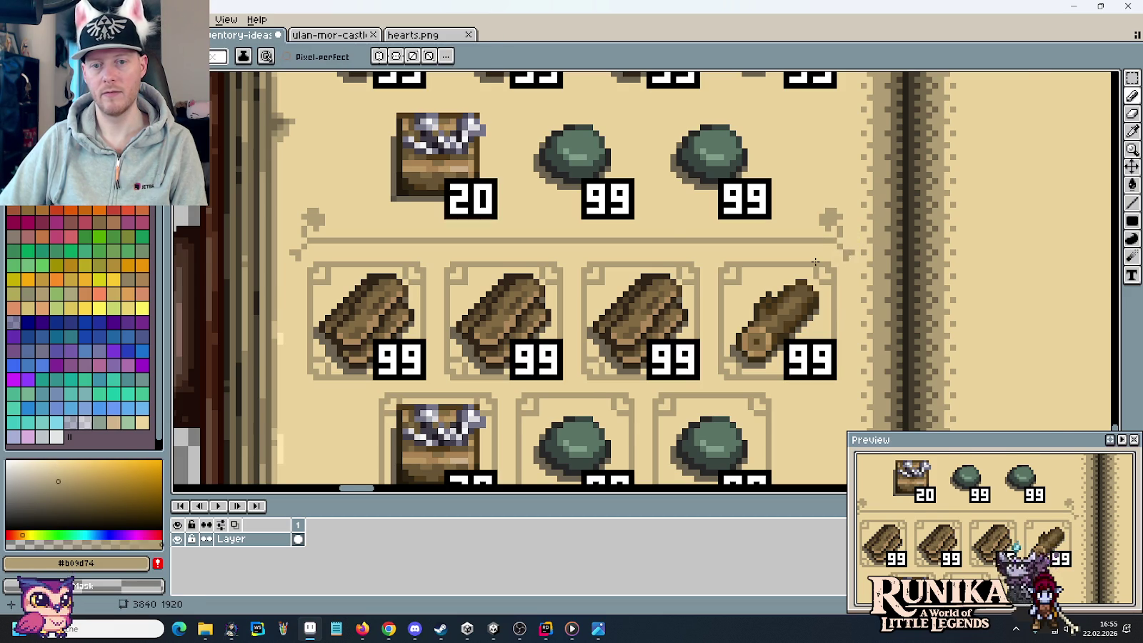
scroll(829, 258, "down", 1)
scroll(815, 264, "down", 1)
scroll(788, 292, "up", 1)
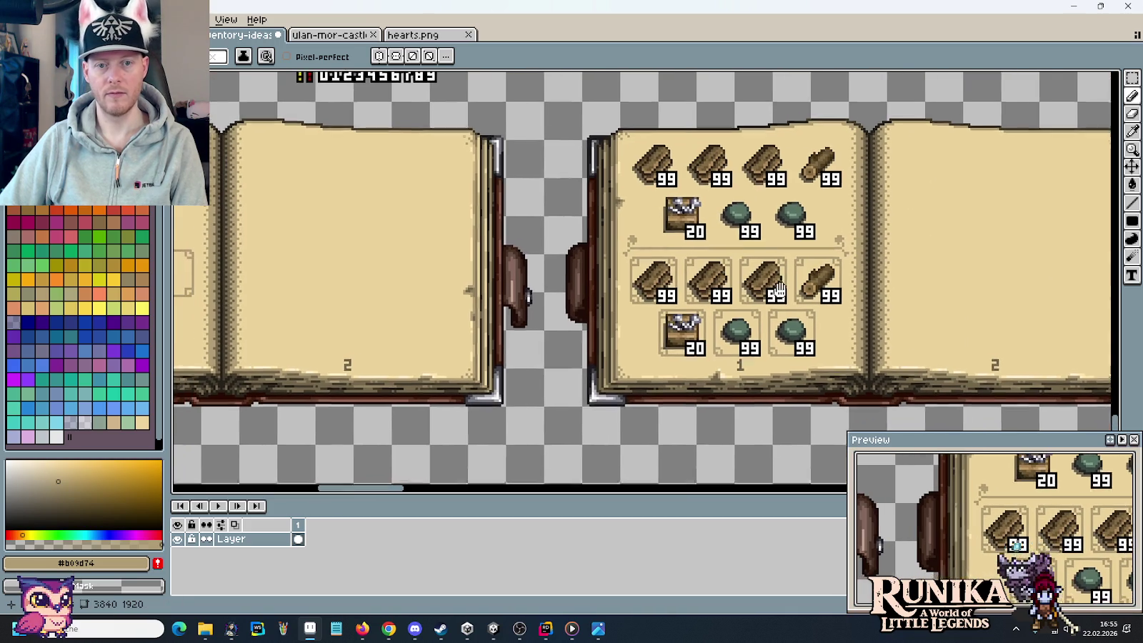
scroll(893, 271, "right", 1)
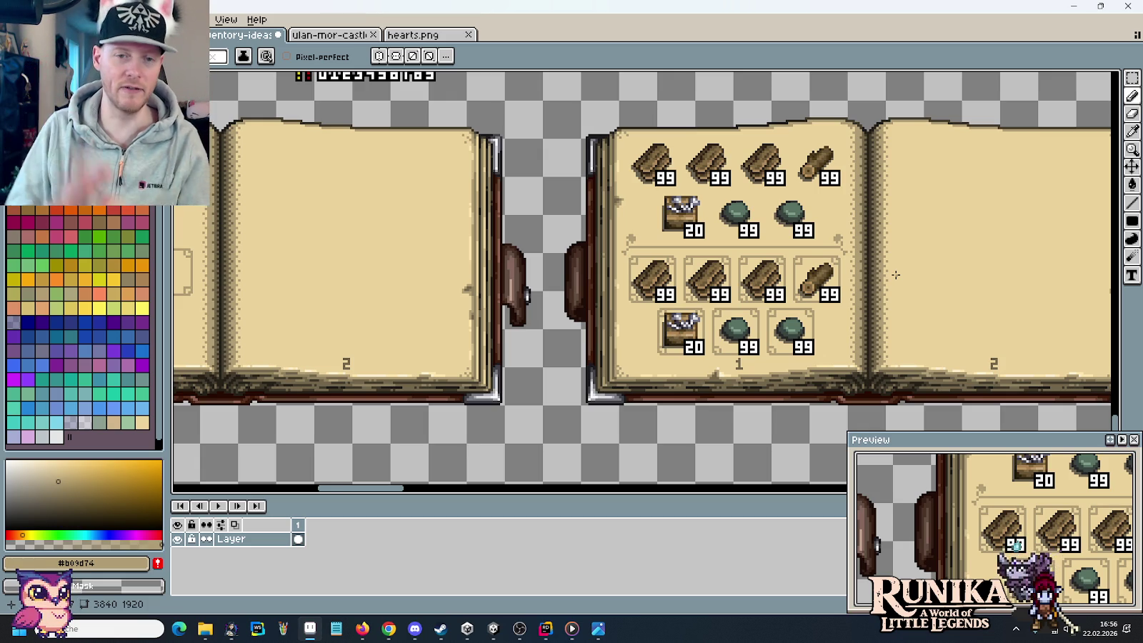
key("m")
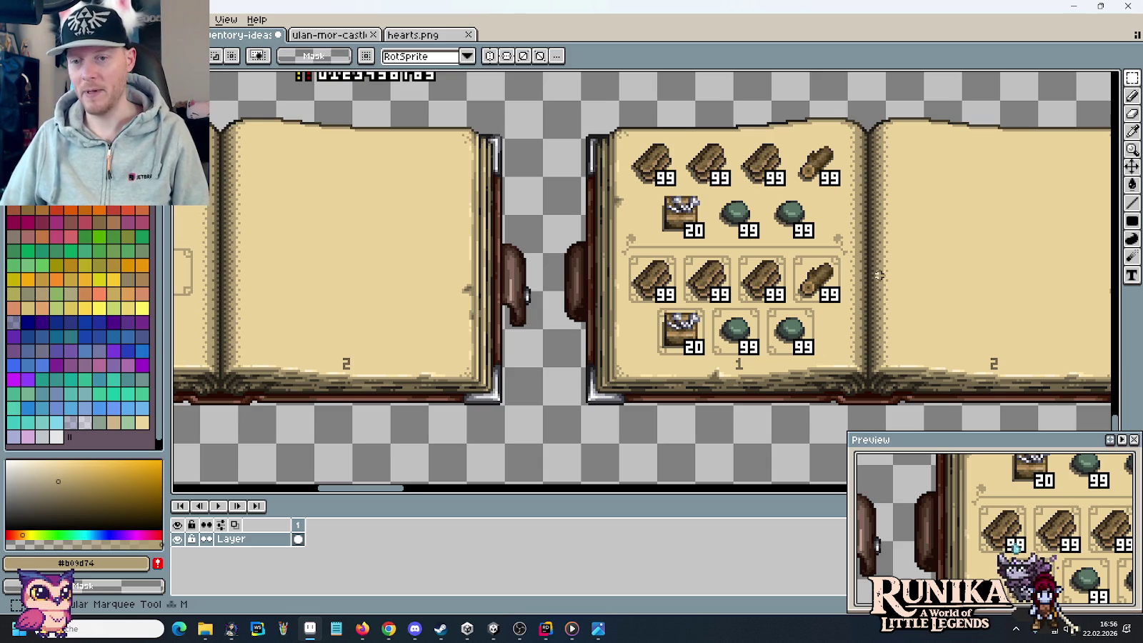
scroll(753, 252, "down", 2)
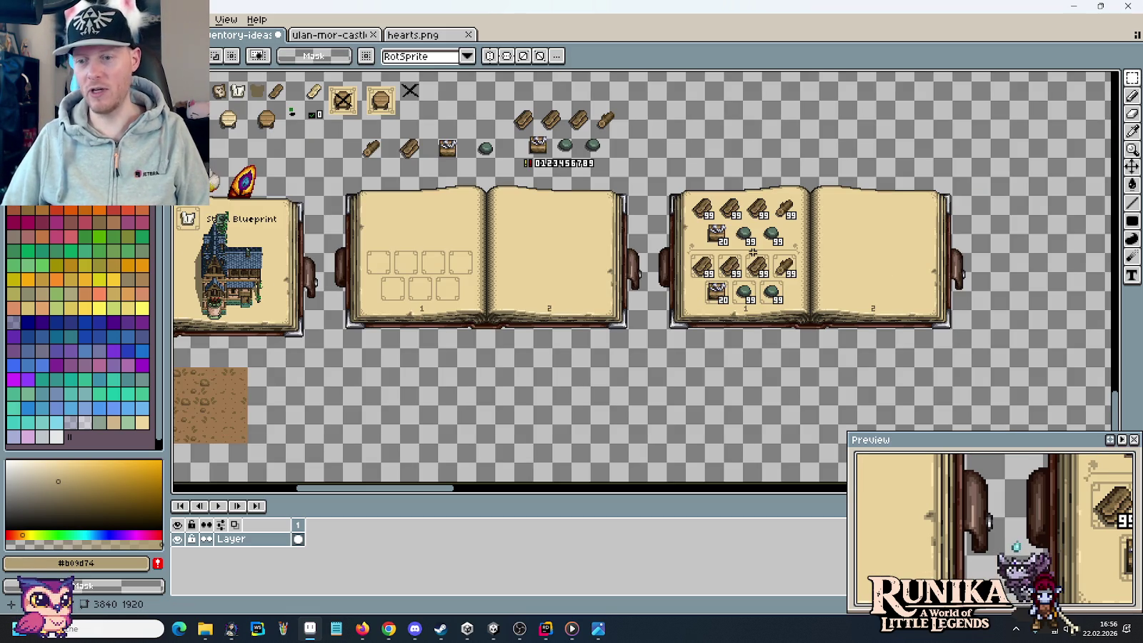
key("ctrl+s")
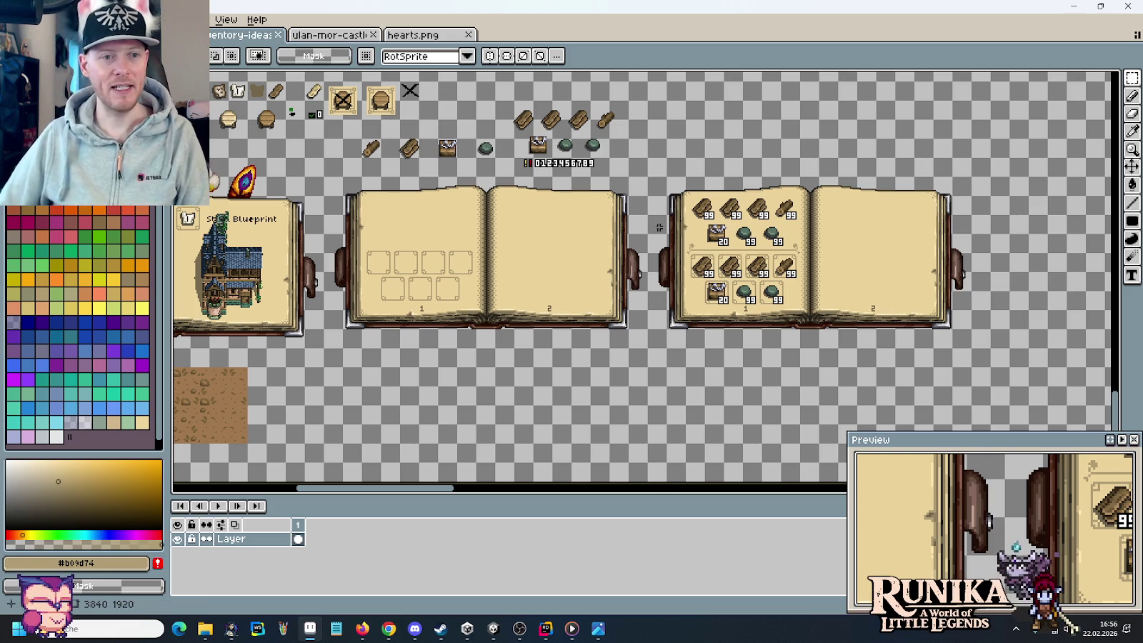
scroll(714, 301, "up", 3)
scroll(714, 302, "left", 5)
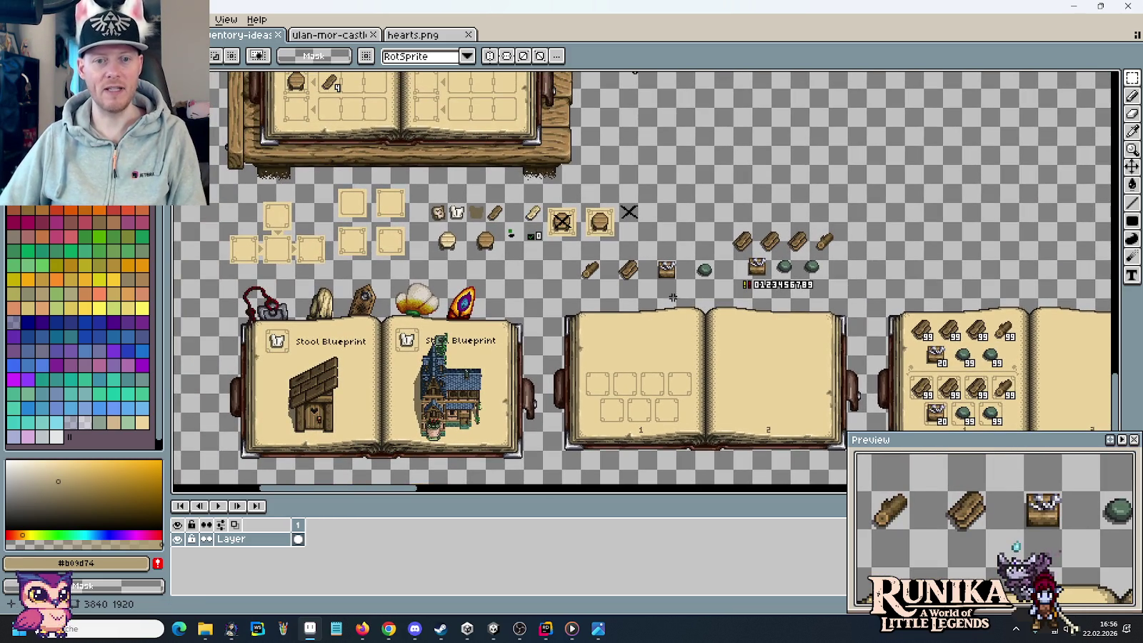
scroll(692, 262, "up", 3)
scroll(604, 307, "up", 2)
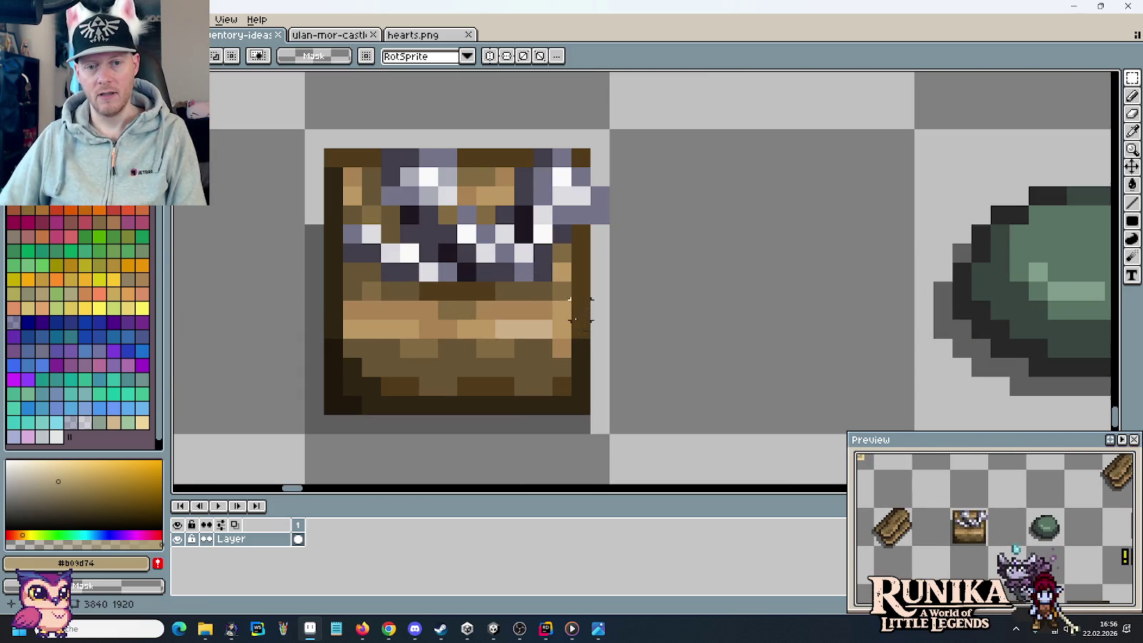
left_click_drag(372, 328, 612, 339)
left_click(732, 309)
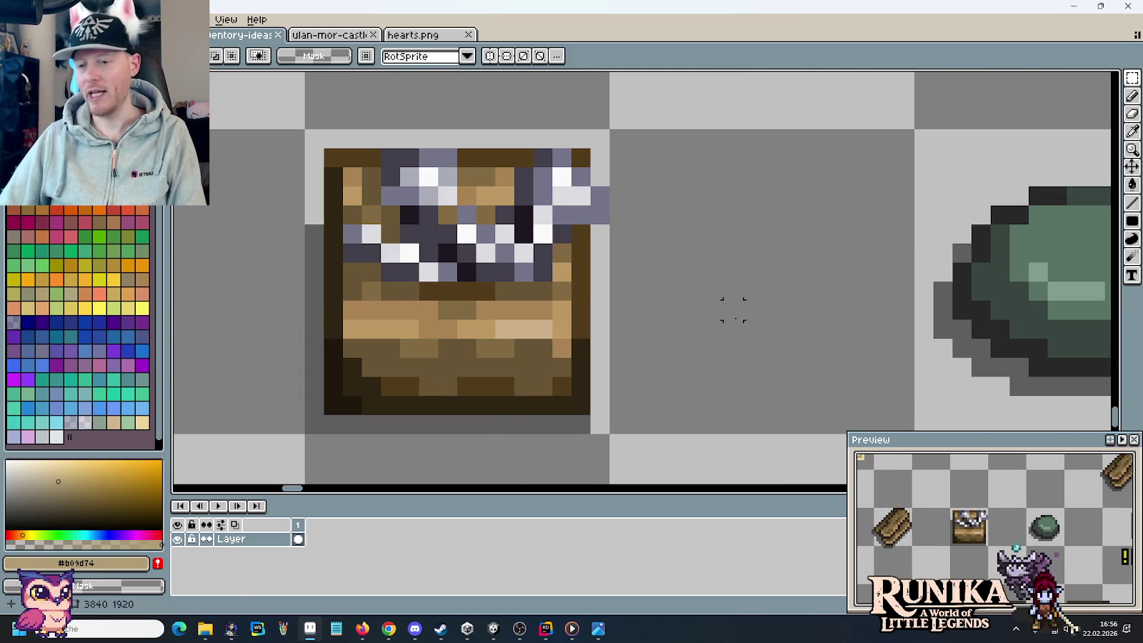
scroll(733, 310, "down", 2)
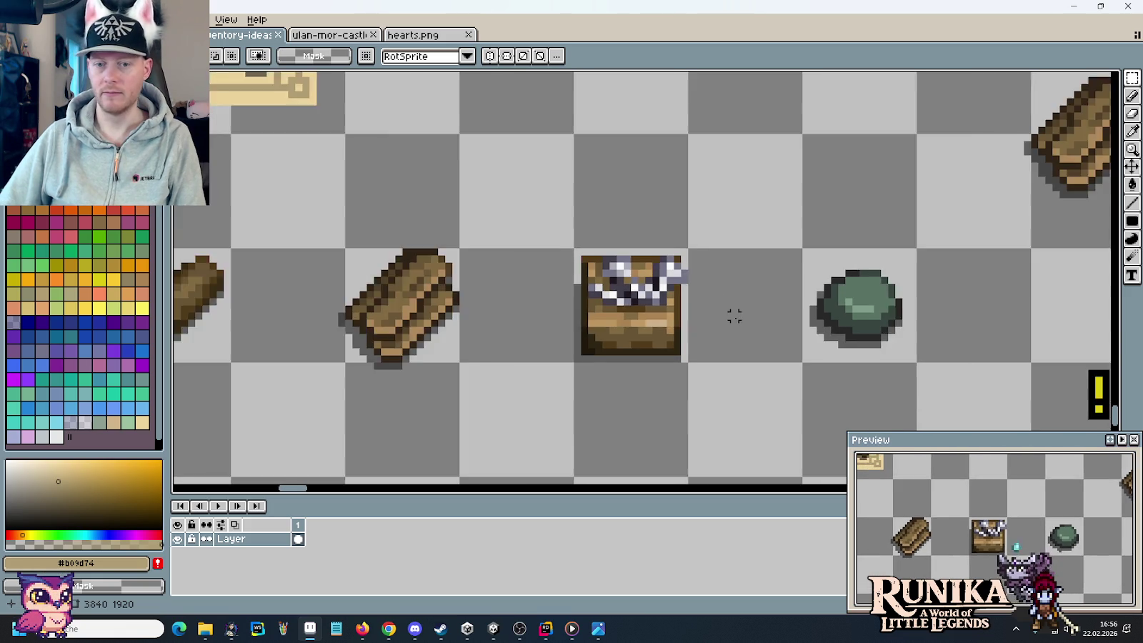
scroll(735, 315, "down", 1)
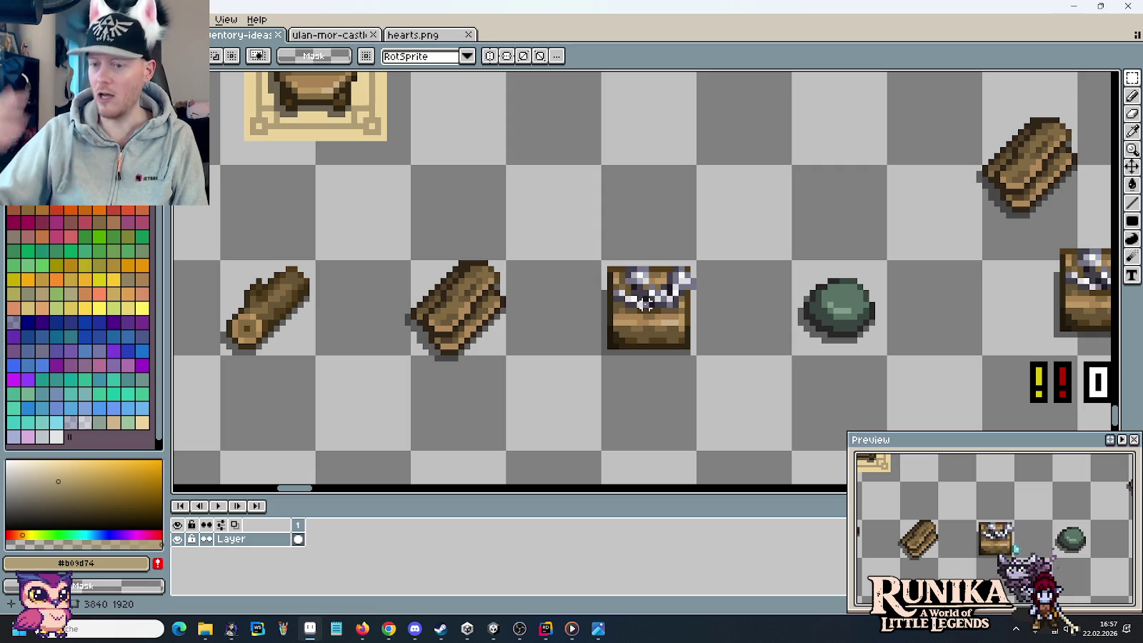
key("i")
left_click(692, 330)
- Draw five parallel dark brown diagonal lines above and right of the rectangle sketch
mouse_move(742, 147)
left_mouse_down()
mouse_move(724, 222)
mouse_move(626, 236)
mouse_move(619, 188)
left_mouse_up()
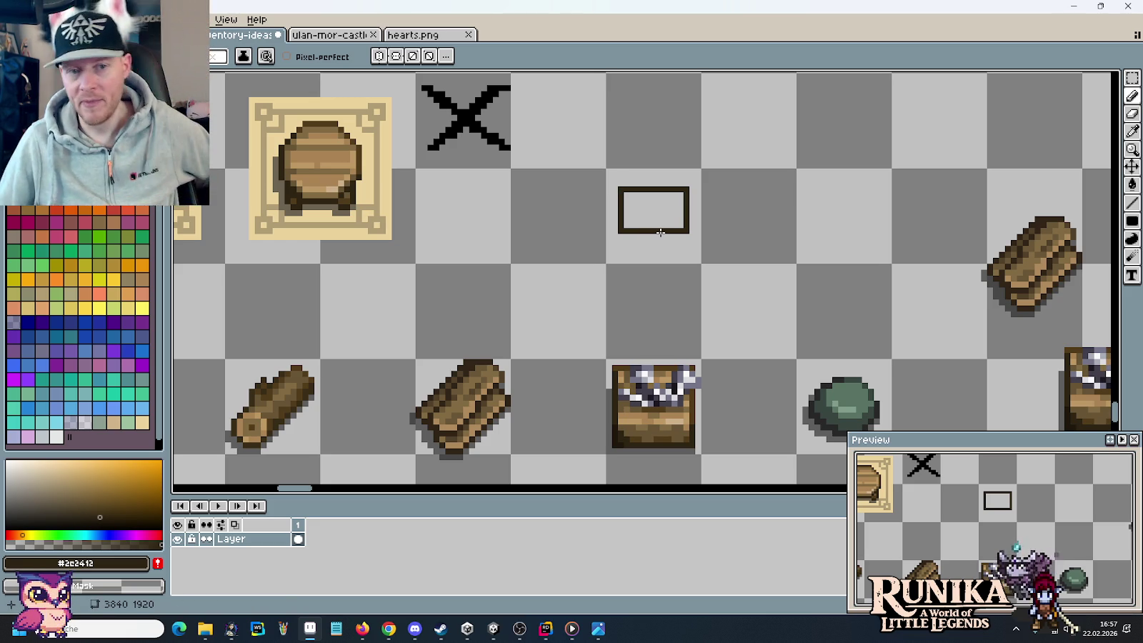
left_click_drag(729, 188, 673, 245)
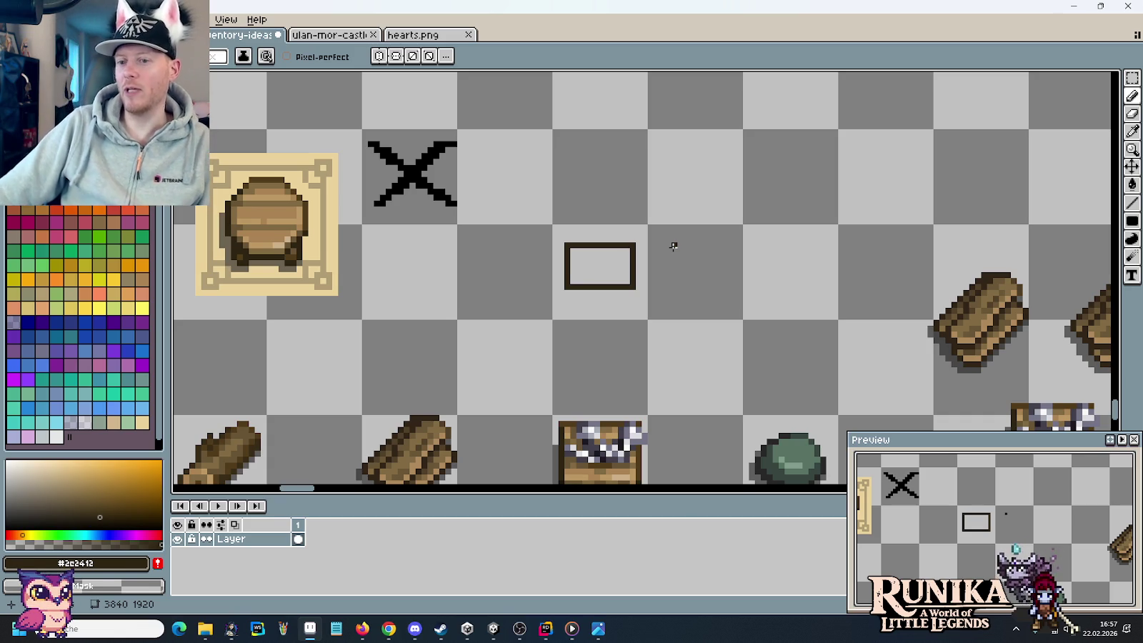
left_click_drag(672, 246, 623, 233)
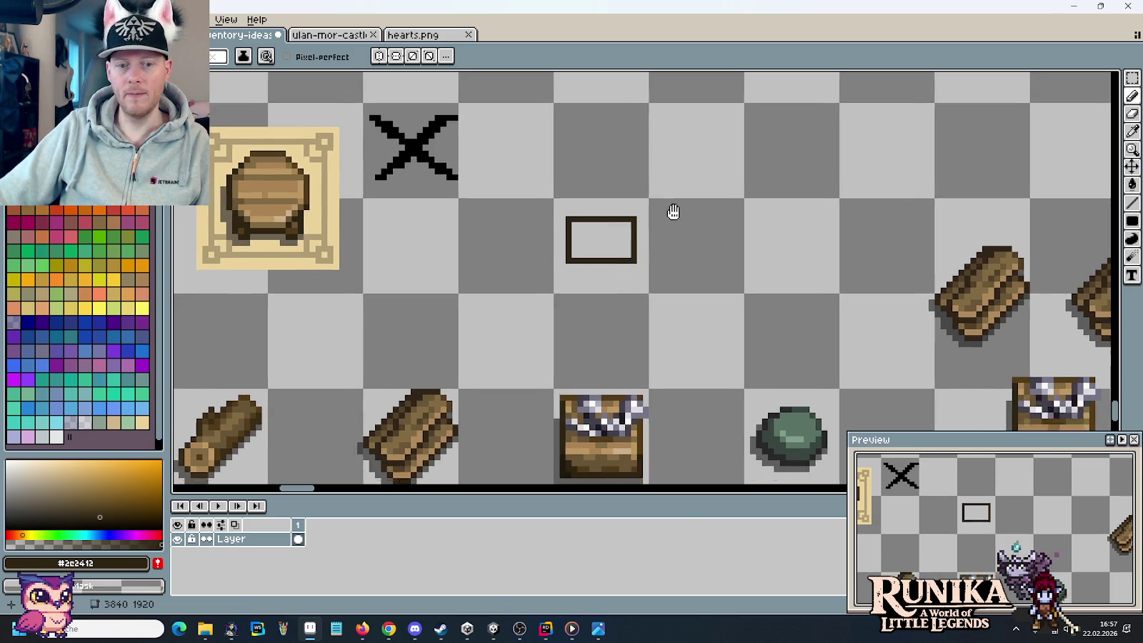
left_click_drag(638, 333, 653, 323)
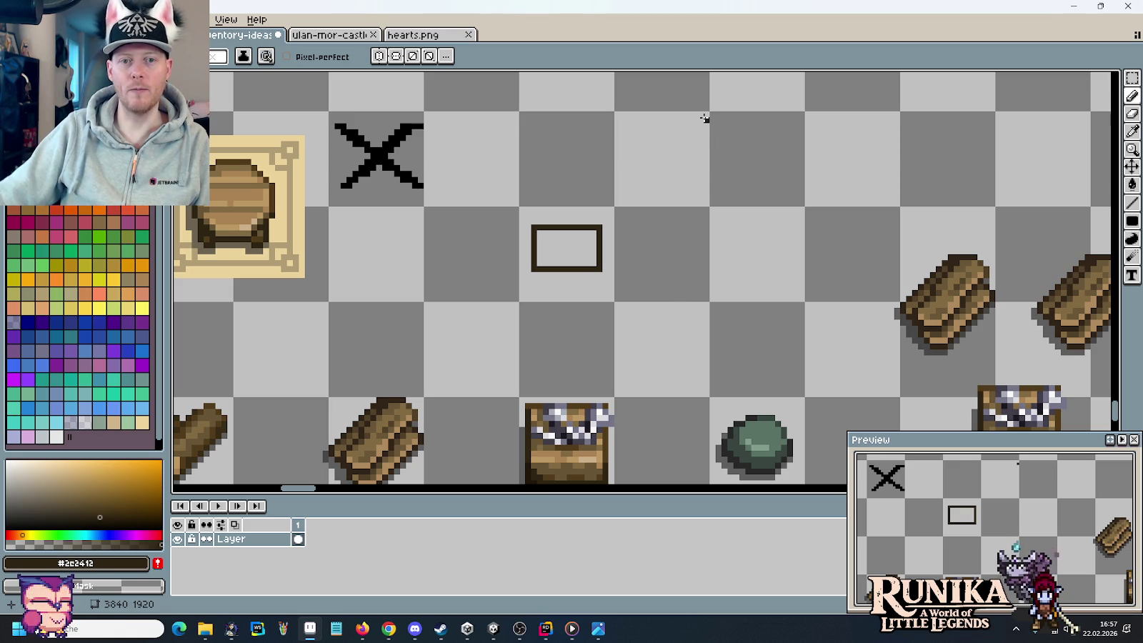
left_click_drag(700, 119, 622, 198)
left_click_drag(652, 119, 567, 205)
left_click_drag(724, 148, 627, 246)
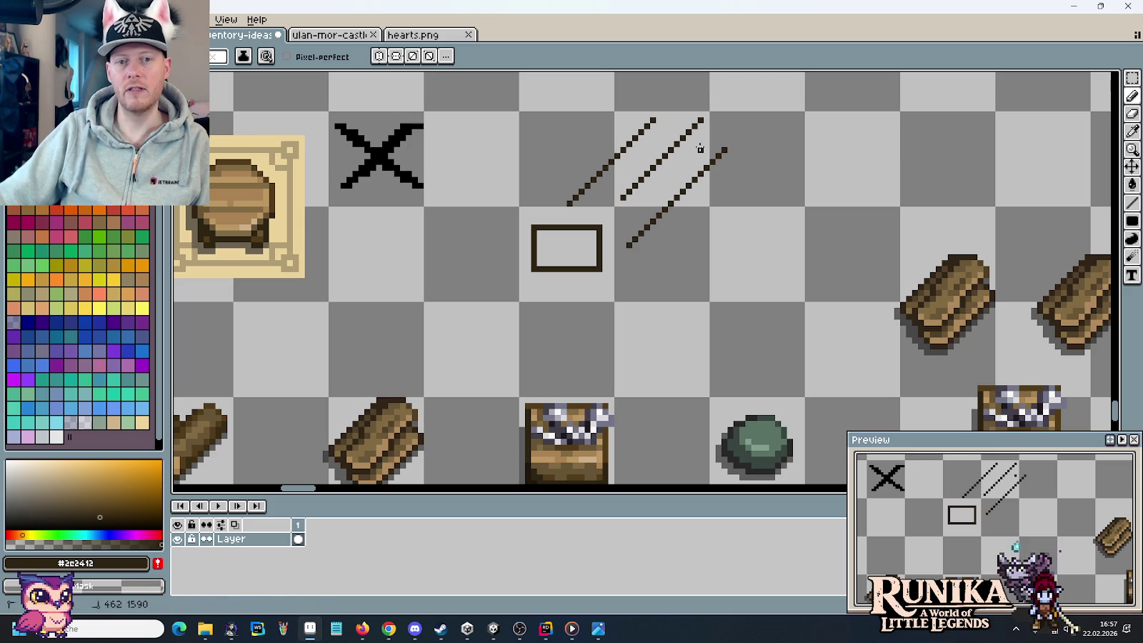
left_click_drag(700, 148, 616, 236)
left_click_drag(611, 126, 526, 210)
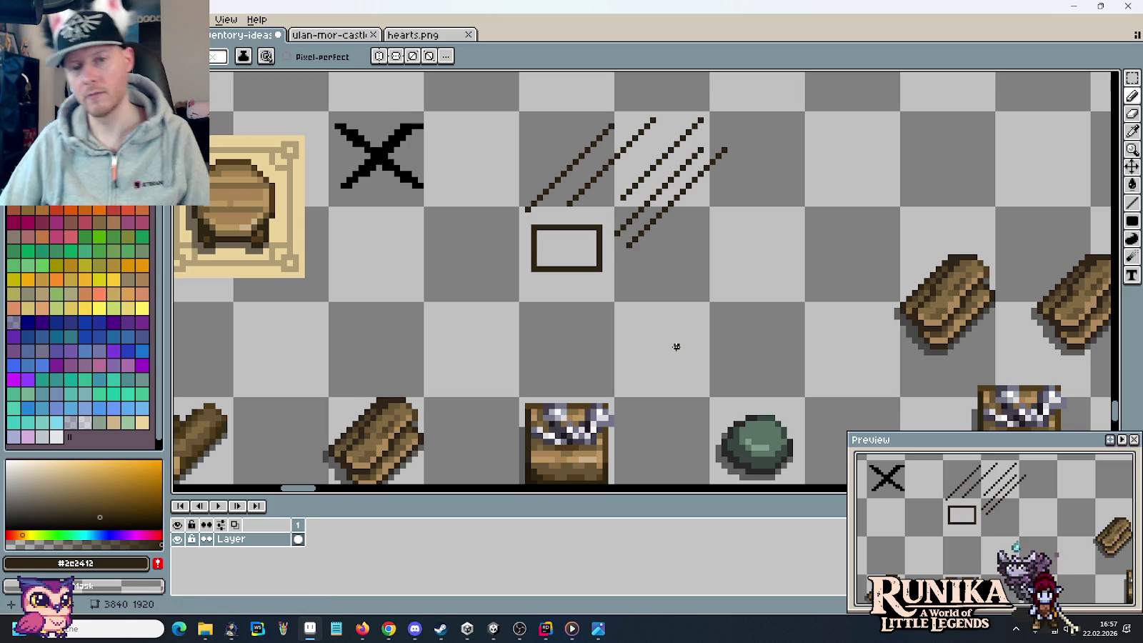
- Add a dark pixel below the rectangle and redo its top-right corner pixel
left_click(611, 304)
scroll(611, 304, "up", 2)
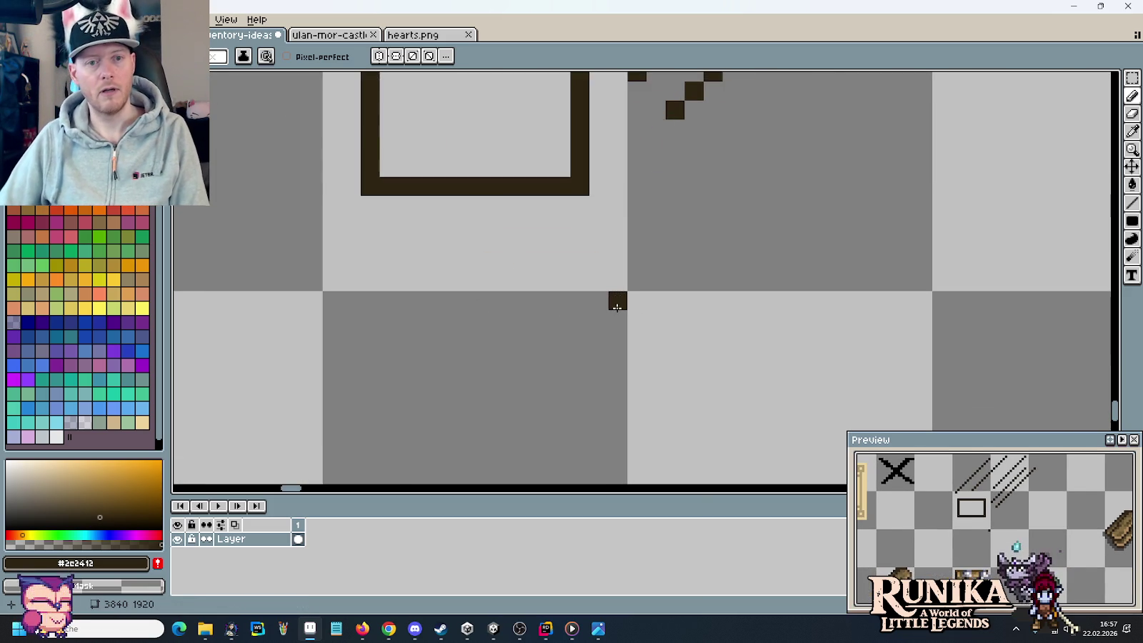
scroll(617, 307, "down", 2)
right_click(609, 144)
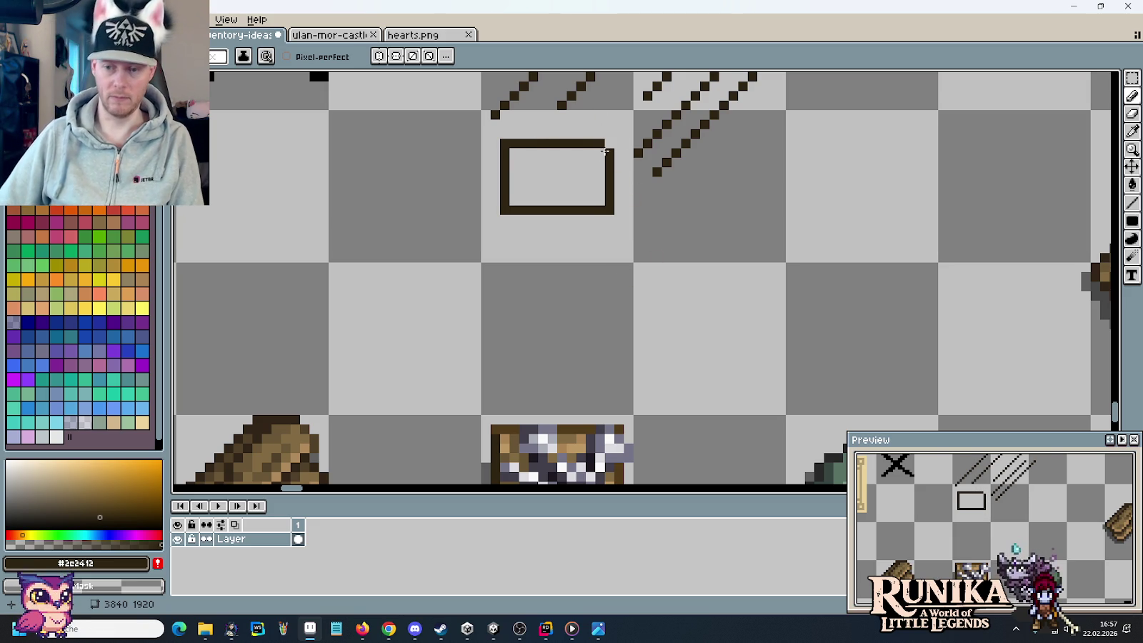
scroll(614, 250, "up", 2)
scroll(622, 347, "up", 1)
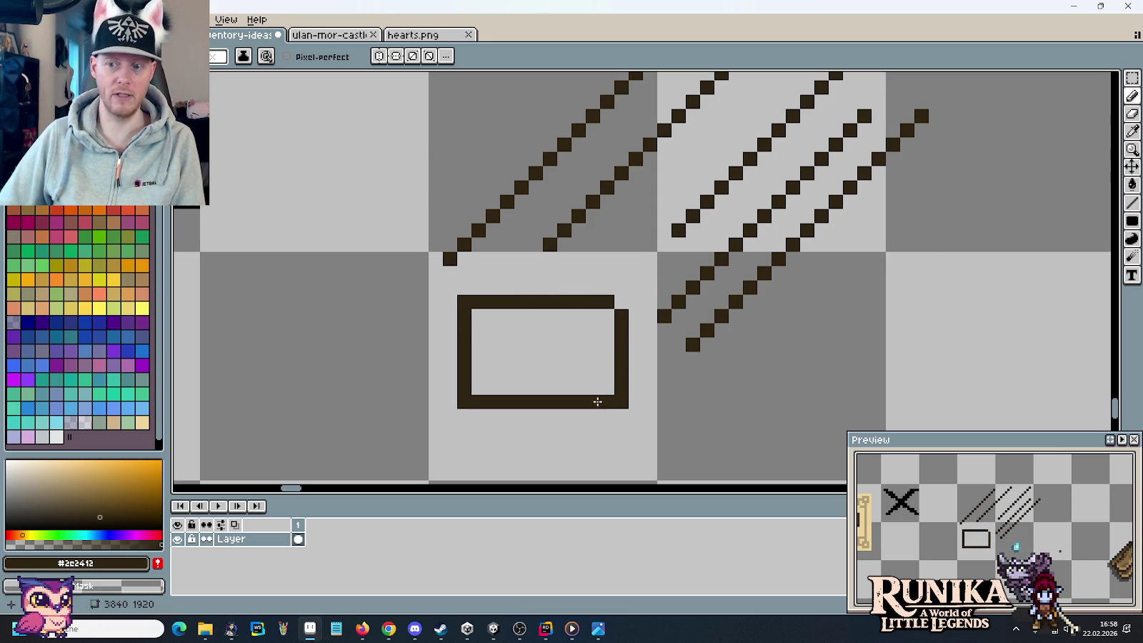
left_click(621, 302)
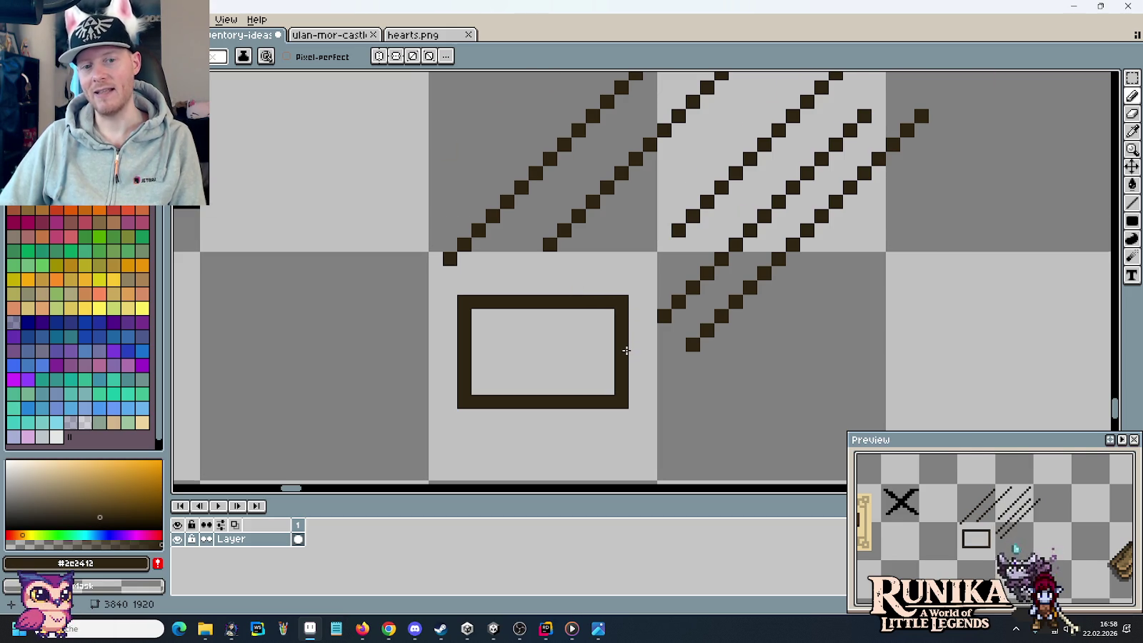
- Start the hook with a horizontal dark brown stroke beside the rectangle
scroll(635, 366, "up", 3)
scroll(643, 357, "up", 3)
scroll(648, 400, "up", 1)
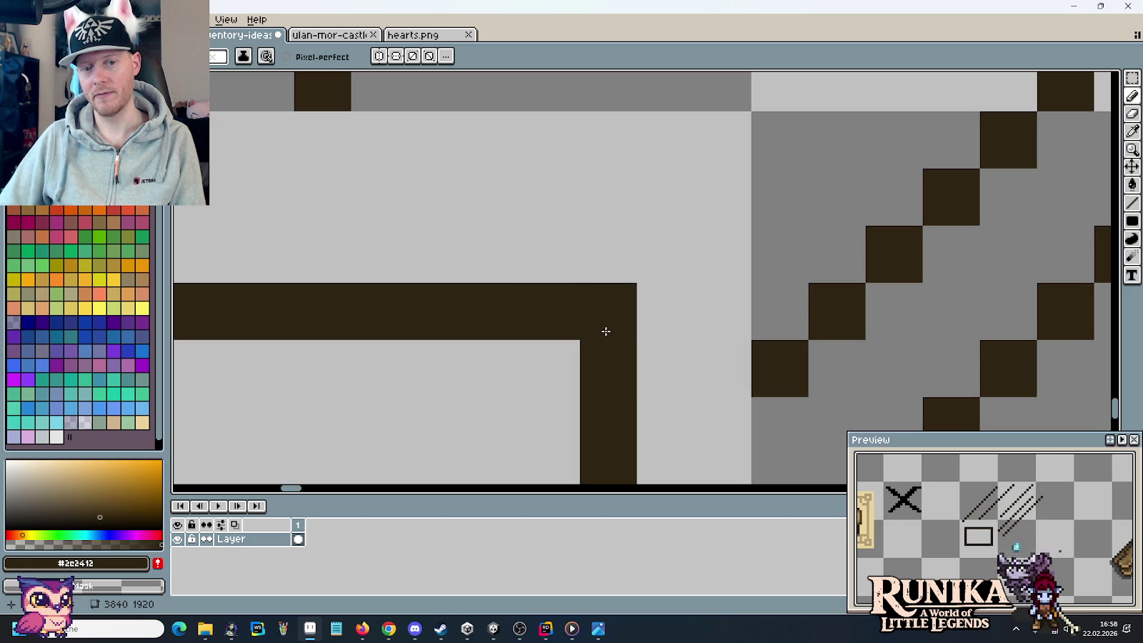
scroll(605, 331, "down", 2)
scroll(605, 309, "down", 1)
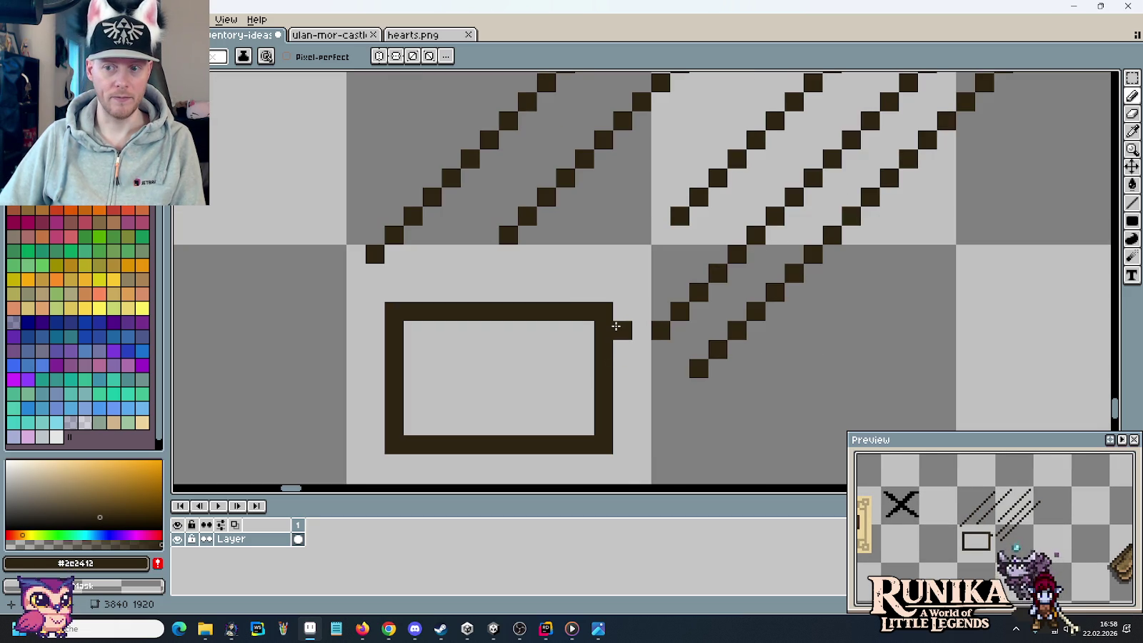
scroll(714, 321, "down", 1)
scroll(714, 322, "right", 1)
scroll(804, 318, "down", 2)
scroll(804, 318, "right", 2)
mouse_move(633, 305)
left_mouse_down()
mouse_move(710, 312)
mouse_move(719, 323)
left_mouse_up()
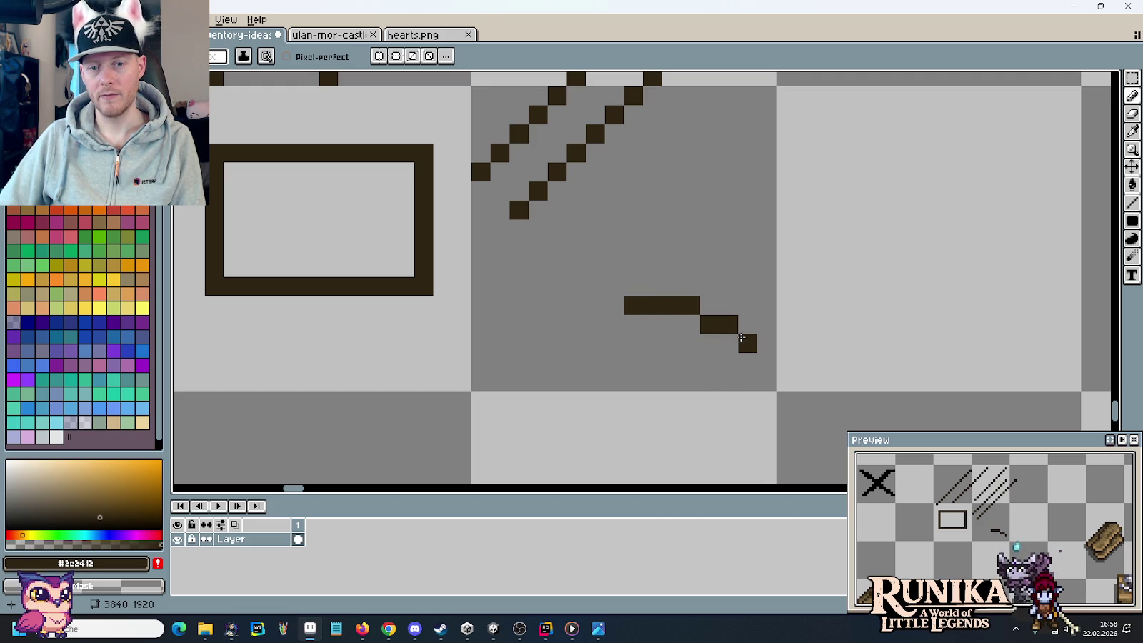
- Curve the hook stroke downward, extend it straight down, and add a pixel under its left end
left_click_drag(761, 365, 763, 377)
left_click(785, 420)
left_click(786, 401)
left_click(786, 439)
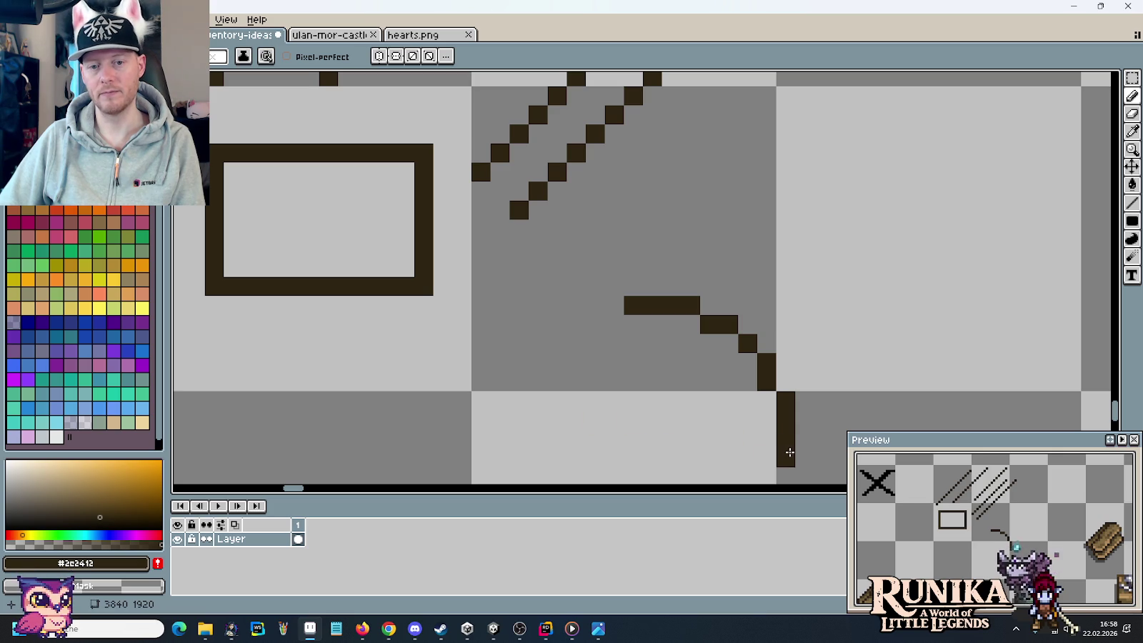
left_click(614, 325)
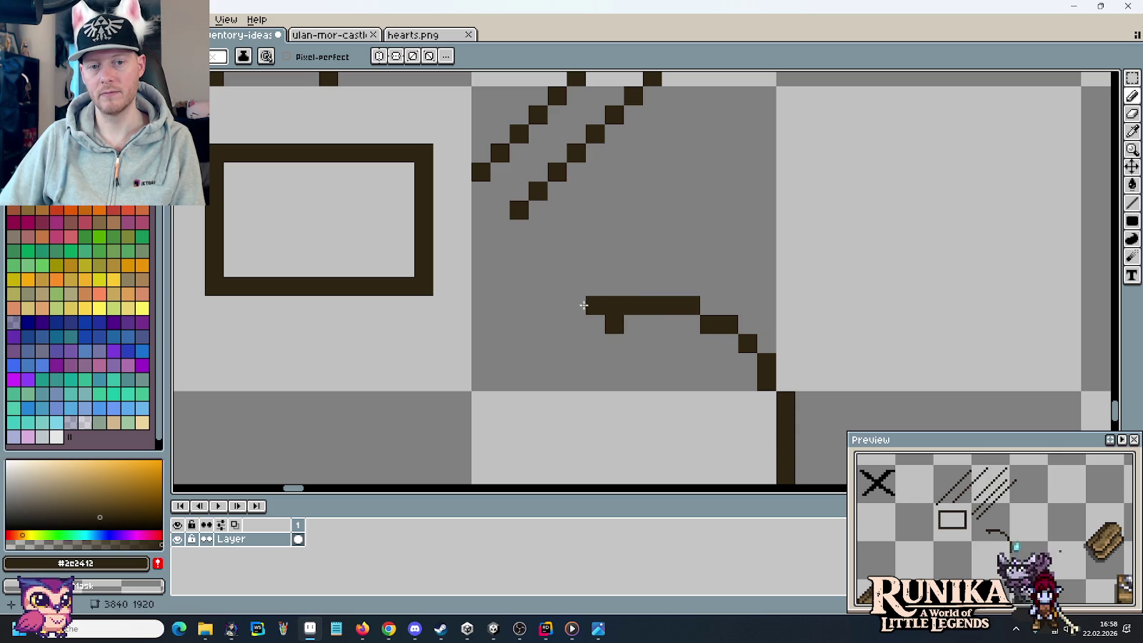
- Draw a short diagonal stroke and a long diagonal line from it, closing the V tip
scroll(612, 418, "down", 3)
scroll(607, 407, "down", 1)
left_click_drag(607, 403, 636, 342)
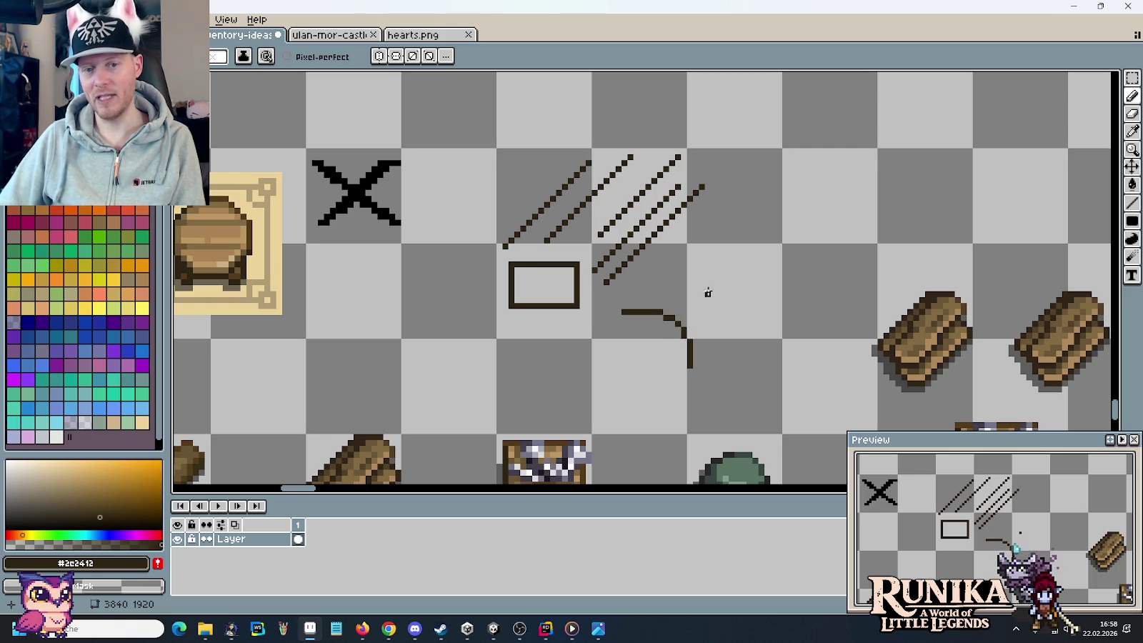
left_click_drag(695, 287, 727, 319)
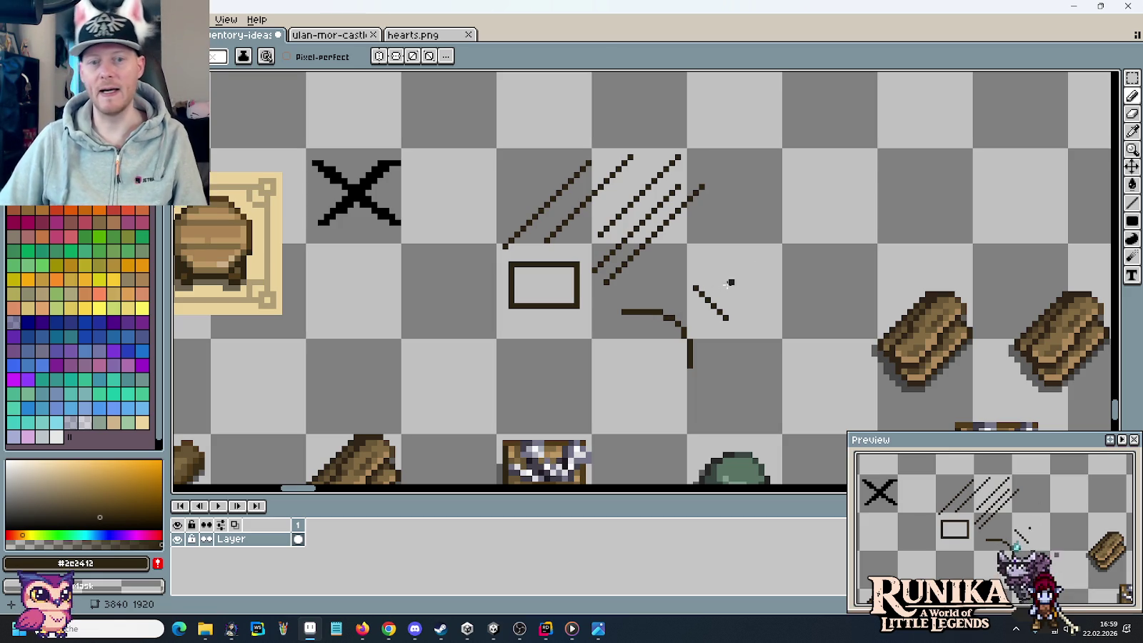
left_click_drag(708, 300, 857, 151)
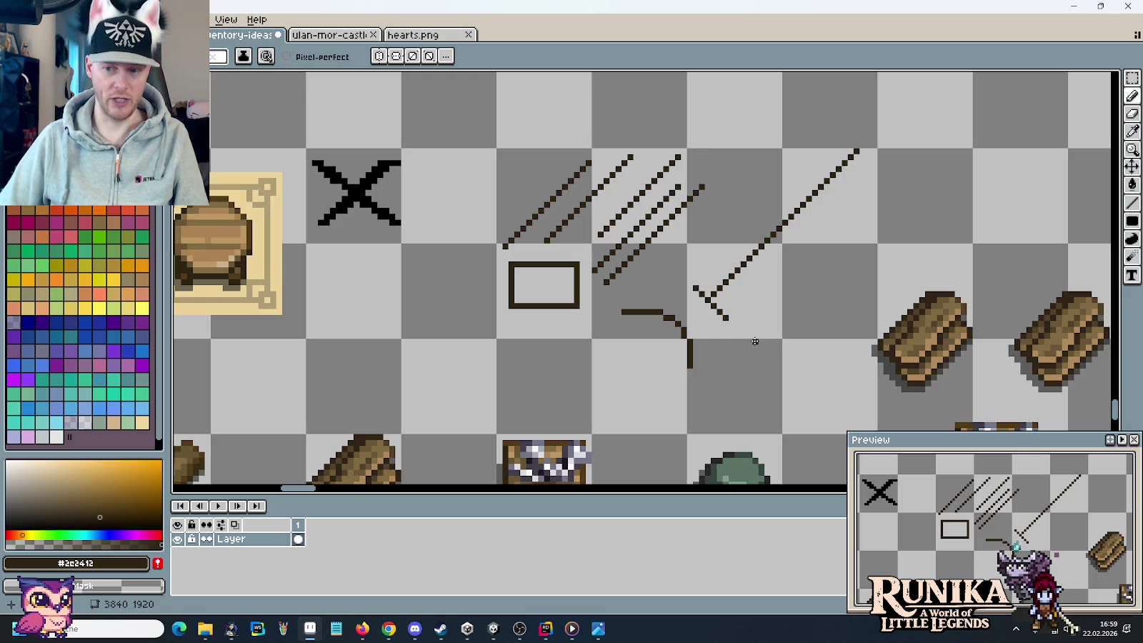
scroll(741, 307, "up", 2)
left_click(725, 315)
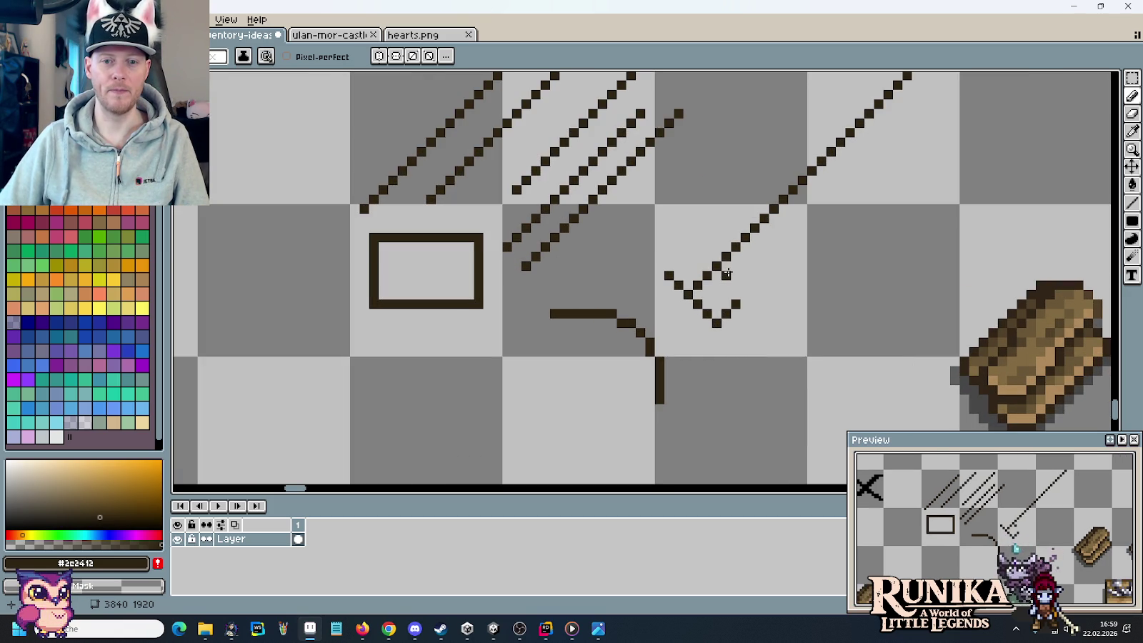
scroll(807, 344, "down", 3)
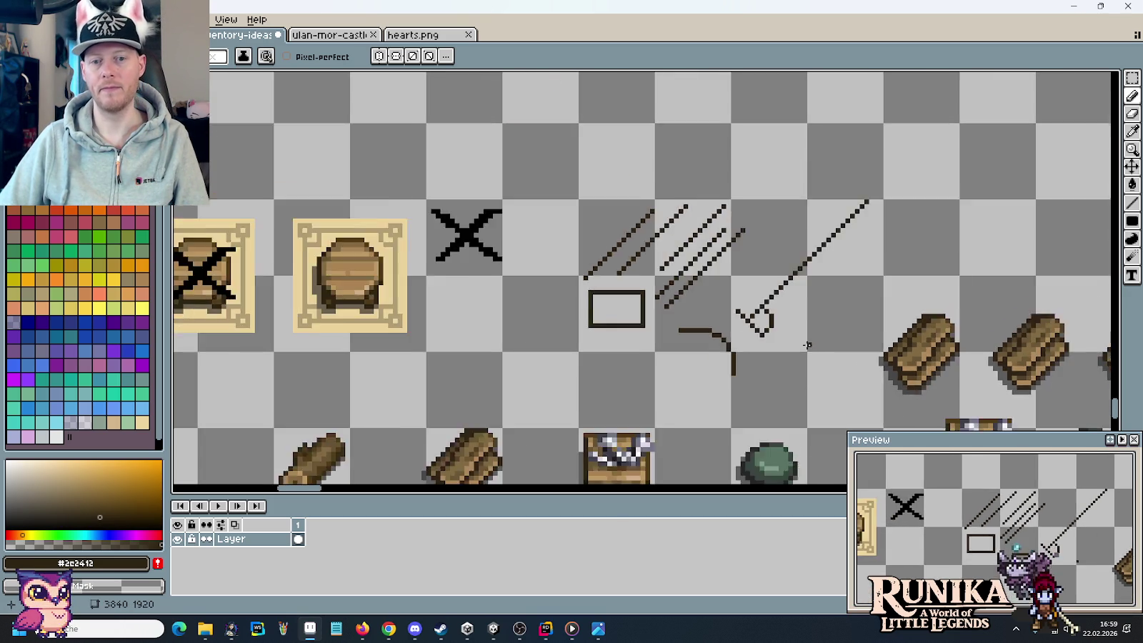
scroll(807, 344, "down", 1)
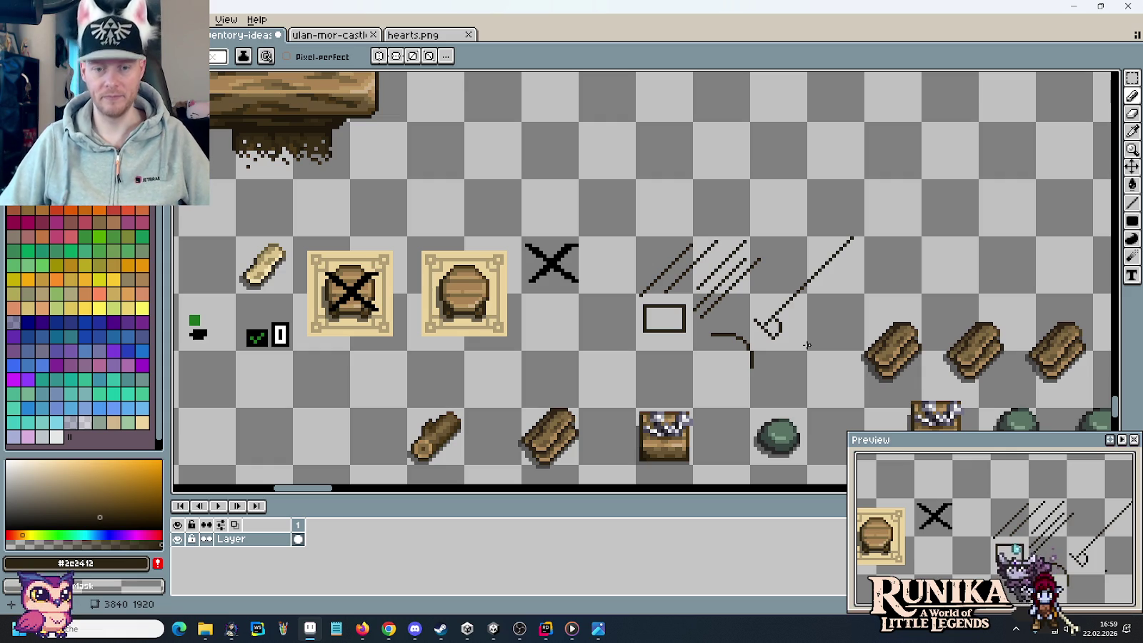
scroll(749, 360, "up", 2)
- Paint the frame's right and top edges in a brown sampled from the chest
left_click_drag(676, 408, 747, 259)
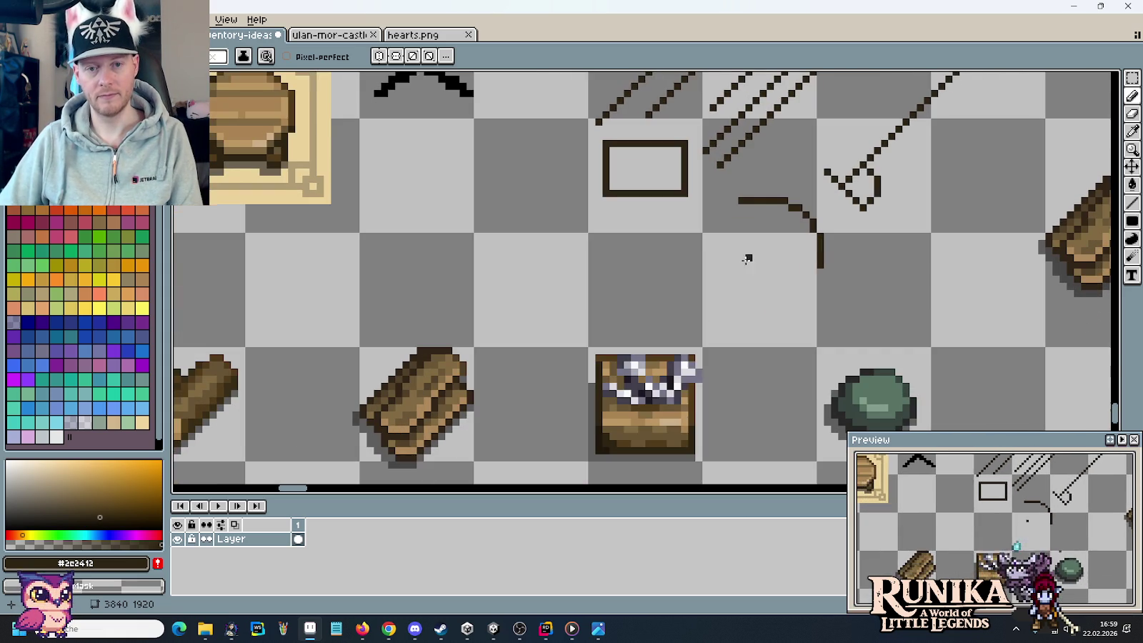
left_click(684, 409, "alt")
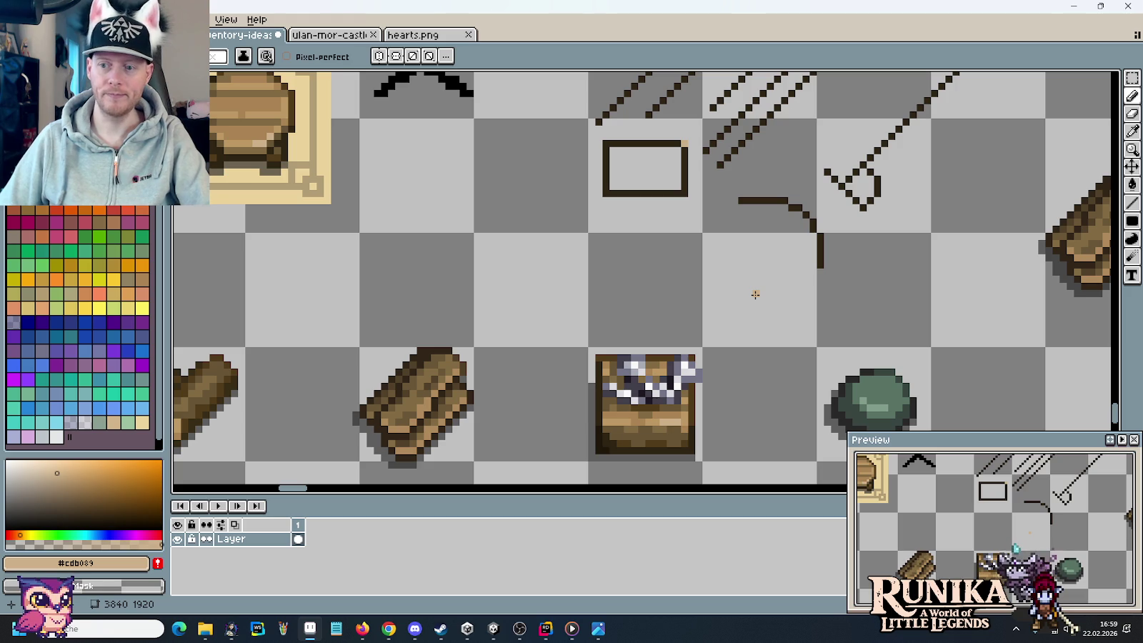
key("alt")
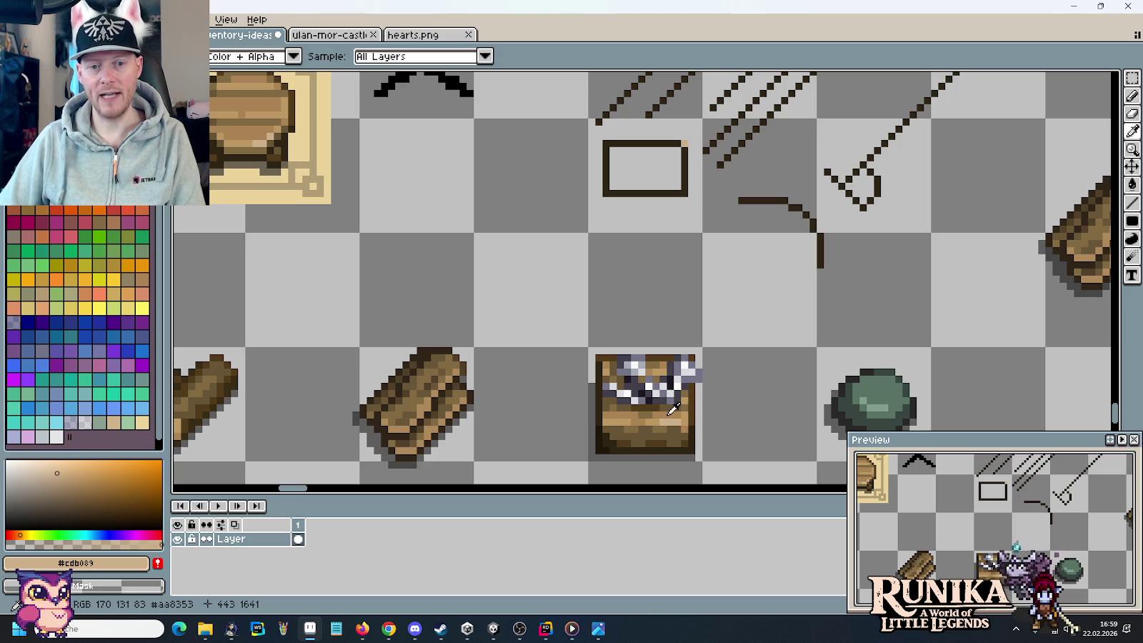
left_click(670, 413, "alt")
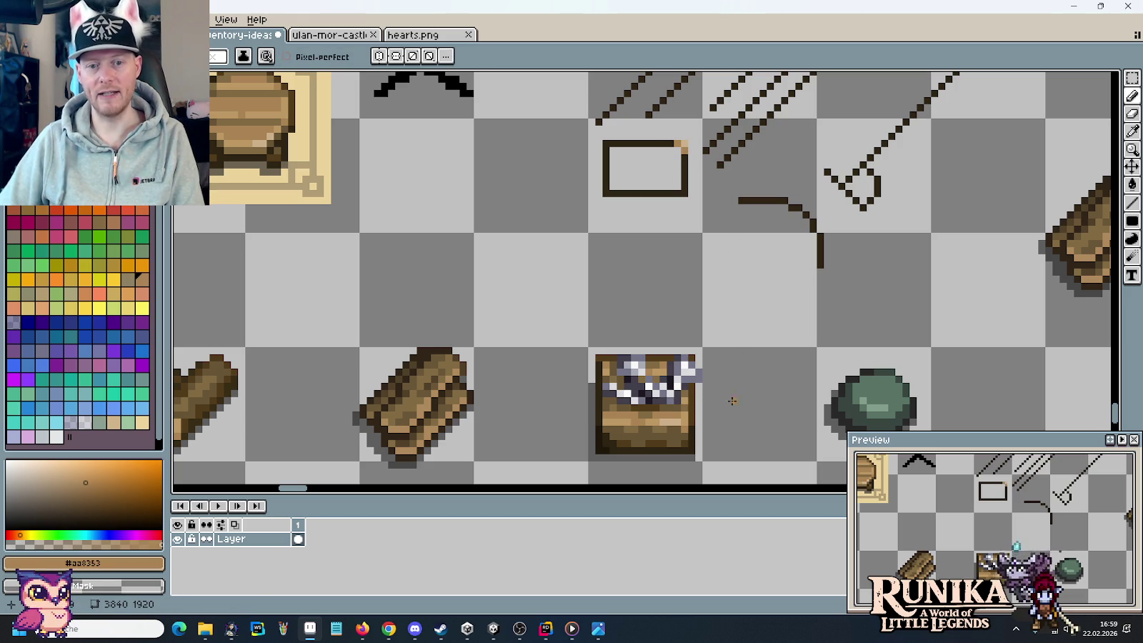
left_click(672, 431, "alt")
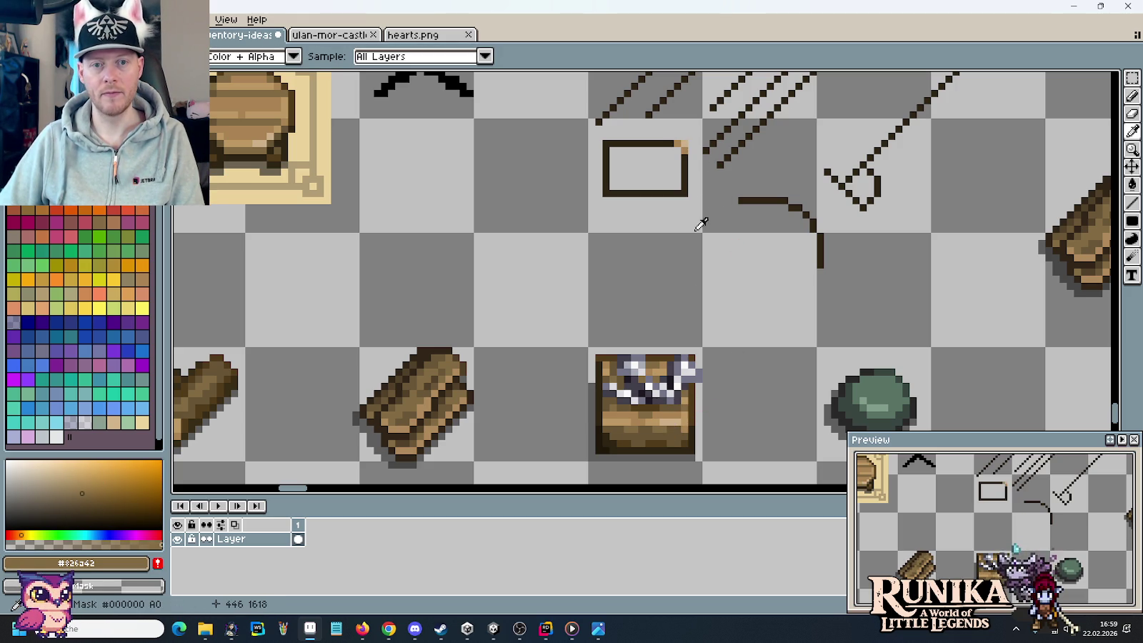
left_click_drag(681, 157, 682, 191)
left_click_drag(667, 143, 650, 142)
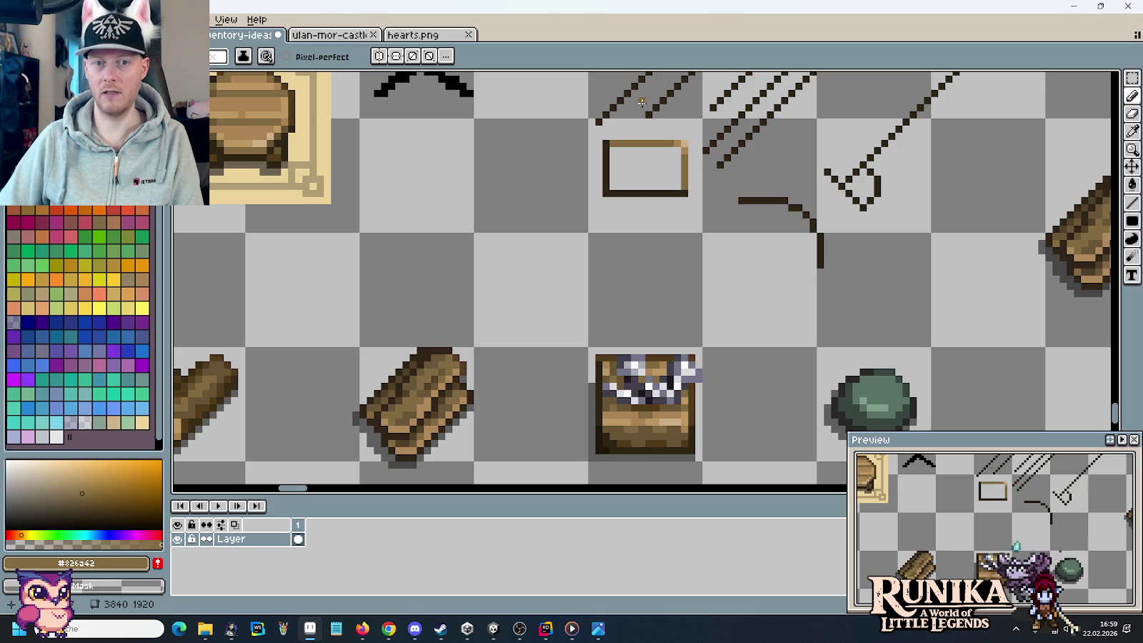
- Select the curved arc sketch, flip it horizontally, and deselect
scroll(626, 163, "up", 2)
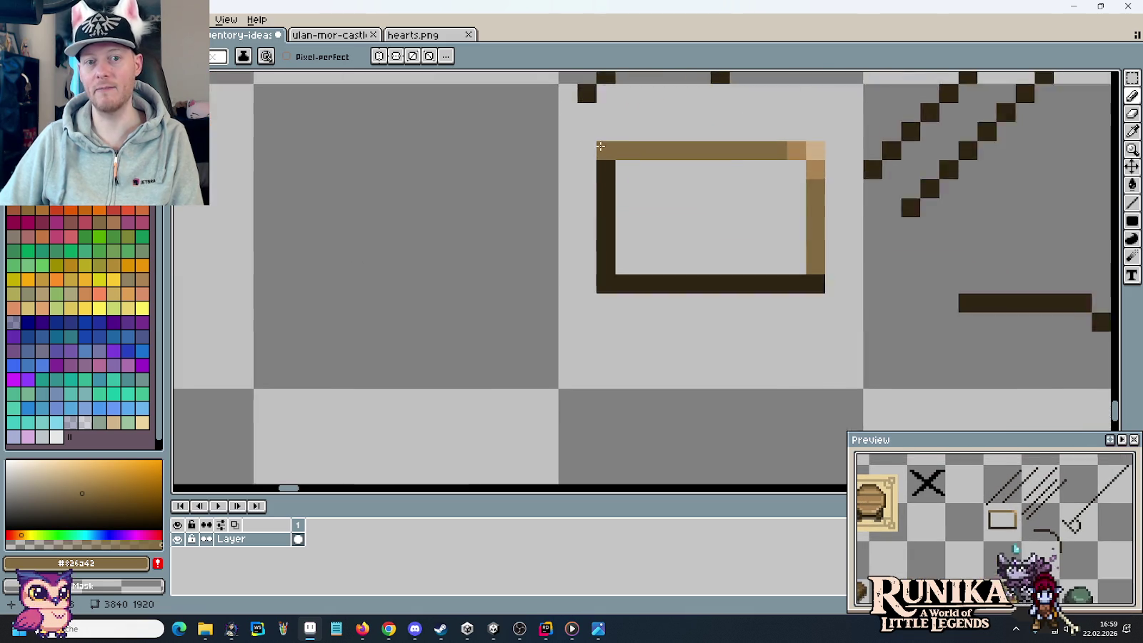
scroll(627, 163, "up", 1)
scroll(636, 171, "down", 2)
scroll(646, 183, "down", 2)
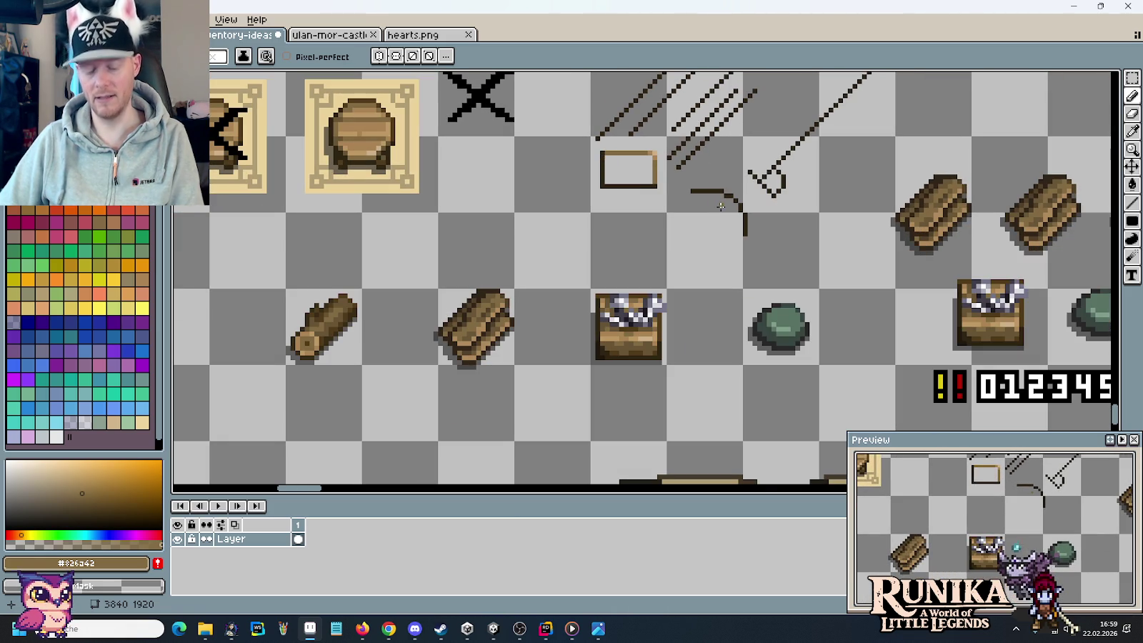
key("m")
left_click_drag(684, 187, 755, 257)
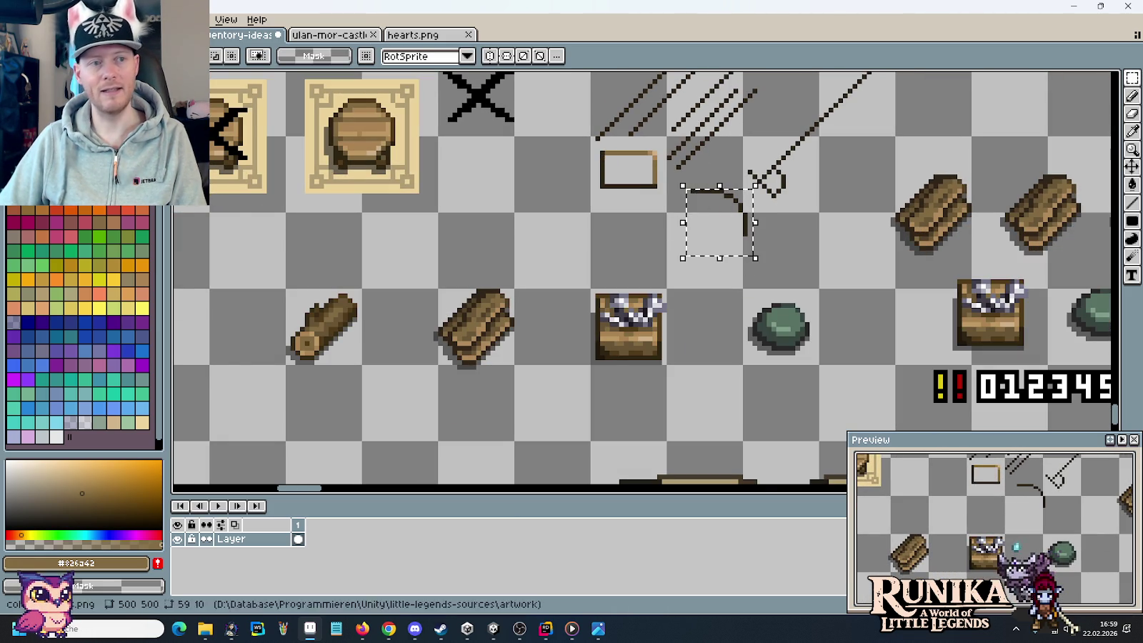
left_click(37, 20)
left_click(75, 208)
left_click(797, 201)
- Draw a diagonal shaft running up-right from the flipped arc
scroll(797, 201, "up", 1)
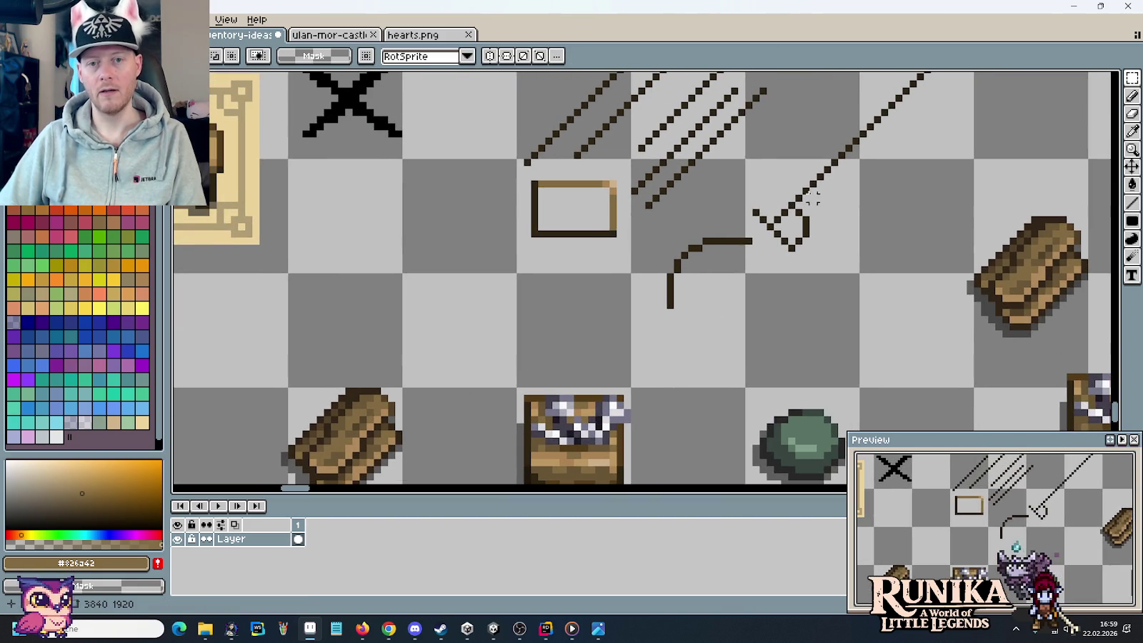
key("b")
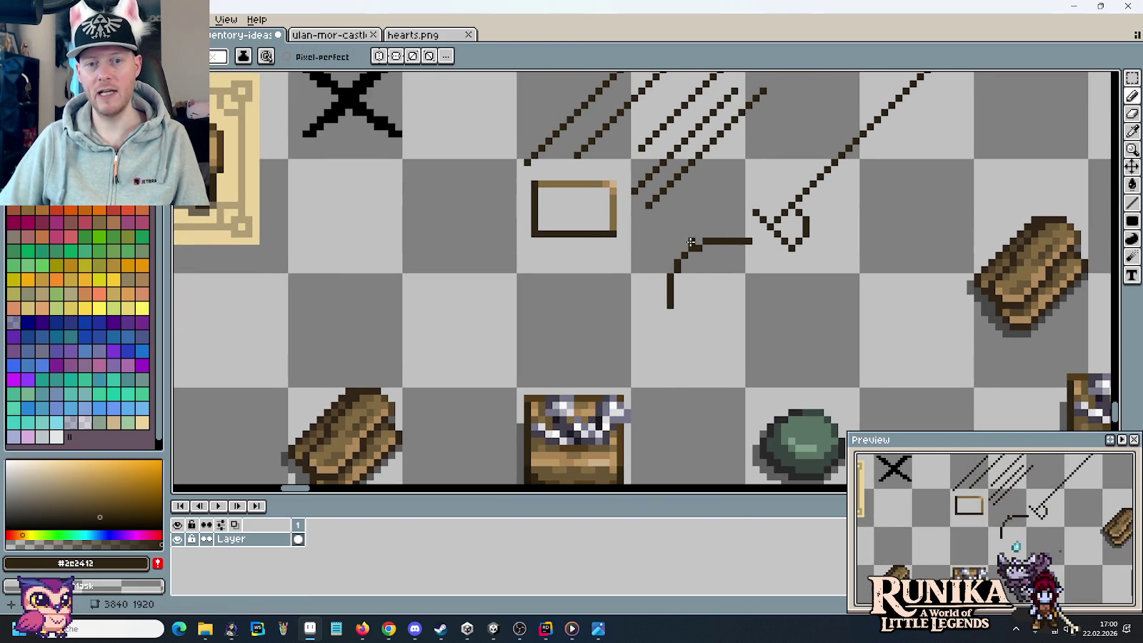
left_click_drag(677, 242, 814, 105)
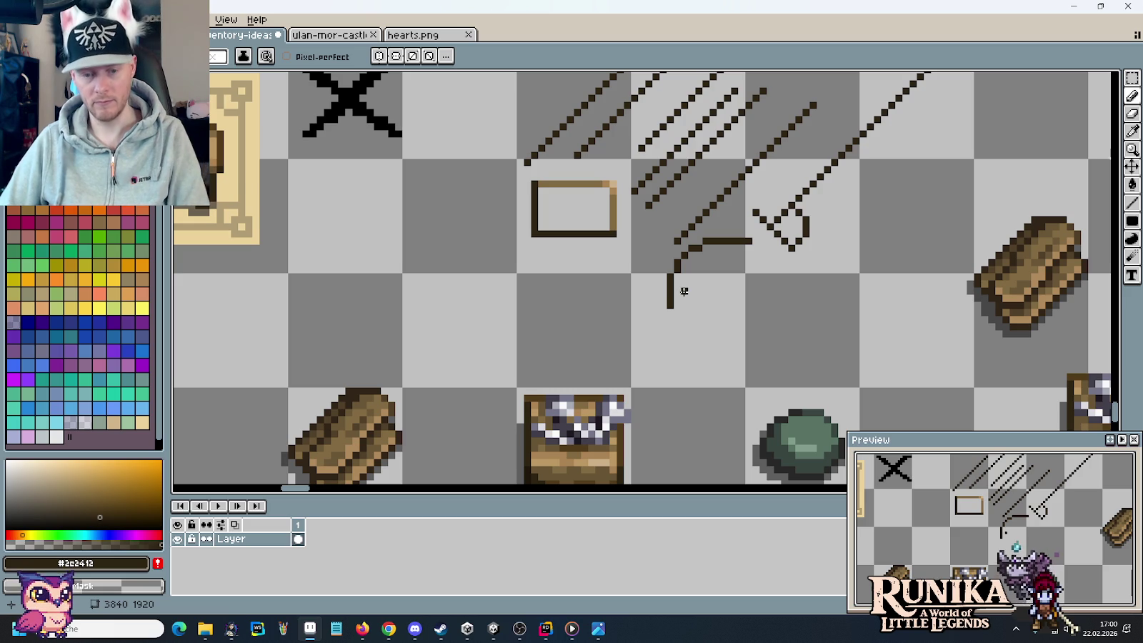
- Pick the darker brown #1f180c from the chest and undo a stray pixel
key("i")
left_click(538, 394)
key("b")
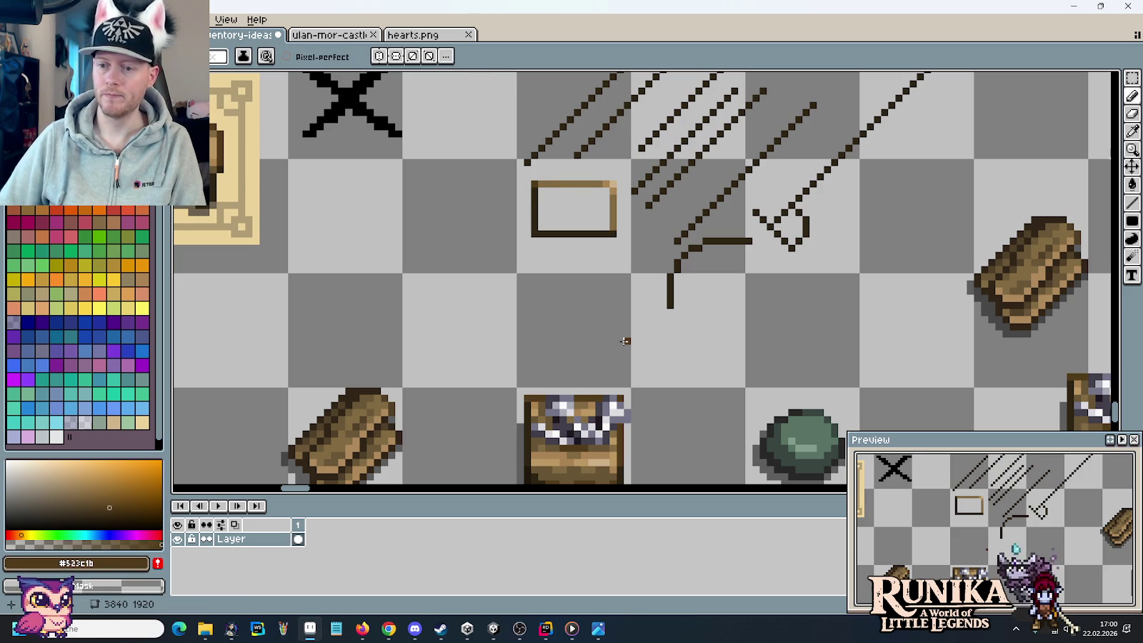
left_click_drag(619, 333, 641, 243)
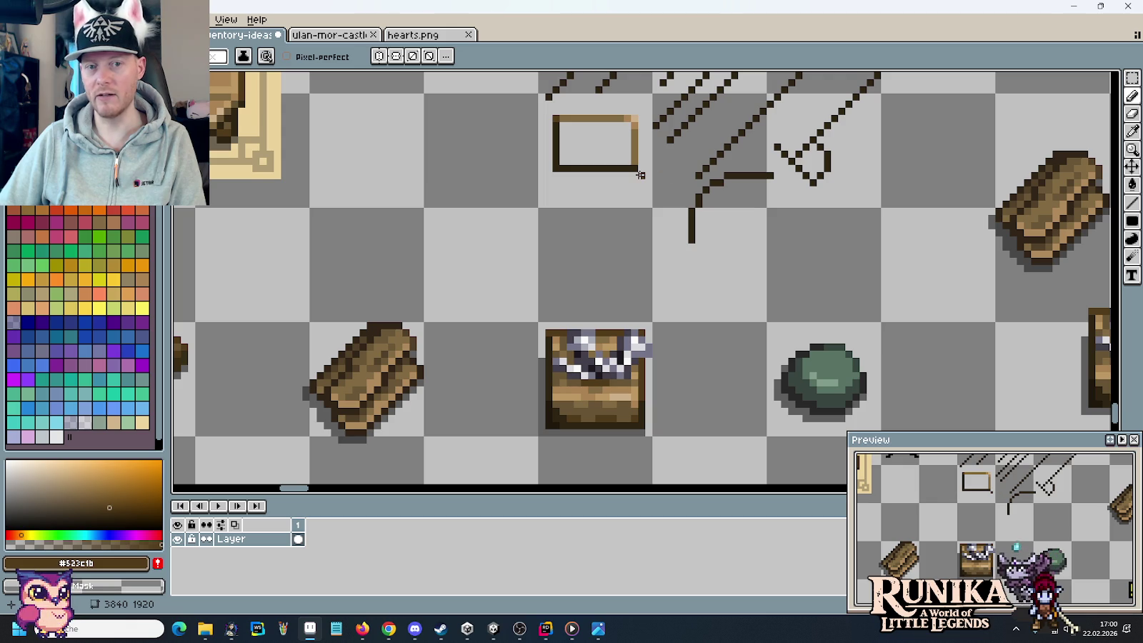
left_click(568, 418, "alt")
left_click(639, 217)
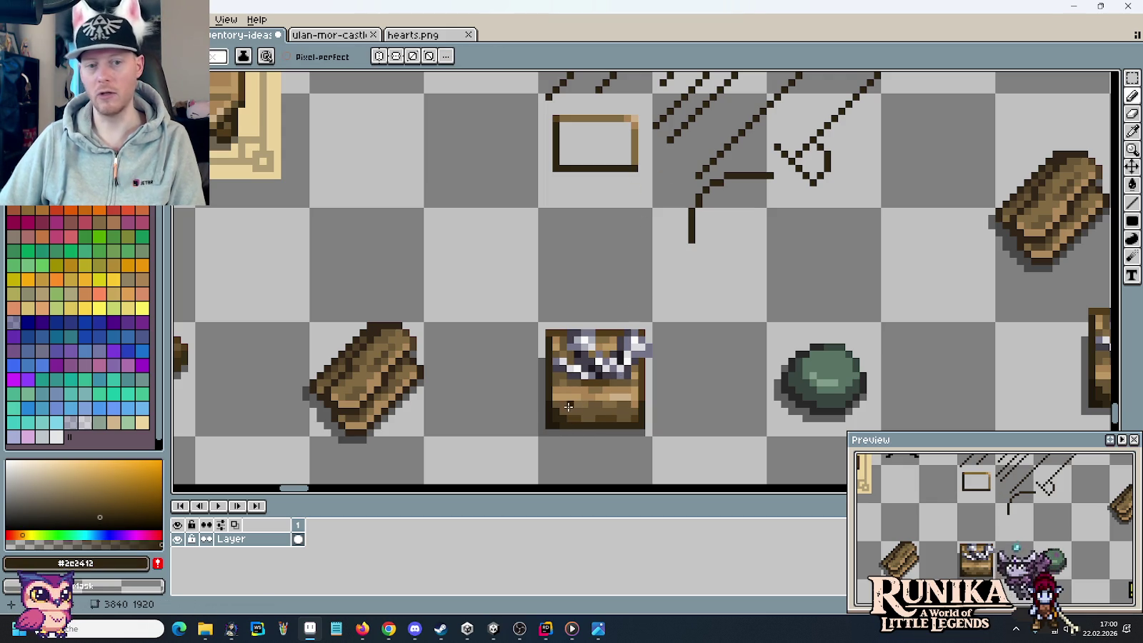
left_click(557, 418, "alt")
left_click(627, 210)
key("ctrl+z")
- Darken the frame's bottom and left edges with the darker brown
left_click_drag(631, 167, 558, 168)
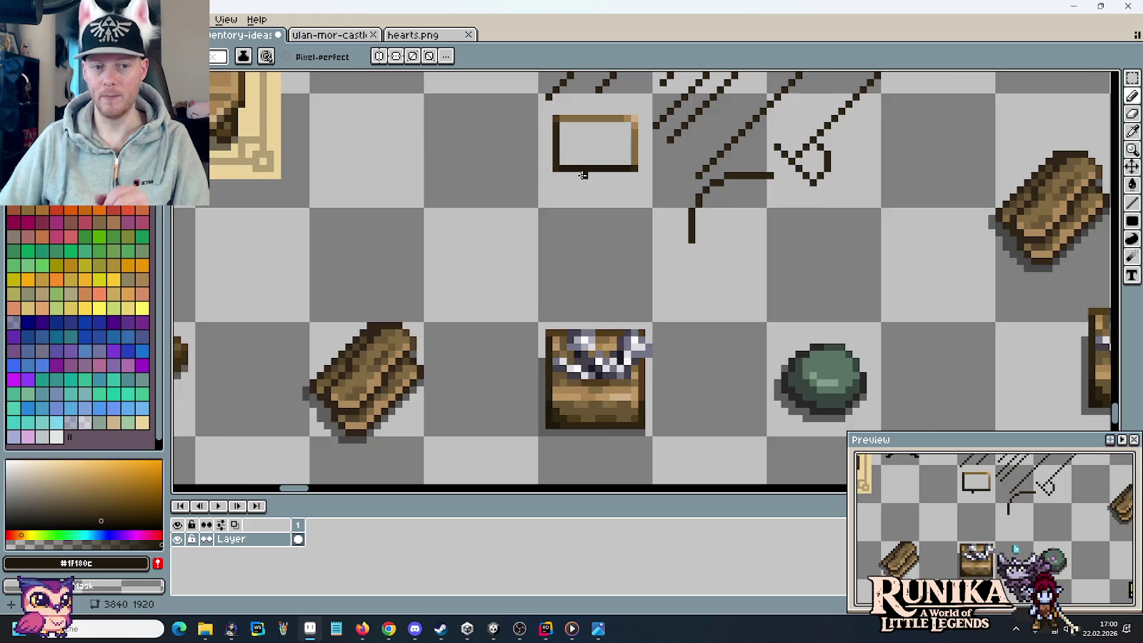
scroll(558, 169, "up", 4)
left_click_drag(534, 280, 540, 175)
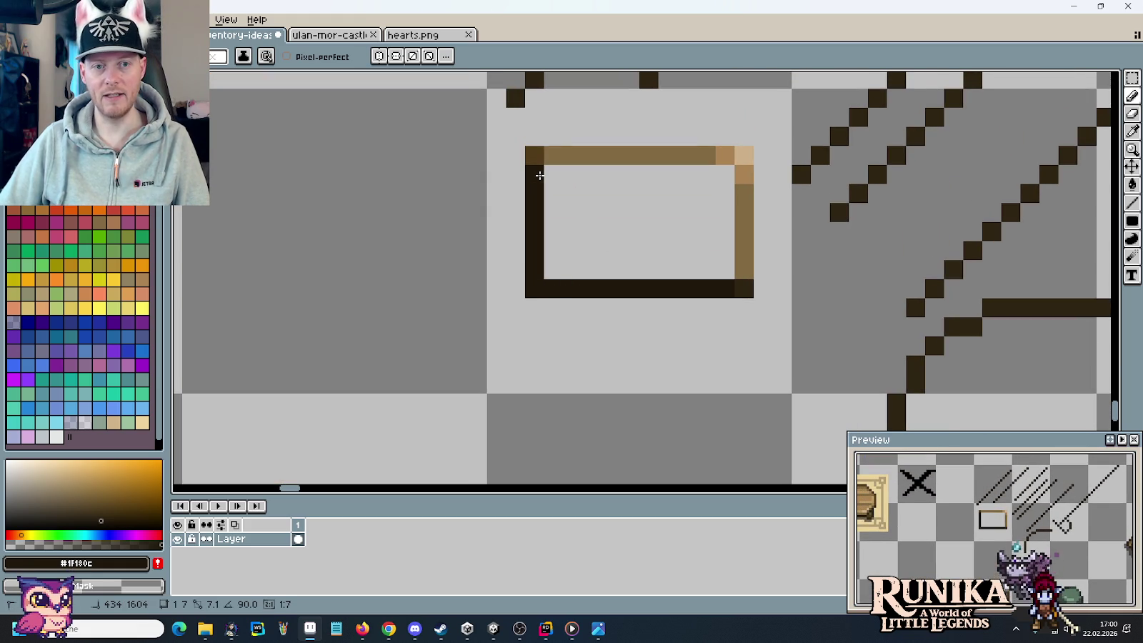
key("i")
key("b")
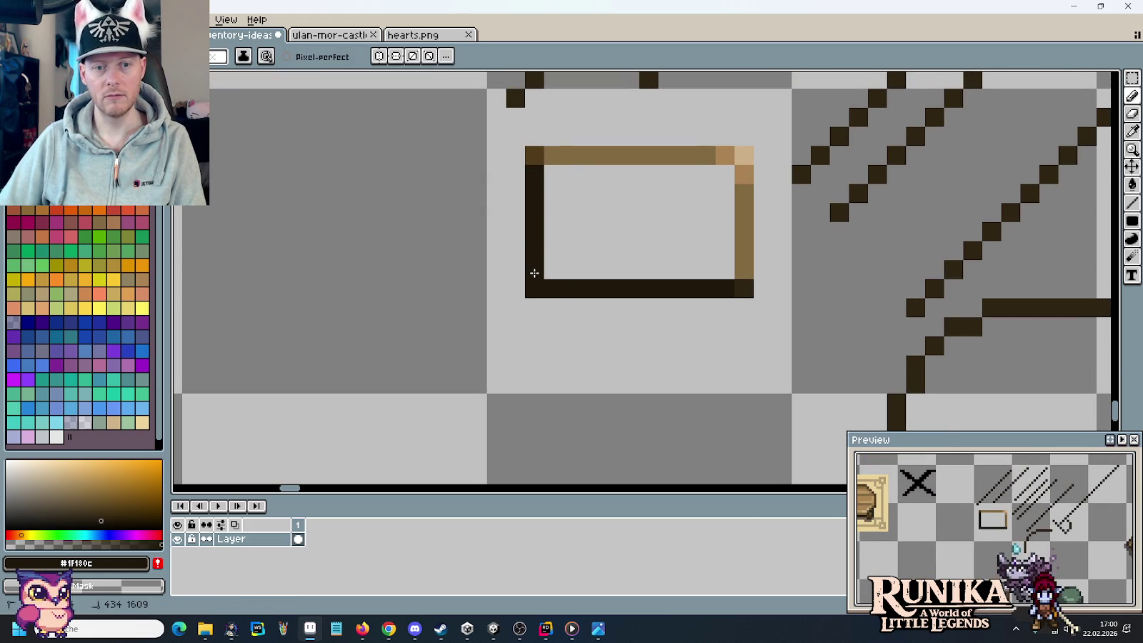
scroll(717, 293, "down", 4)
left_click_drag(736, 296, 712, 292)
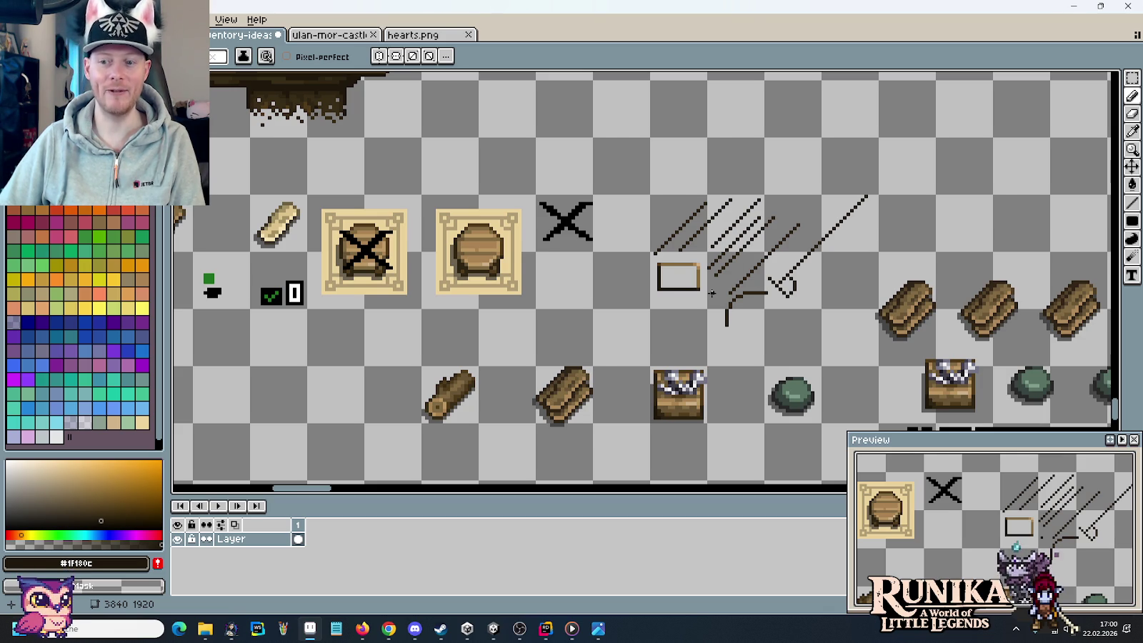
scroll(716, 289, "up", 2)
- Draw a light tan #cdb089 stripe below the frame with a mid tan #aa8353 row beneath
mouse_move(684, 304)
left_mouse_down()
mouse_move(735, 258)
mouse_move(778, 183)
mouse_move(725, 212)
left_mouse_up()
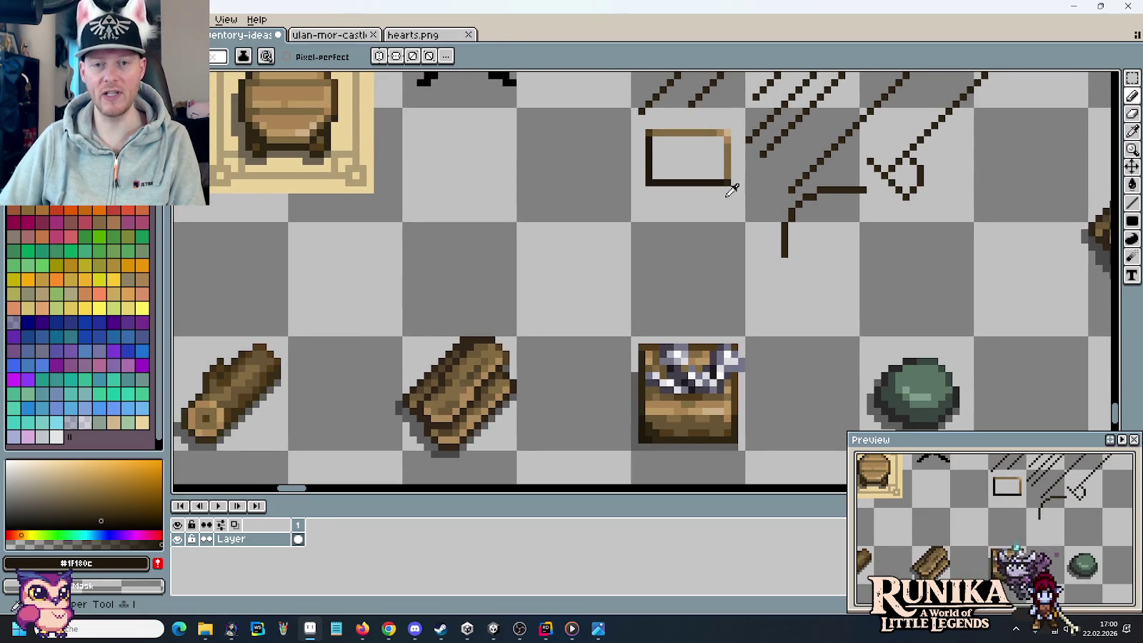
left_click(728, 133, "alt")
left_click_drag(646, 260, 737, 260)
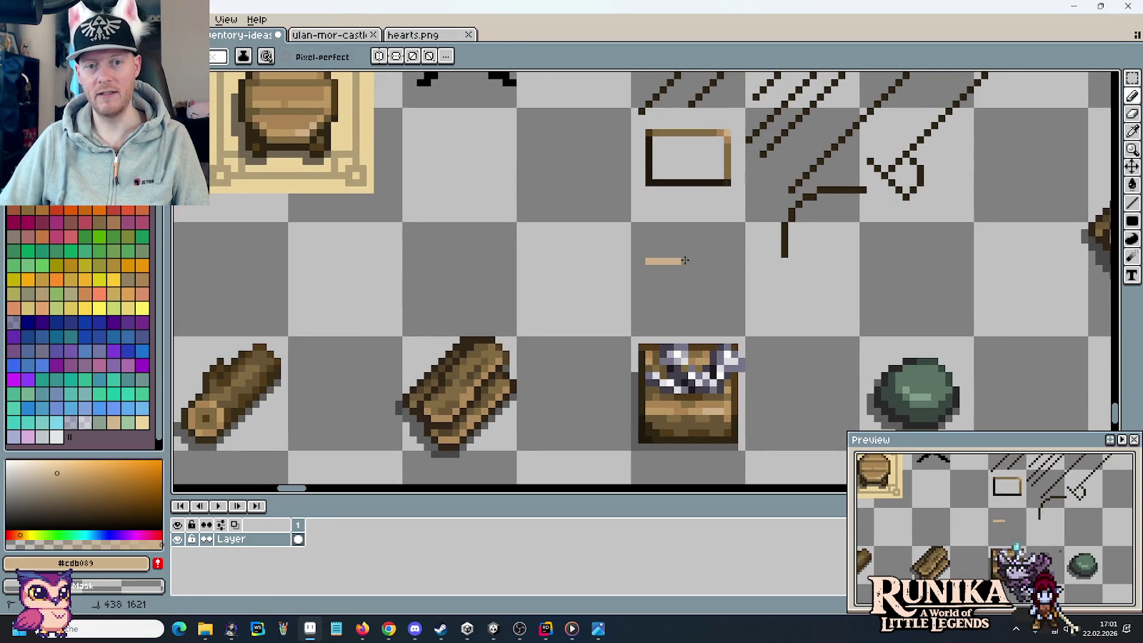
left_click(732, 131, "alt")
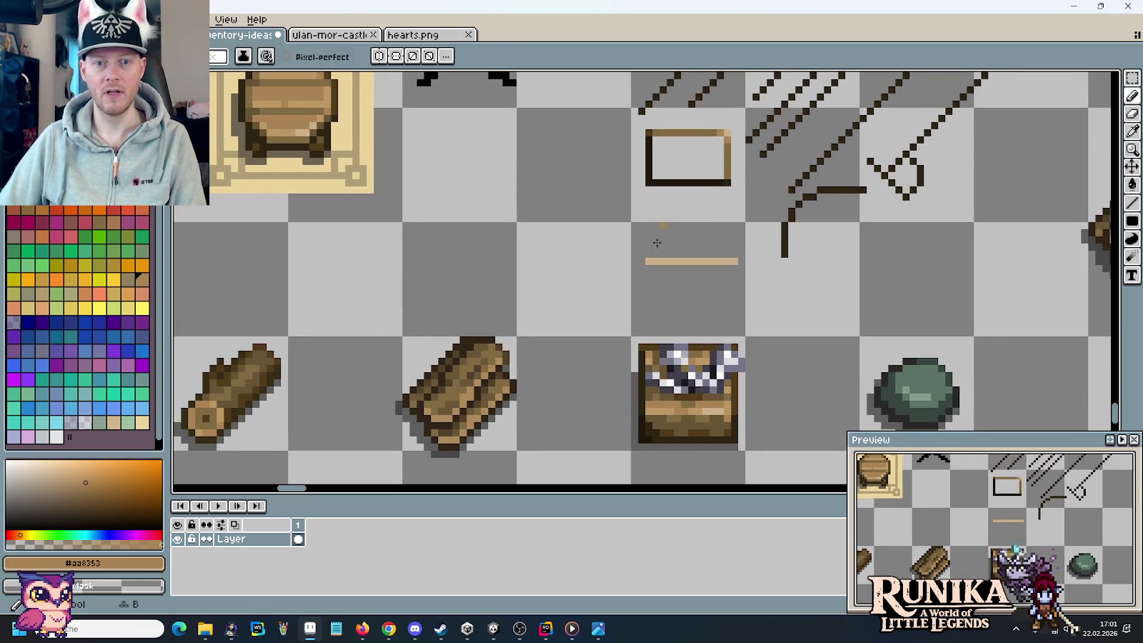
left_click_drag(691, 267, 646, 267)
- Fill brown #826a42 rectangles above and below the tan stripe
left_click(694, 131, "alt")
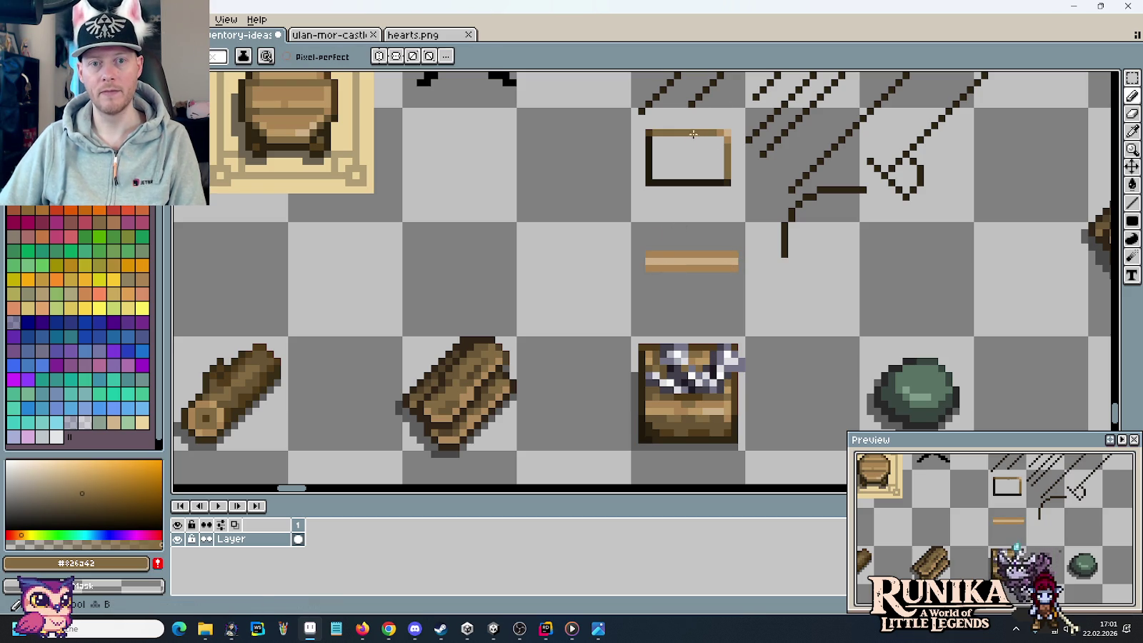
key("u")
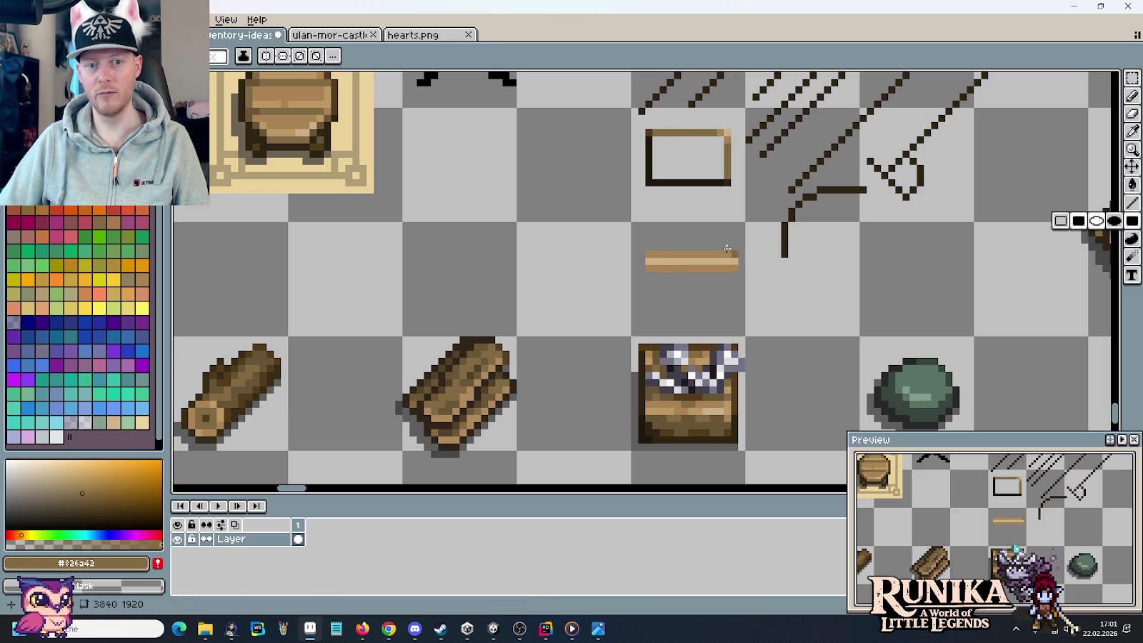
left_click_drag(646, 252, 733, 214)
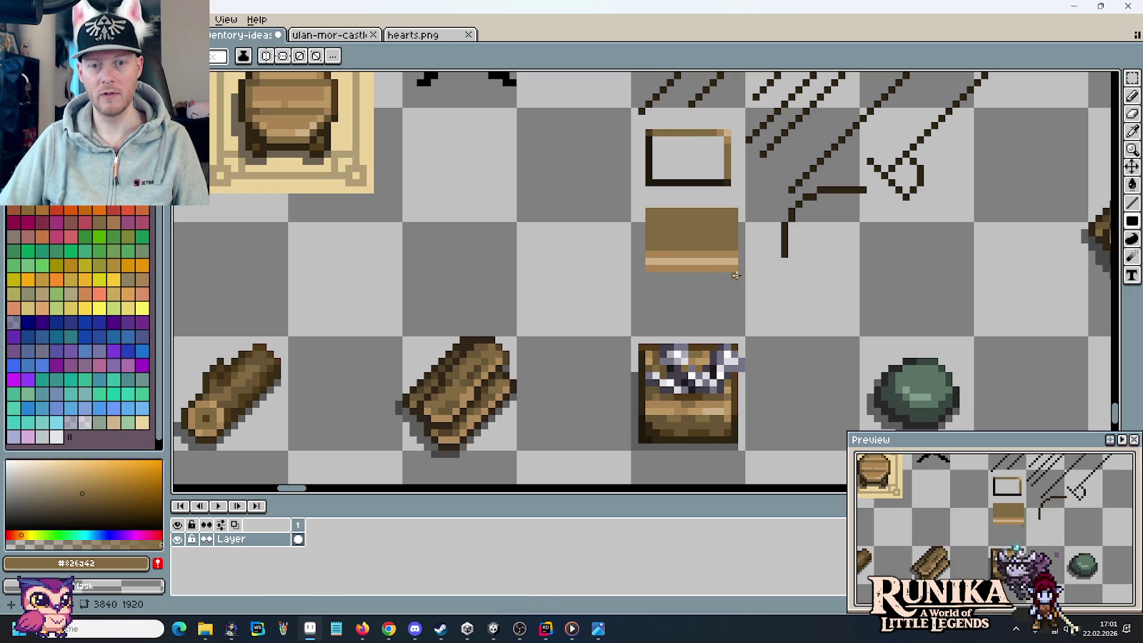
left_click_drag(735, 275, 645, 307)
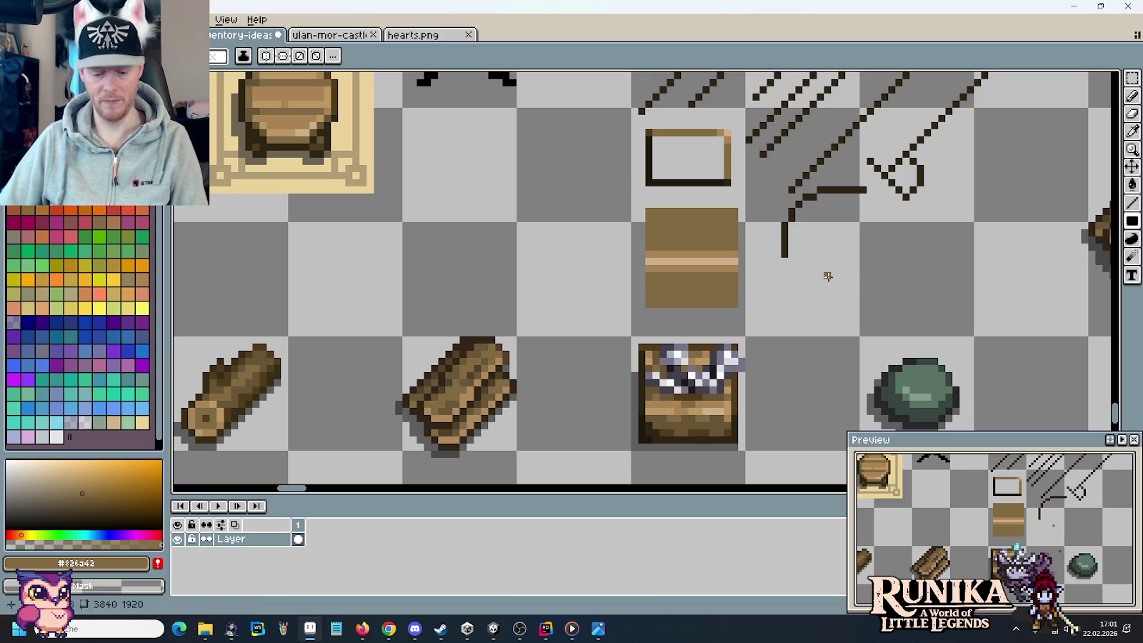
- Outline the board's bottom in #2c2412 and its top, left and right edges in #523c1b
key("i")
left_click(784, 246)
key("b")
left_click_drag(735, 305, 646, 305)
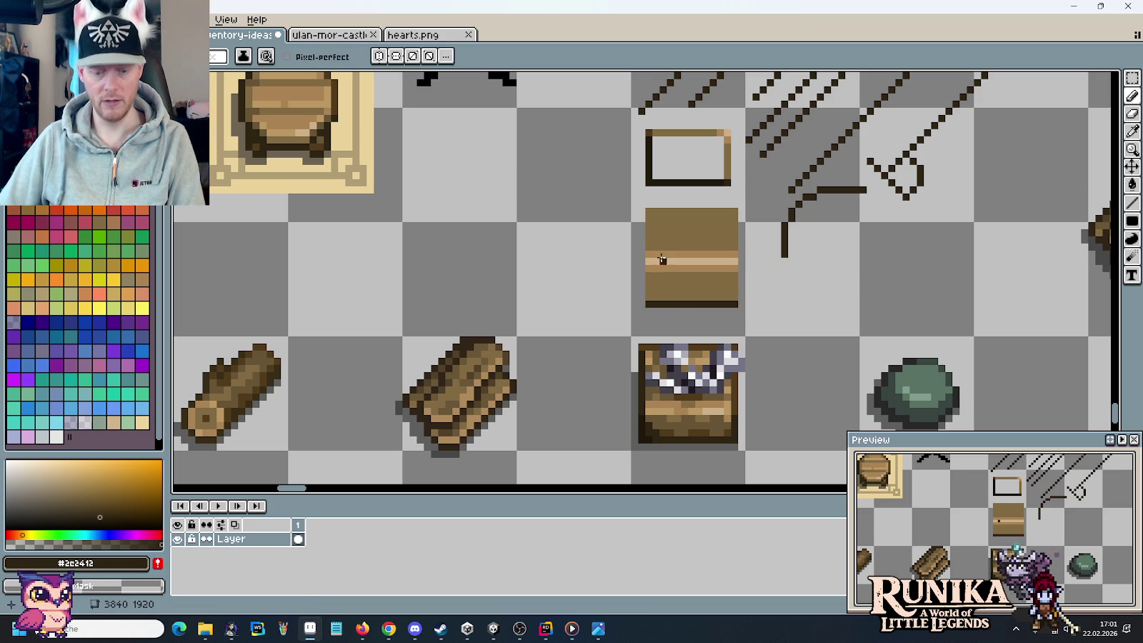
left_click(647, 131, "alt")
left_click_drag(735, 211, 646, 210)
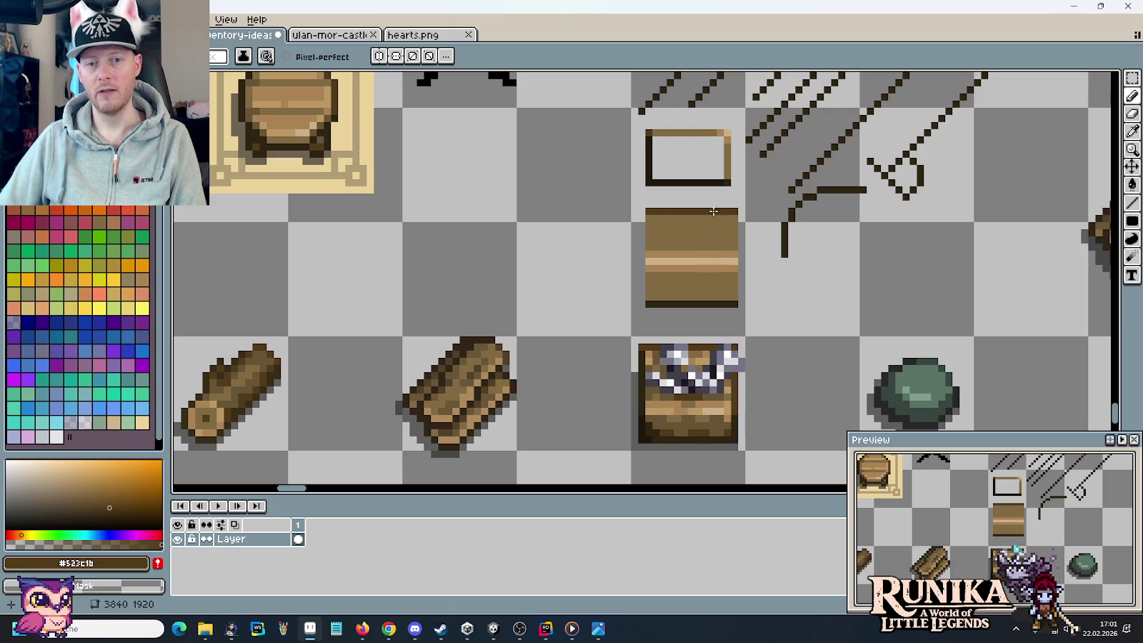
left_click_drag(642, 212, 642, 254)
left_click_drag(742, 211, 737, 254)
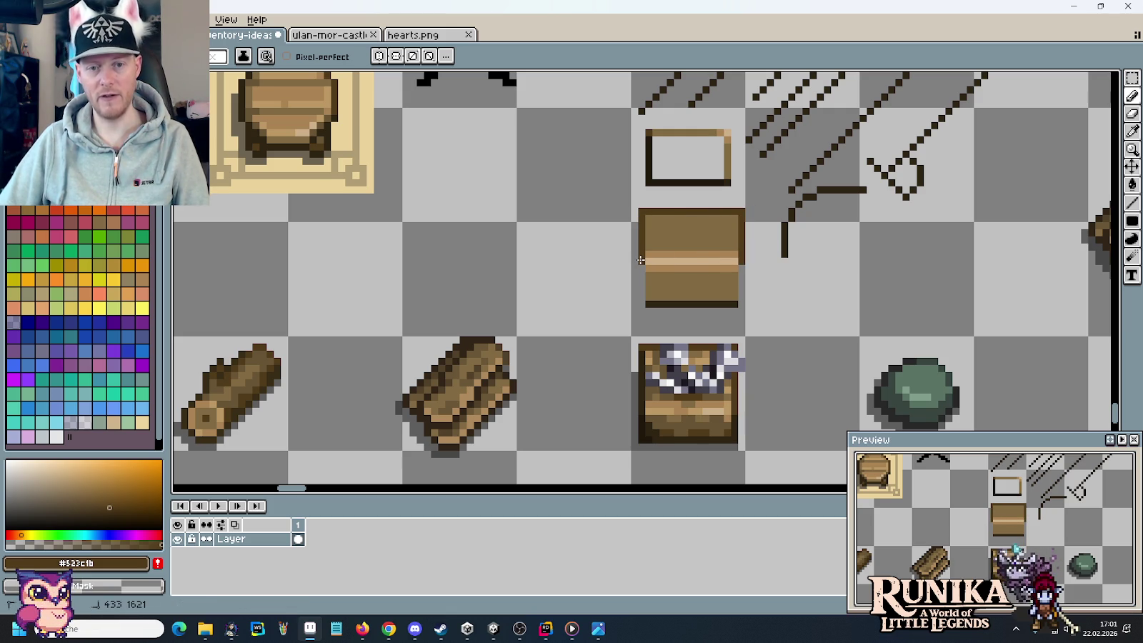
left_click(641, 289, "alt")
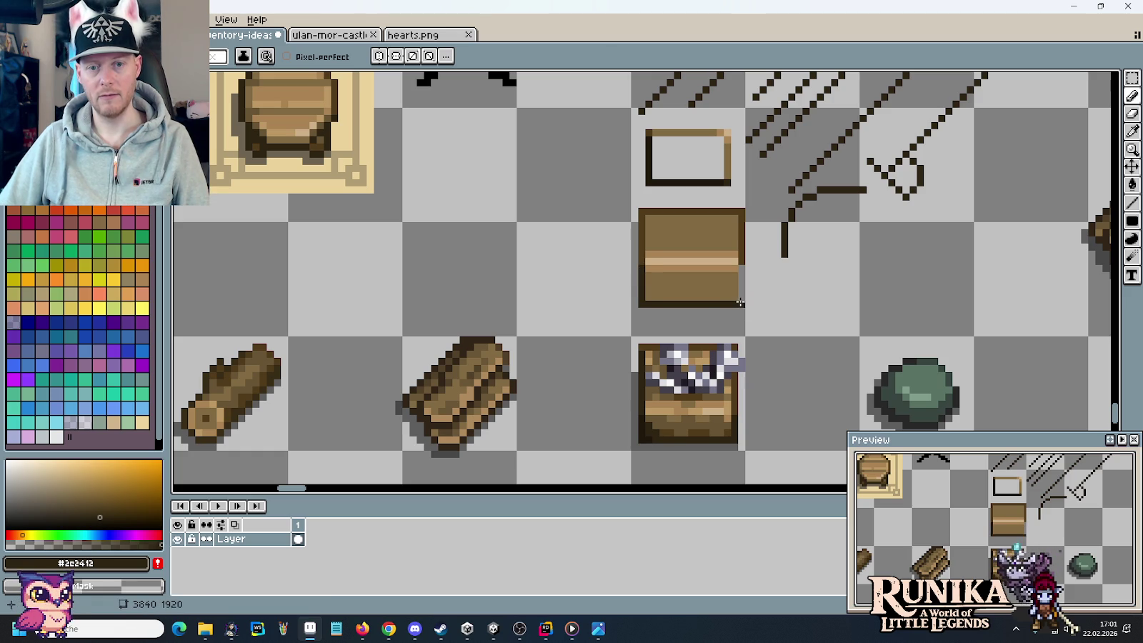
scroll(747, 277, "down", 1)
scroll(786, 288, "down", 1)
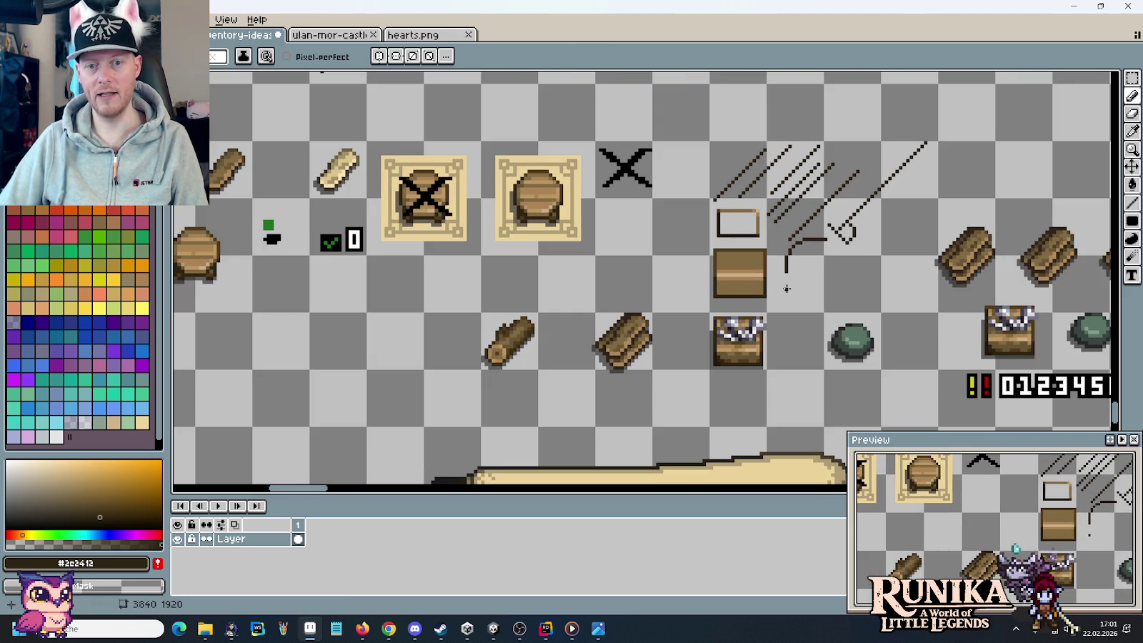
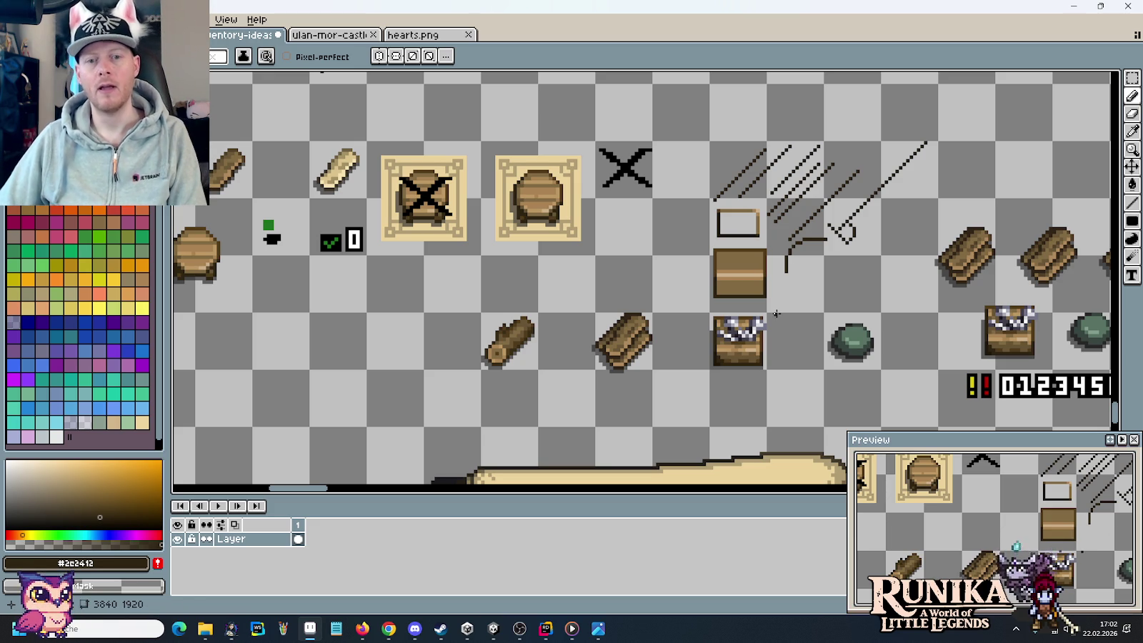
- Erase one diagonal slash line and redraw it as a fresh straight diagonal with the pencil
scroll(791, 267, "up", 1)
scroll(774, 307, "up", 1)
left_click_drag(780, 286, 734, 405)
scroll(796, 189, "down", 1)
left_click_drag(735, 193, 815, 114)
key("b")
left_click_drag(721, 212, 804, 102)
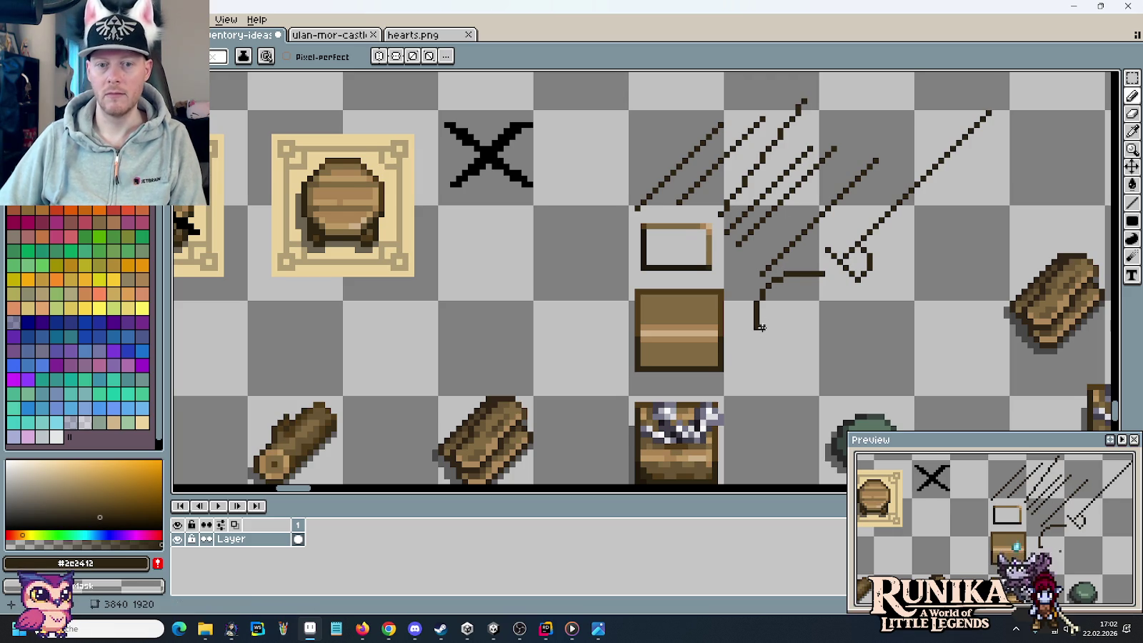
- Sample the light tan #aa8353 and bucket-fill the wooden box's top with it
left_click_drag(761, 327, 781, 283)
key("i")
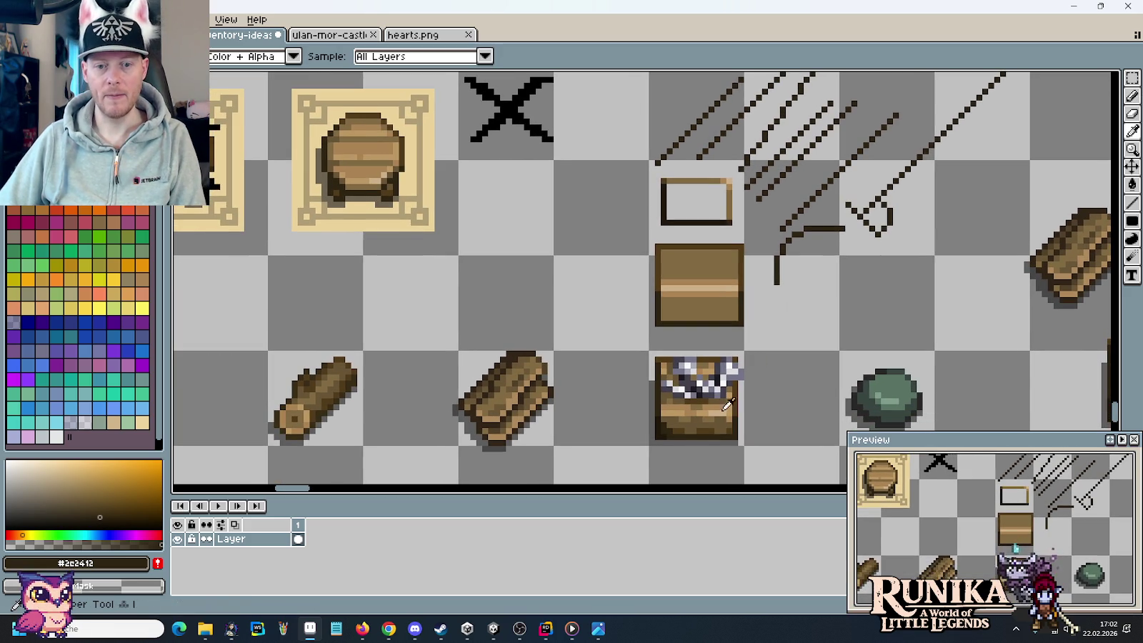
left_click(730, 406)
key("g")
left_click(699, 264)
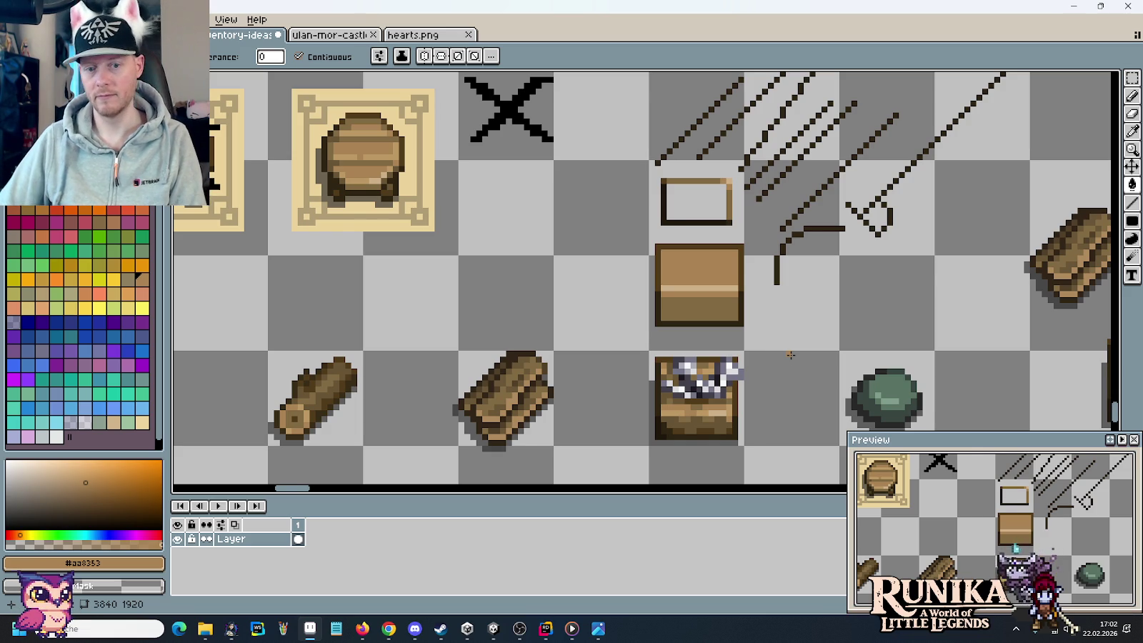
- Eyedrop browns from the box until mid-brown #826a42 is picked, then switch to the Paint Bucket
scroll(789, 359, "up", 1)
key("i")
left_click(698, 425)
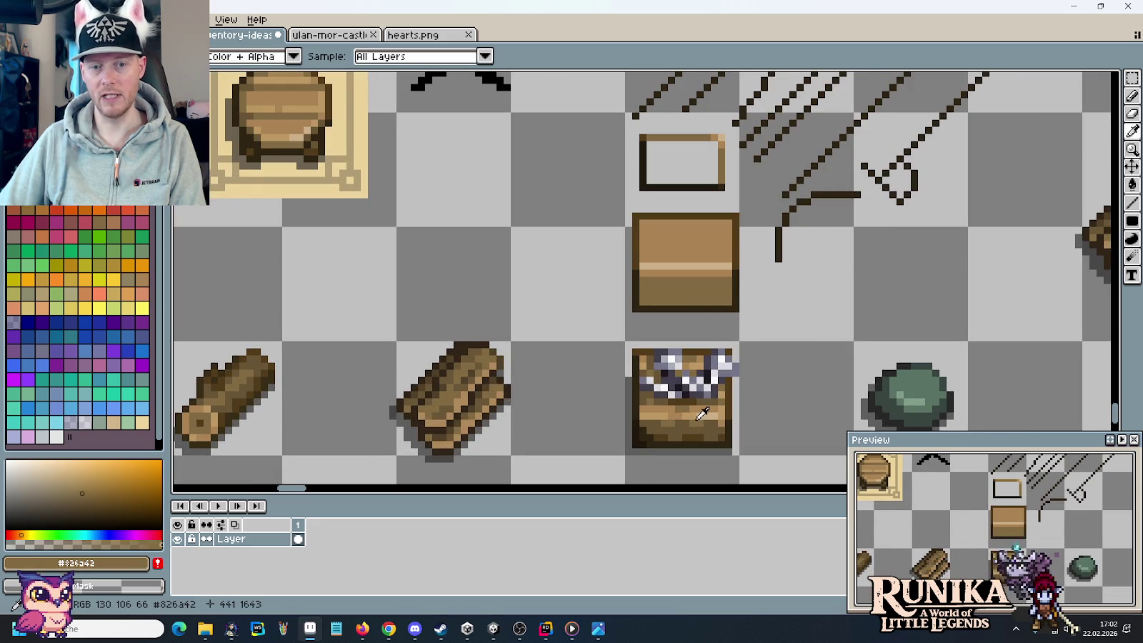
left_click(698, 425)
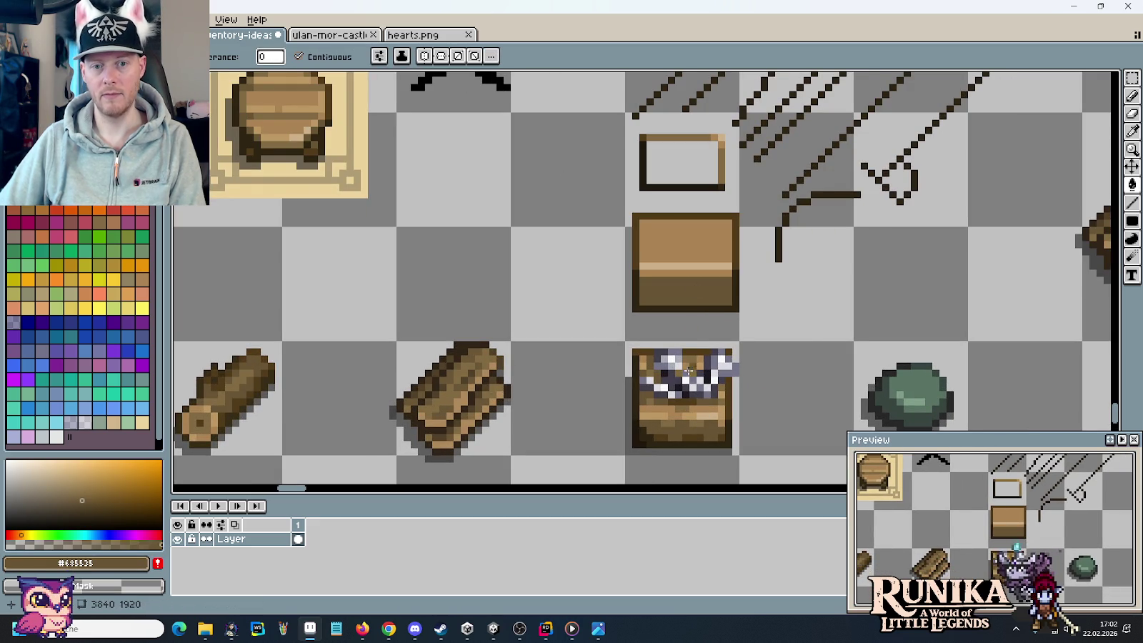
left_click(700, 419)
key("g")
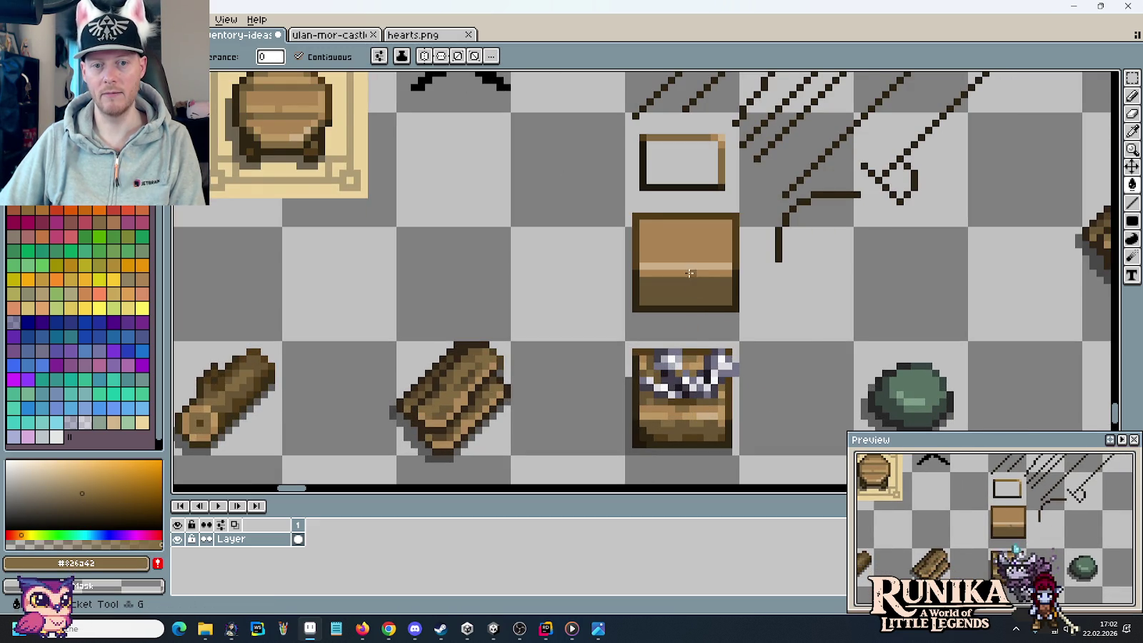
scroll(757, 316, "down", 1)
scroll(758, 317, "down", 1)
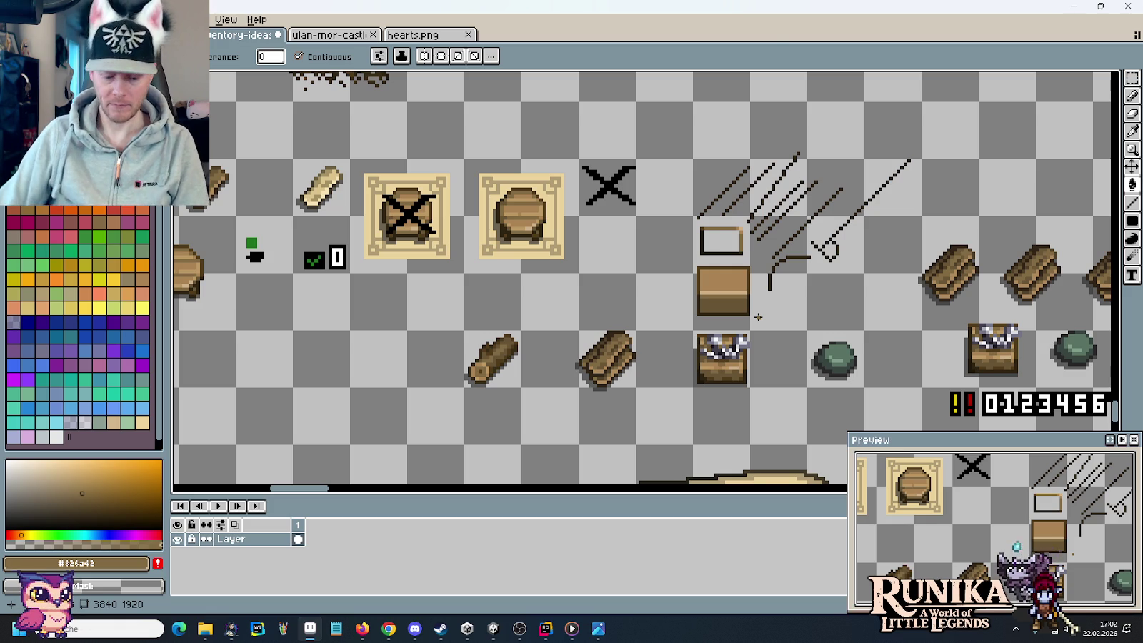
scroll(748, 313, "up", 1)
- Sample the near-black outline colour #2c2412 and redraw the box's left border with it
scroll(746, 300, "up", 1)
scroll(736, 293, "up", 1)
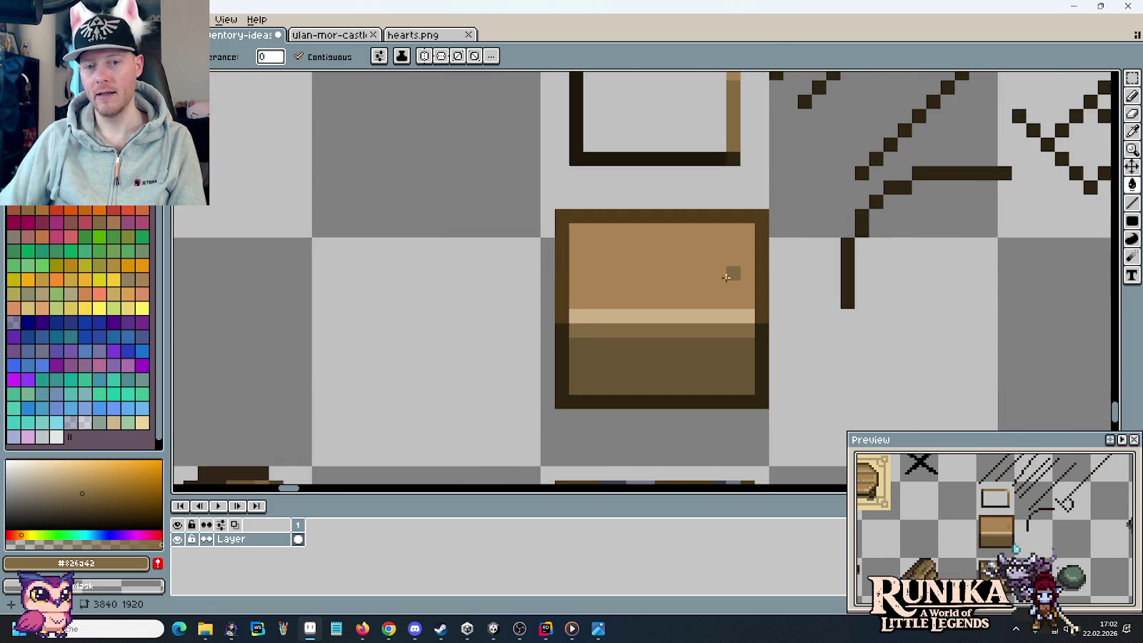
scroll(727, 290, "down", 1)
scroll(728, 291, "down", 1)
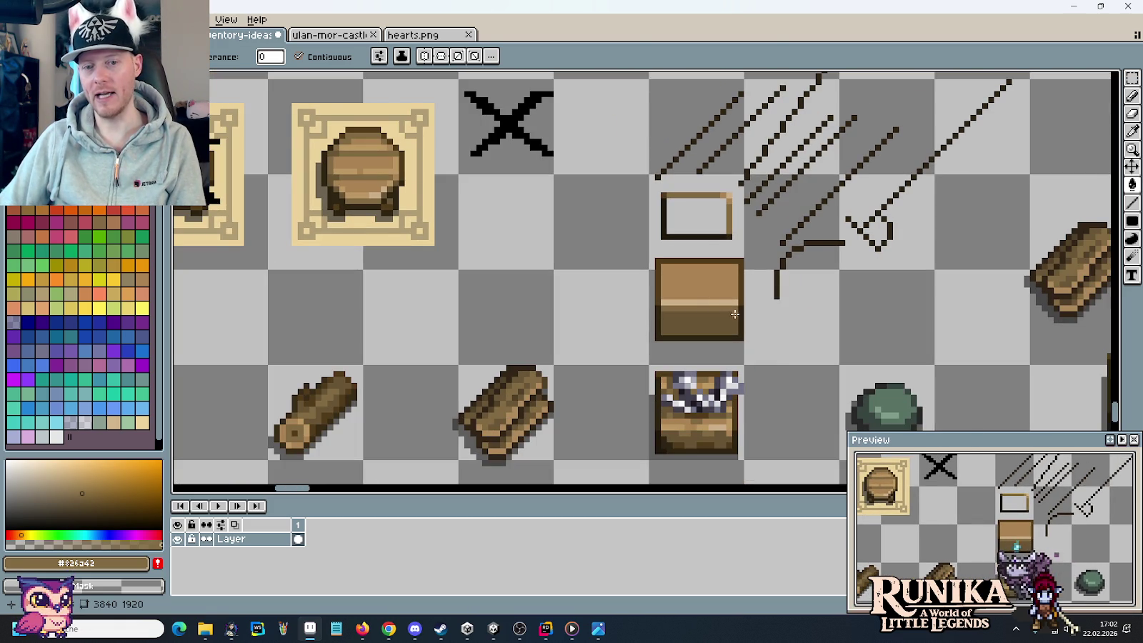
scroll(727, 305, "up", 2)
key("b")
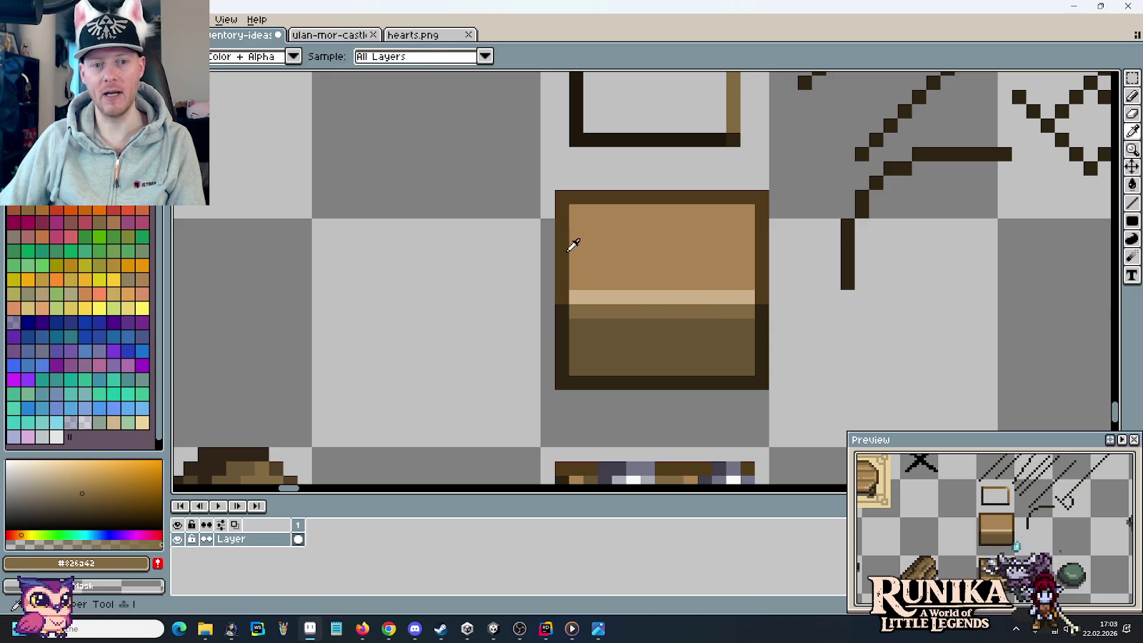
left_click(573, 242, "alt")
left_click(760, 327, "alt")
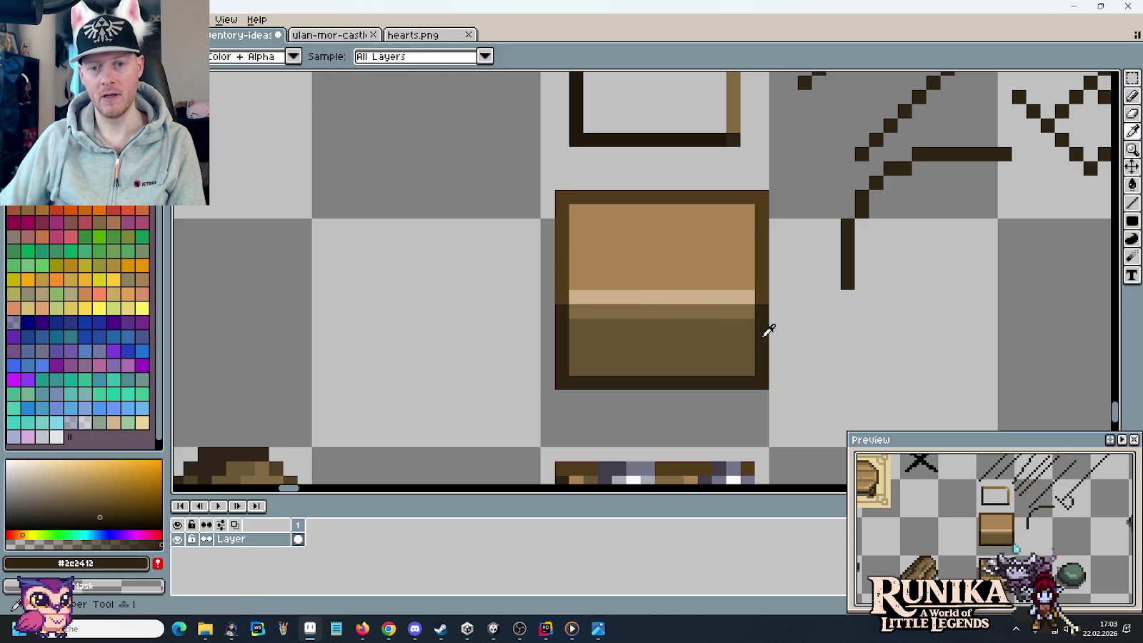
mouse_move(563, 282)
left_mouse_down()
mouse_move(562, 208)
mouse_move(562, 286)
left_mouse_up()
key("ctrl+z")
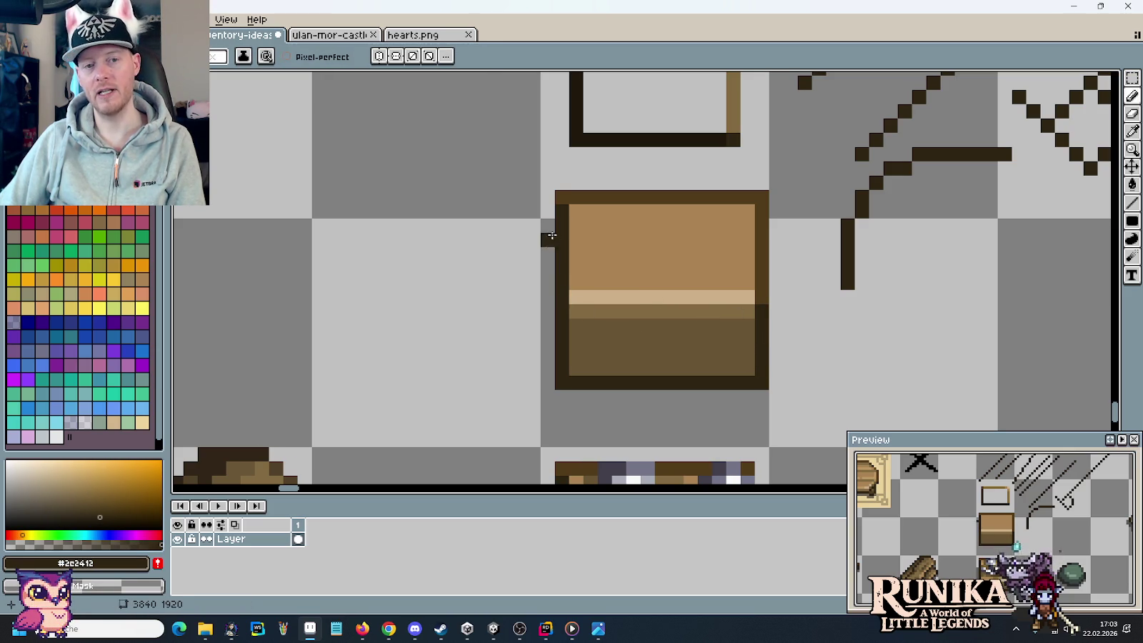
- Draw a mid-brown #826a42 shading line along the box's inner top and left edges
scroll(599, 283, "down", 2)
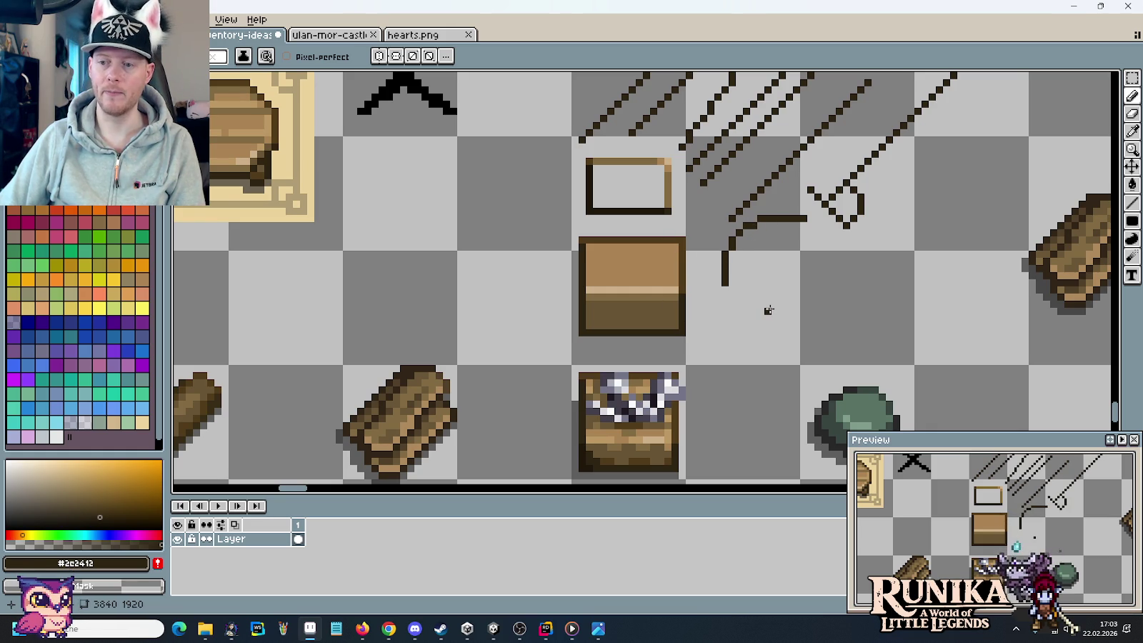
scroll(768, 309, "down", 1)
scroll(769, 309, "down", 1)
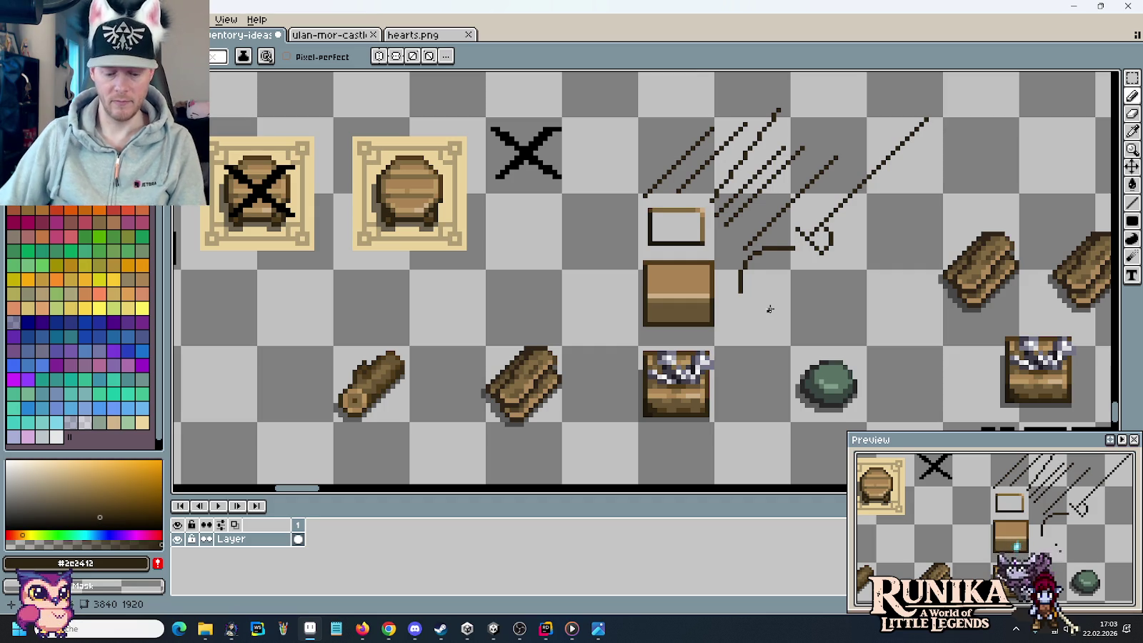
scroll(769, 309, "up", 1)
scroll(643, 400, "up", 1)
scroll(643, 400, "up", 1)
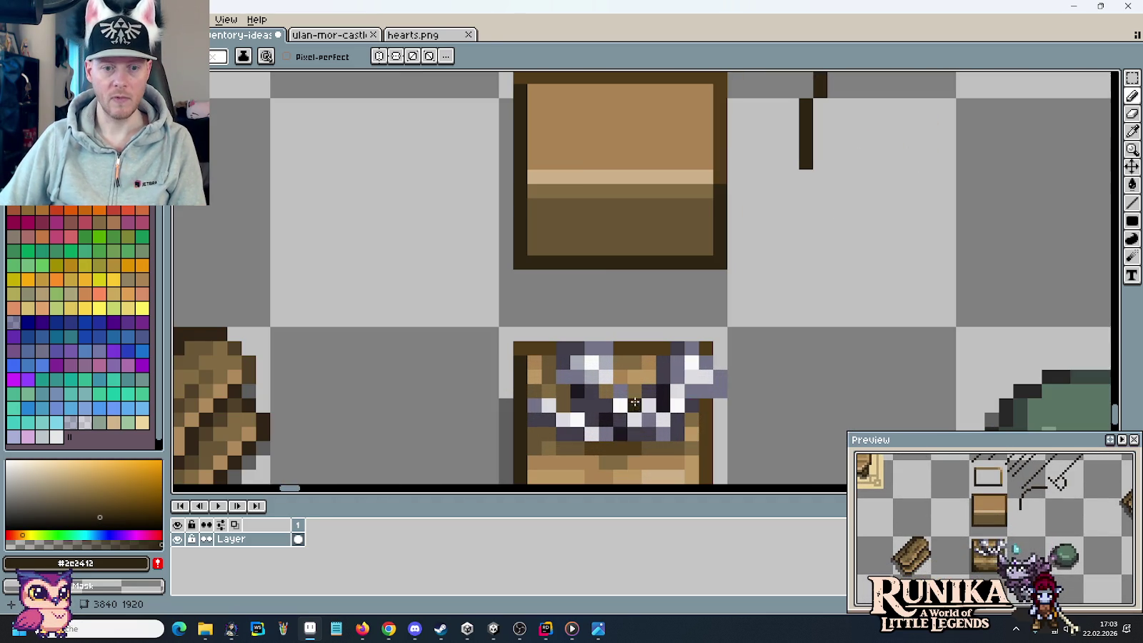
key("i")
left_click(573, 180)
left_click_drag(569, 185, 567, 216)
key("b")
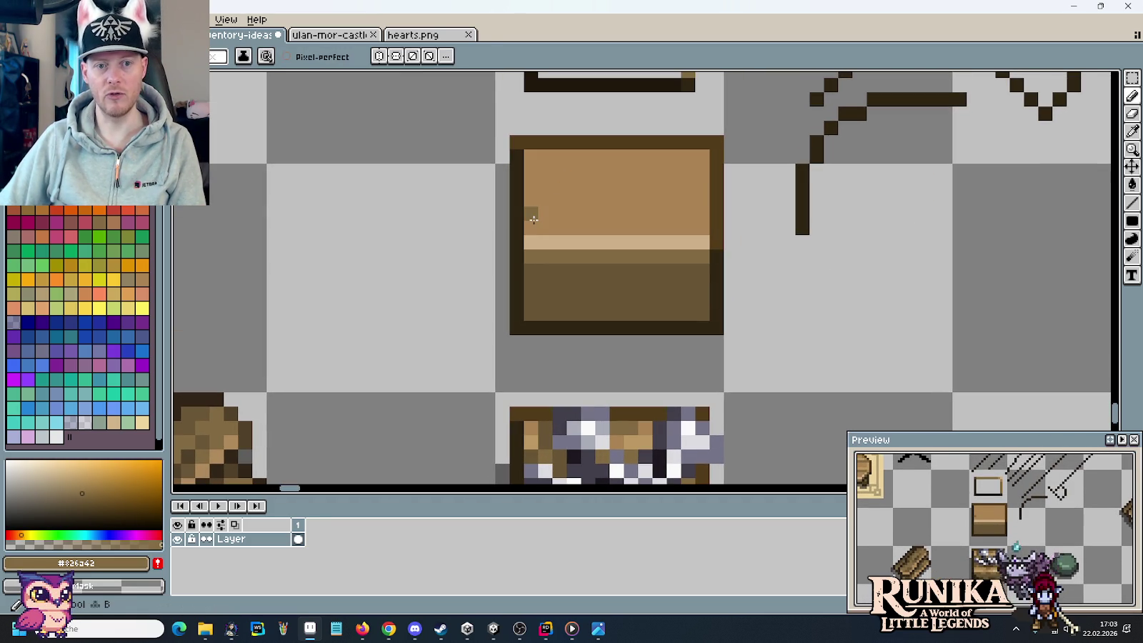
left_click(529, 214)
left_click(529, 155, "shift")
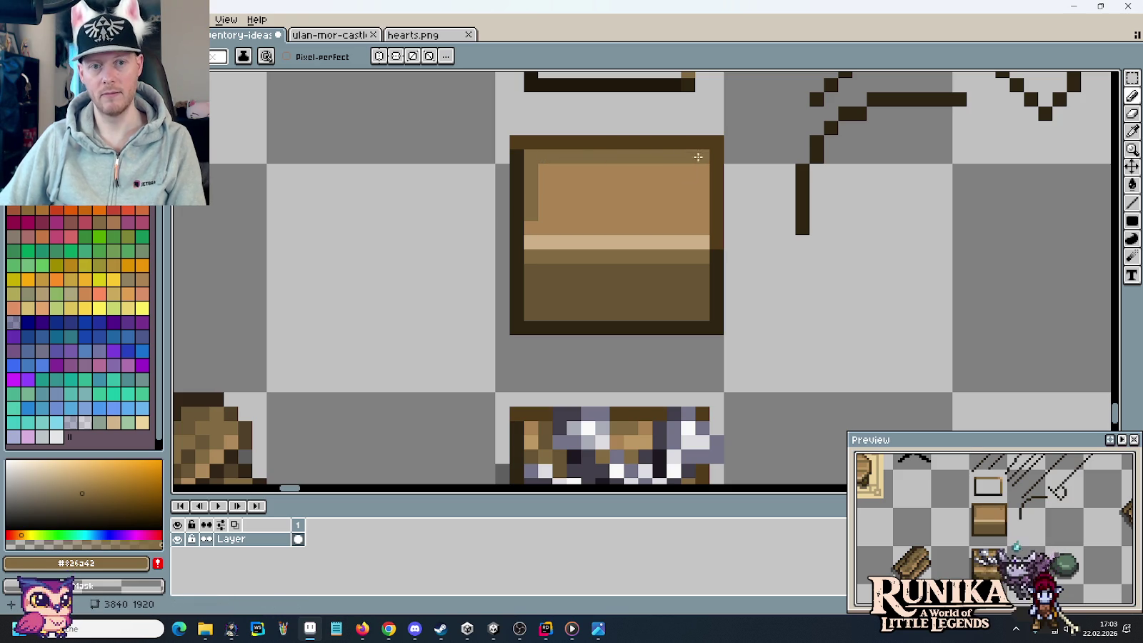
scroll(758, 301, "down", 1)
scroll(758, 301, "down", 2)
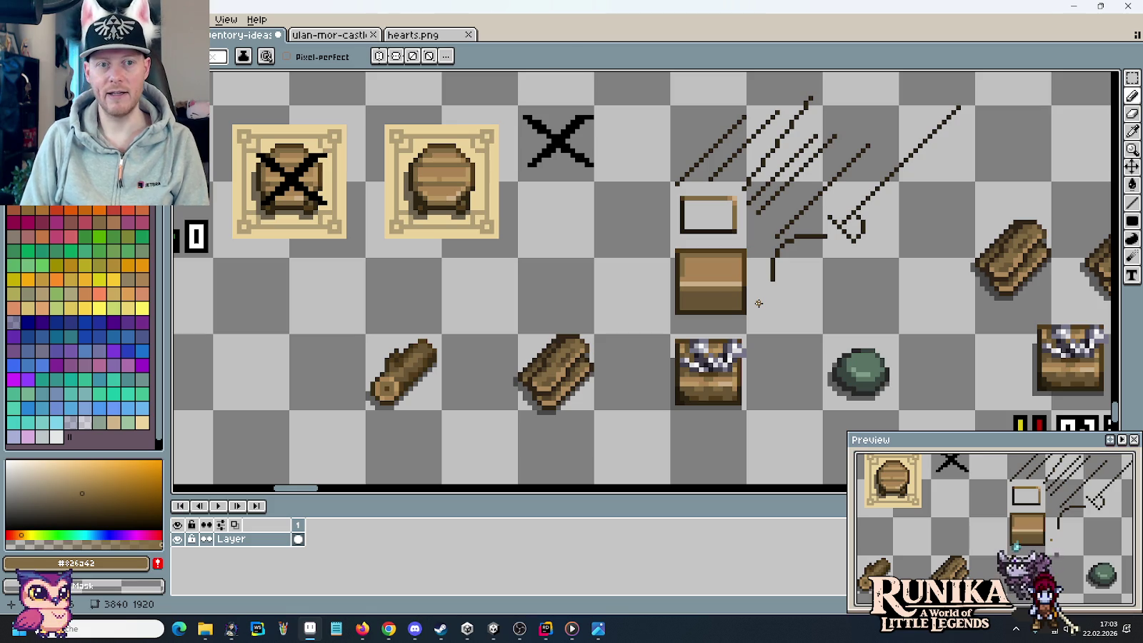
scroll(494, 208, "up", 2)
scroll(484, 191, "up", 1)
scroll(690, 248, "up", 2)
scroll(690, 248, "up", 1)
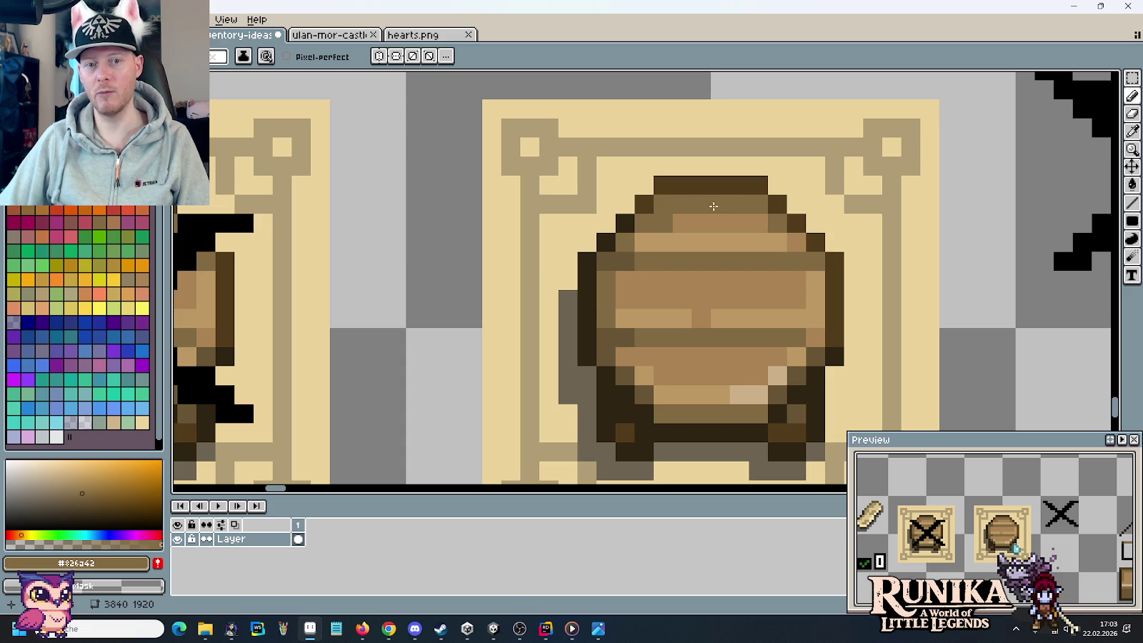
scroll(580, 317, "down", 2)
scroll(580, 318, "down", 1)
scroll(579, 318, "down", 1)
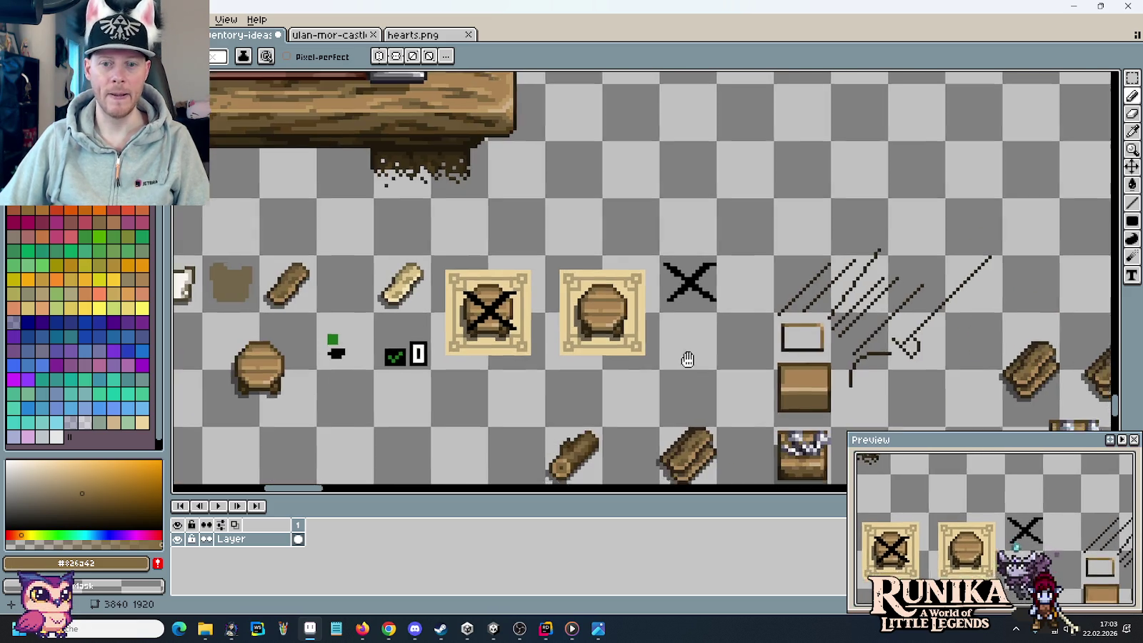
left_click_drag(801, 409, 734, 294)
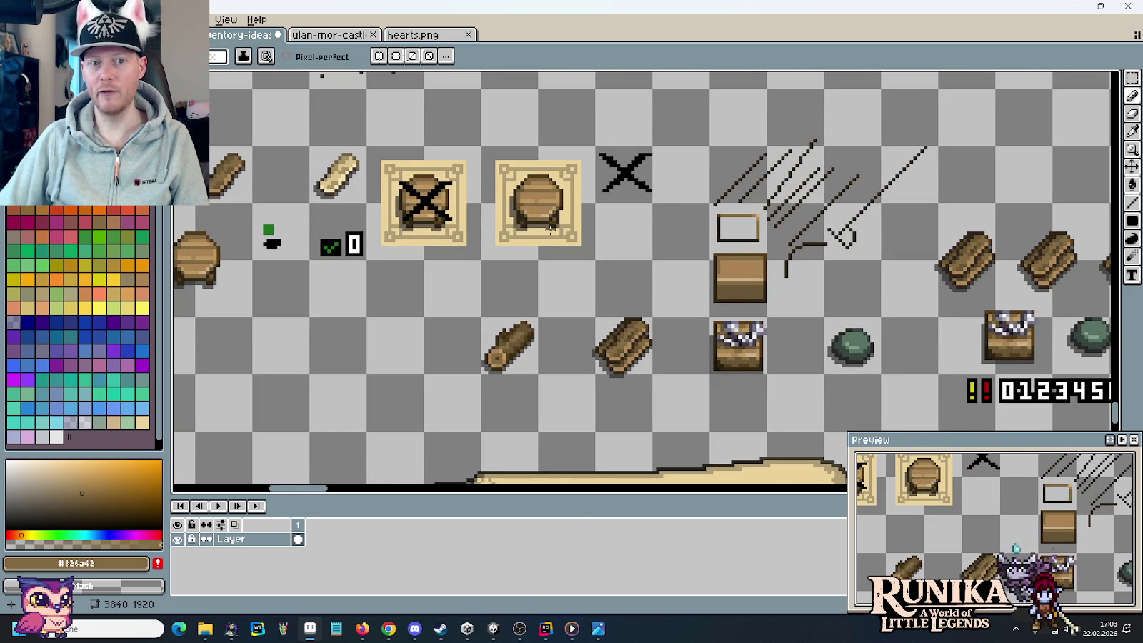
scroll(525, 201, "up", 1)
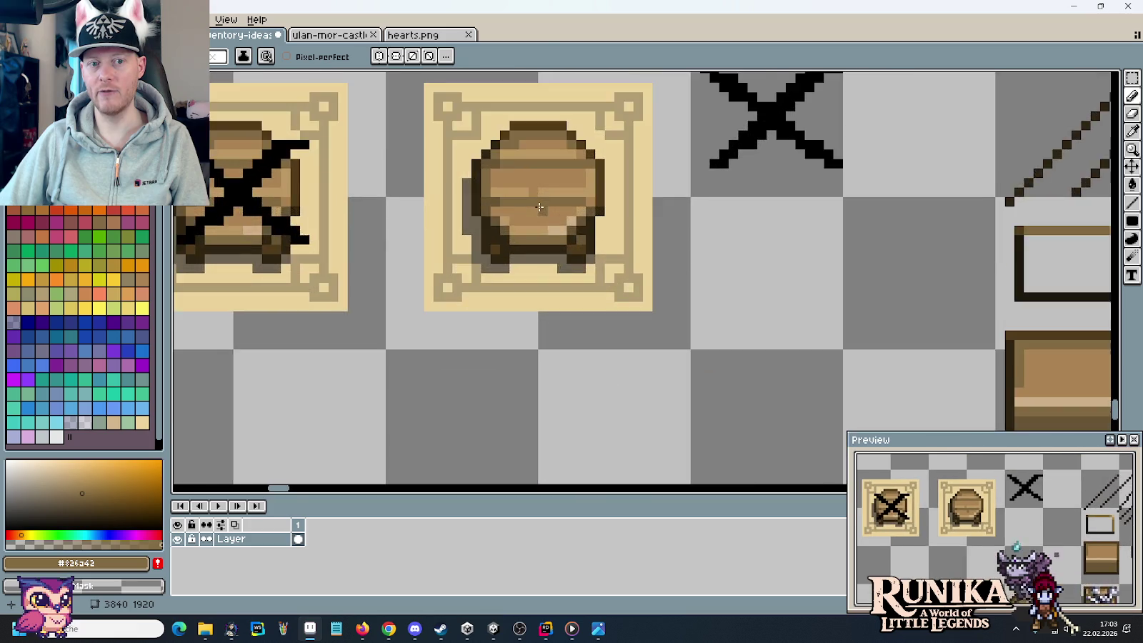
scroll(536, 206, "up", 1)
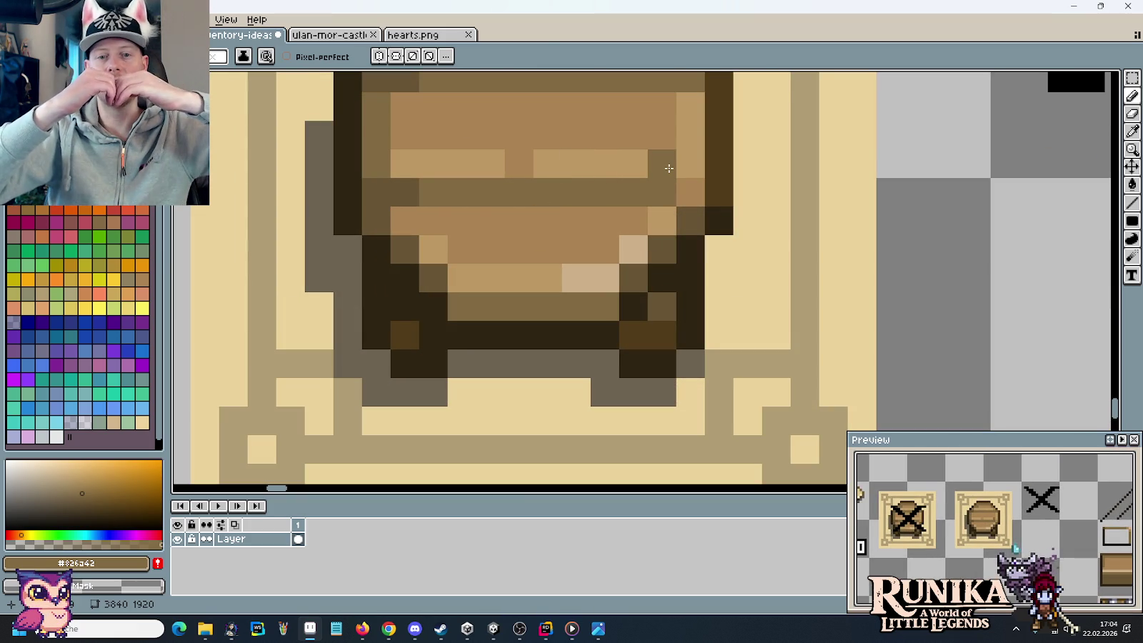
scroll(669, 168, "down", 1)
scroll(827, 245, "down", 2)
scroll(786, 250, "right", 5)
scroll(714, 250, "down", 1)
scroll(670, 253, "up", 1)
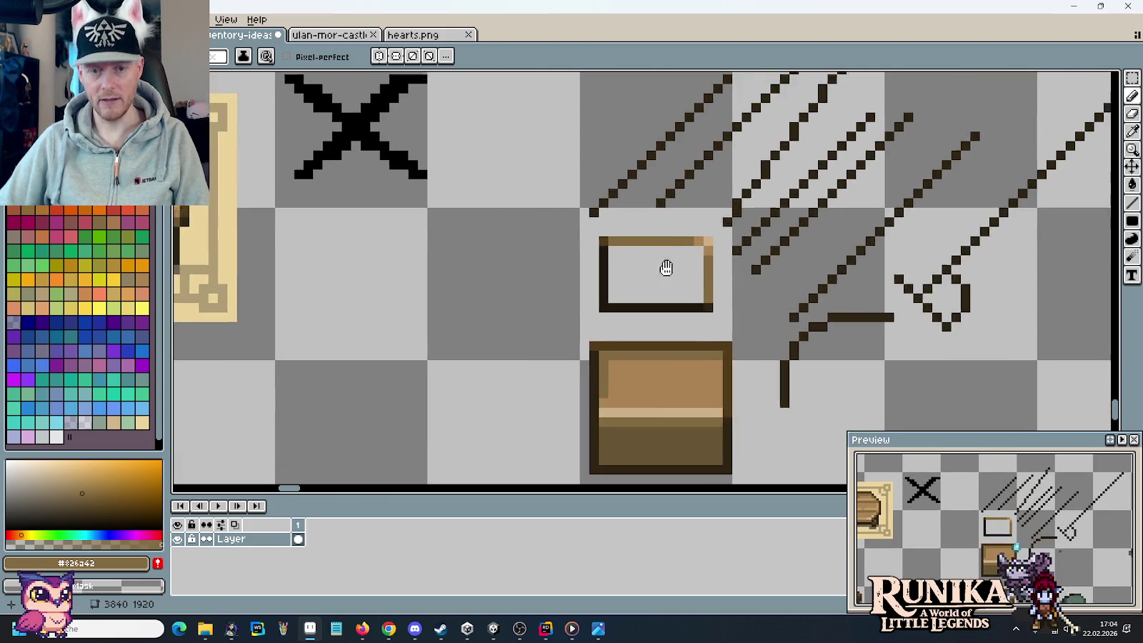
- Copy the small empty slot frame and place the copy beside the original
scroll(586, 276, "up", 2)
key("m")
left_click_drag(586, 281, 705, 382)
scroll(741, 336, "left", 3)
mouse_move(739, 336)
left_mouse_down()
mouse_move(439, 354)
mouse_move(450, 354)
left_mouse_up()
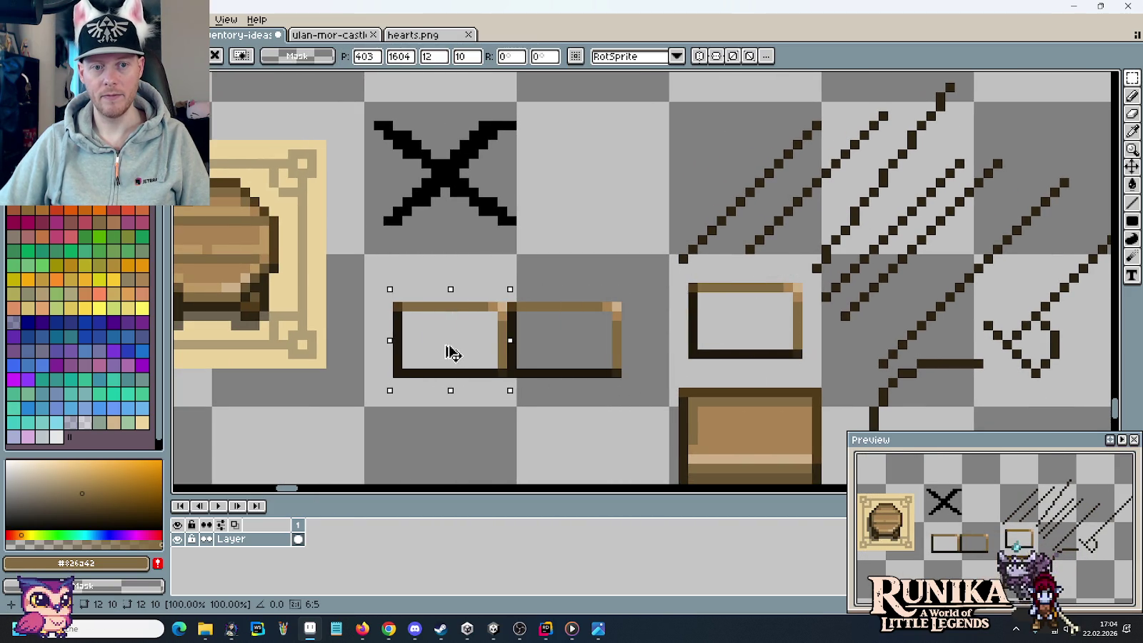
left_click(561, 331)
scroll(562, 332, "up", 2)
left_click_drag(816, 252, 638, 281)
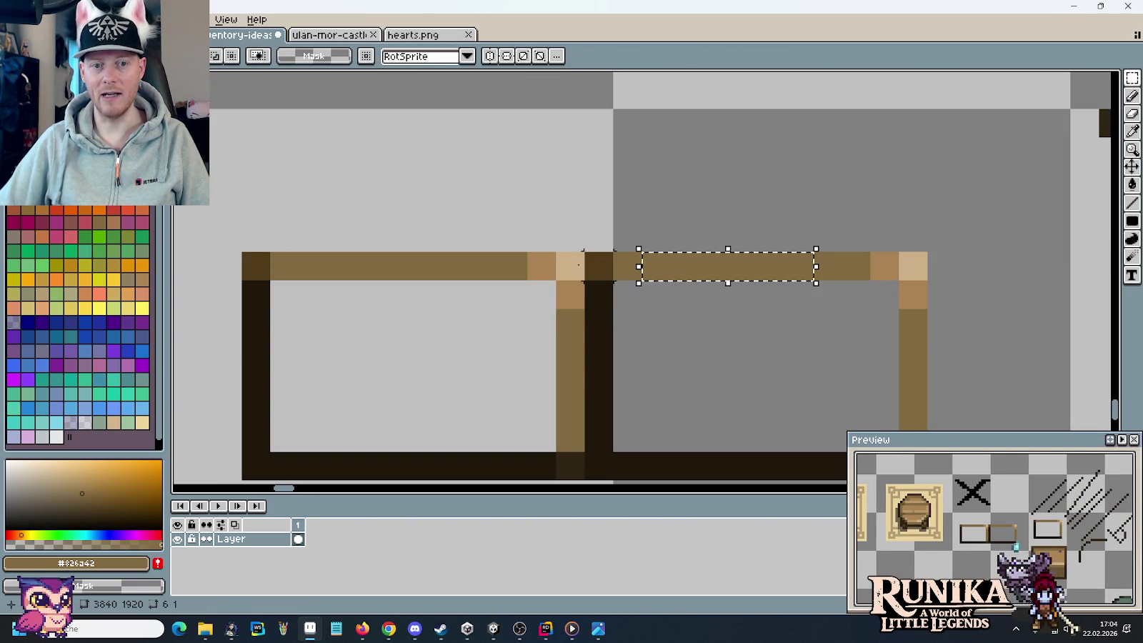
left_click(595, 263)
- Repaint the junction pixels where the two frame tops meet in a darker brown
scroll(471, 263, "down", 3)
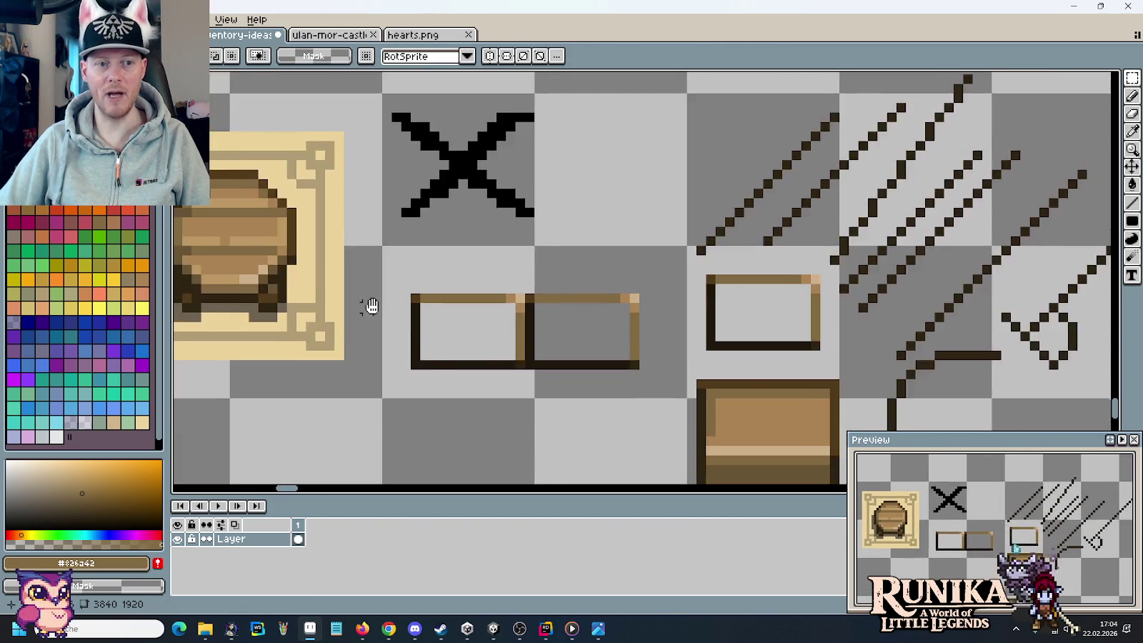
scroll(364, 306, "up", 3)
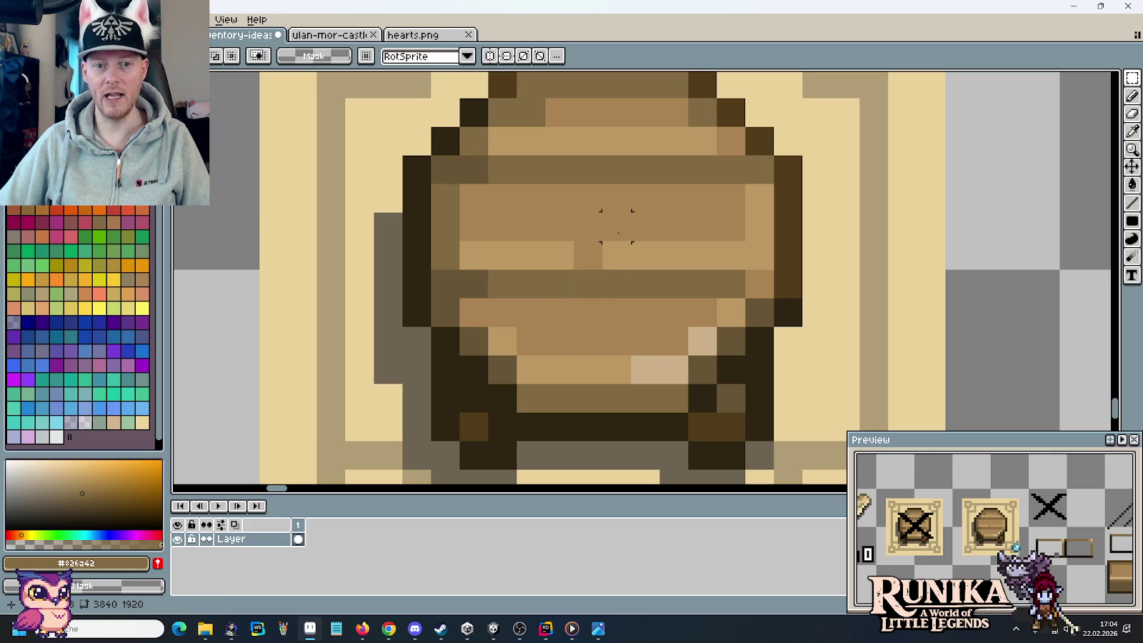
scroll(714, 285, "down", 3)
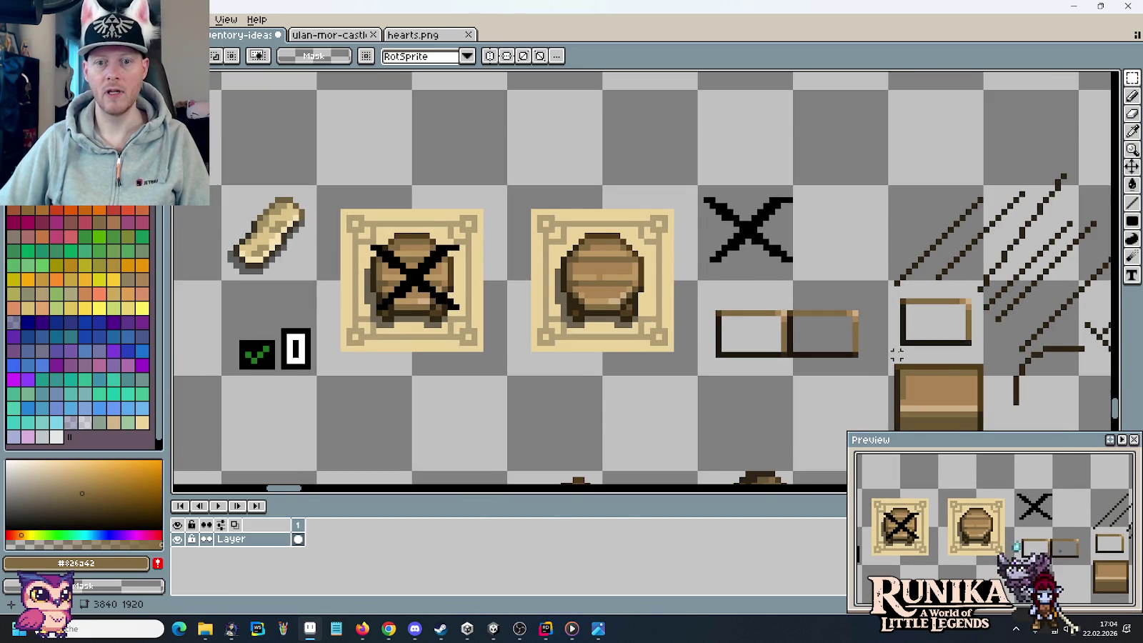
scroll(784, 334, "down", 1)
scroll(689, 319, "up", 1)
scroll(663, 247, "up", 1)
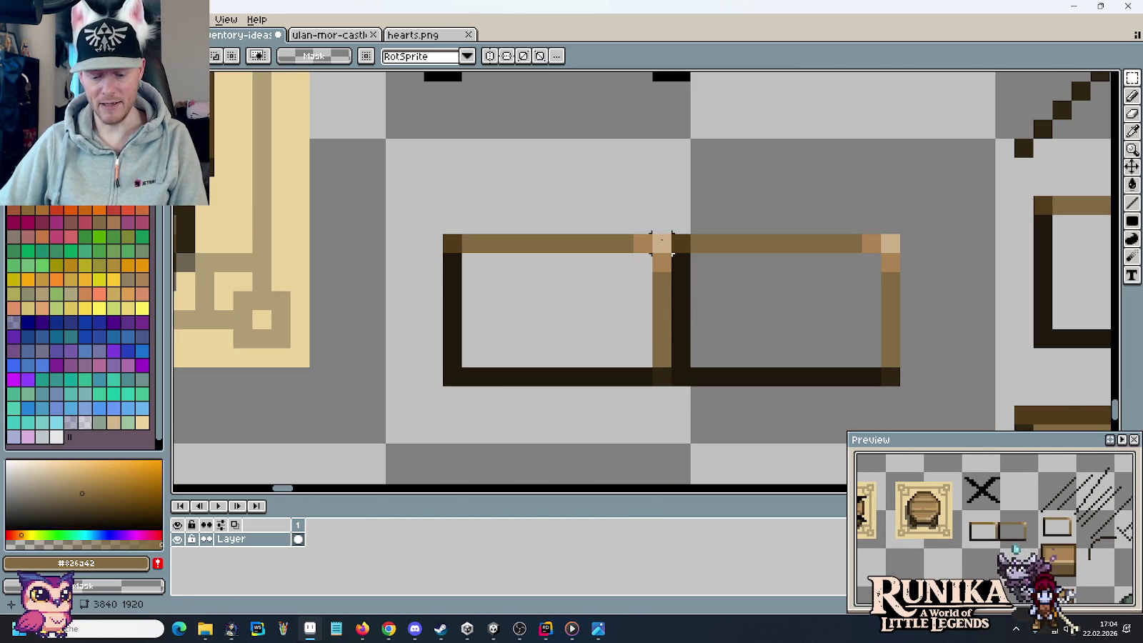
key("b")
left_click(662, 242, "alt")
mouse_move(659, 240)
left_mouse_down()
mouse_move(680, 241)
mouse_move(661, 262)
left_mouse_up()
key("ctrl+z")
left_click(641, 243, "alt")
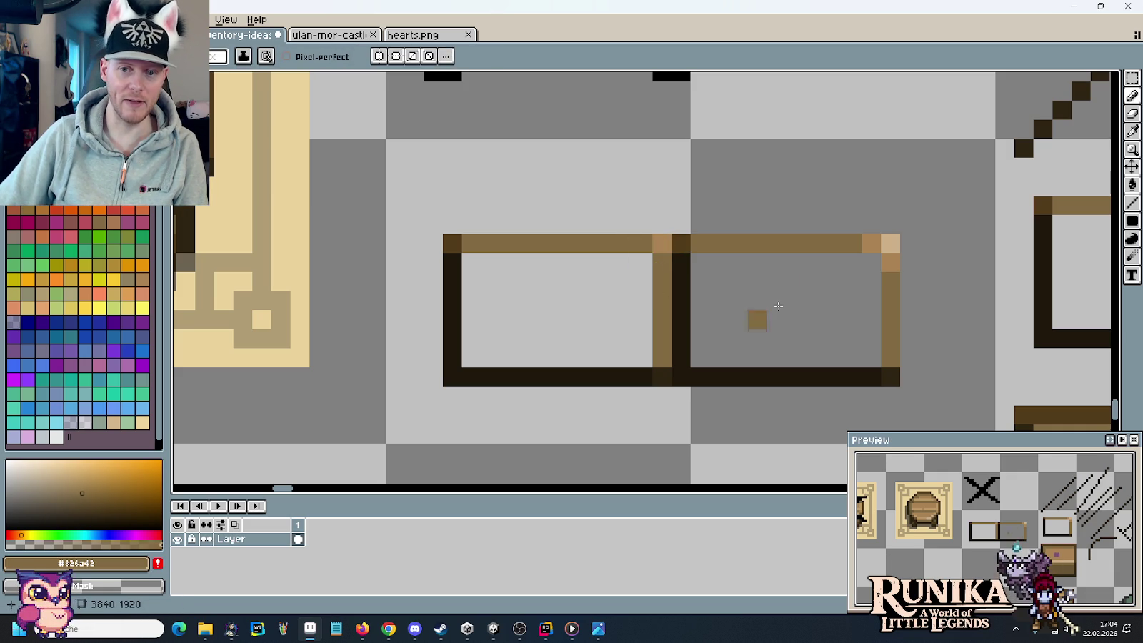
- Pick the barrel's light tan #cdb089 and fill the missing pixel in its highlight band
scroll(905, 299, "down", 2)
scroll(906, 298, "down", 2)
scroll(629, 236, "up", 2)
scroll(605, 207, "up", 2)
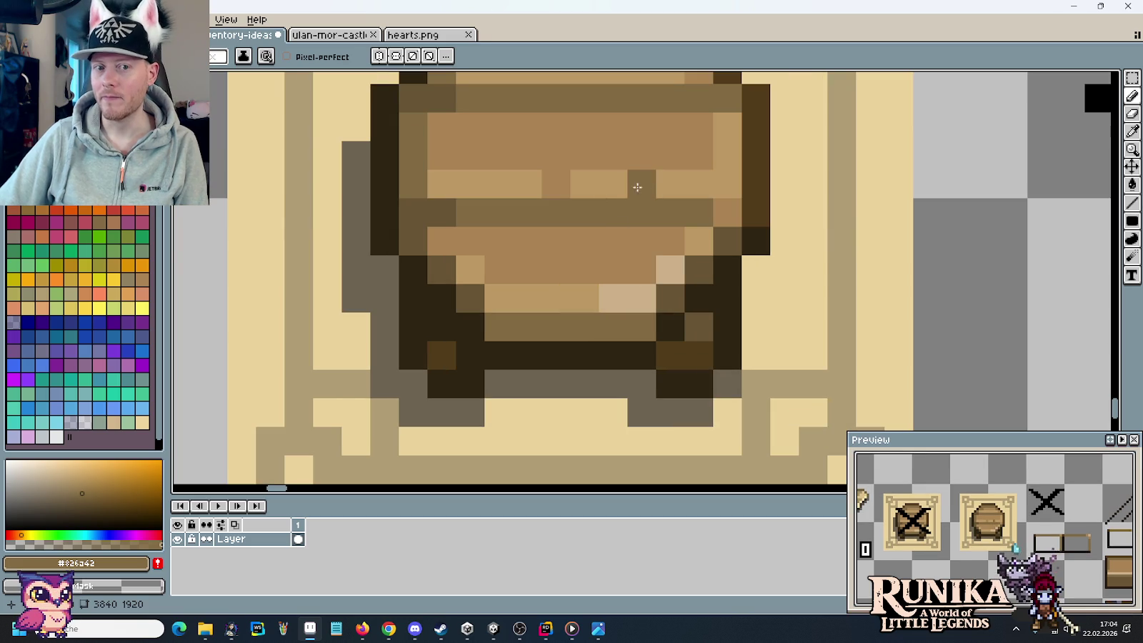
left_click(630, 185, "alt")
left_click(611, 291, "alt")
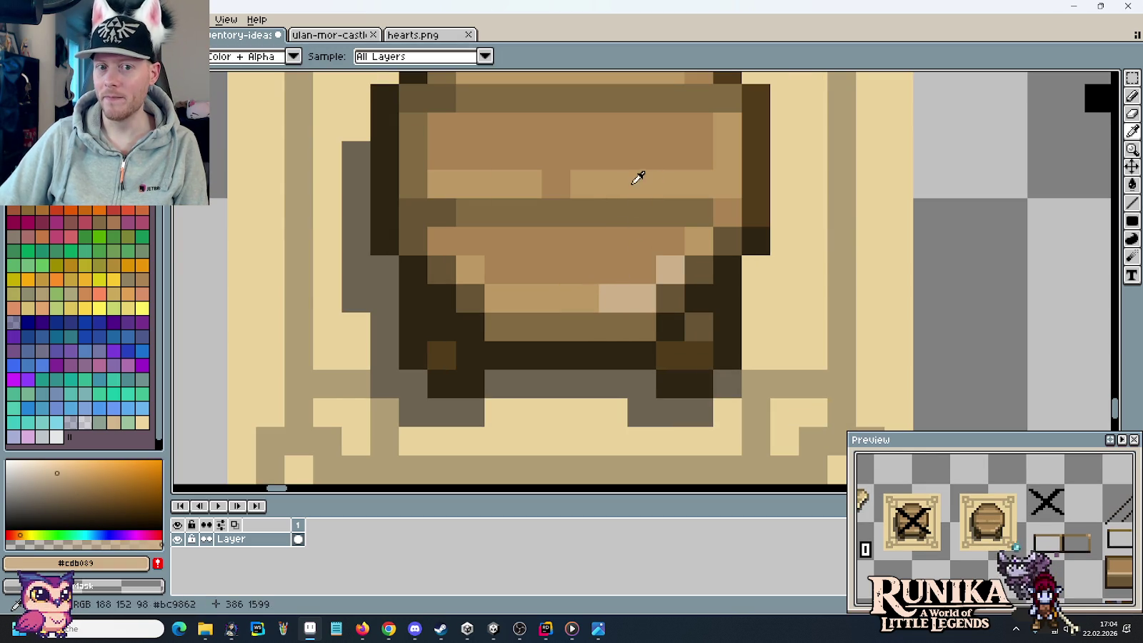
left_click(613, 327)
scroll(614, 333, "down", 3)
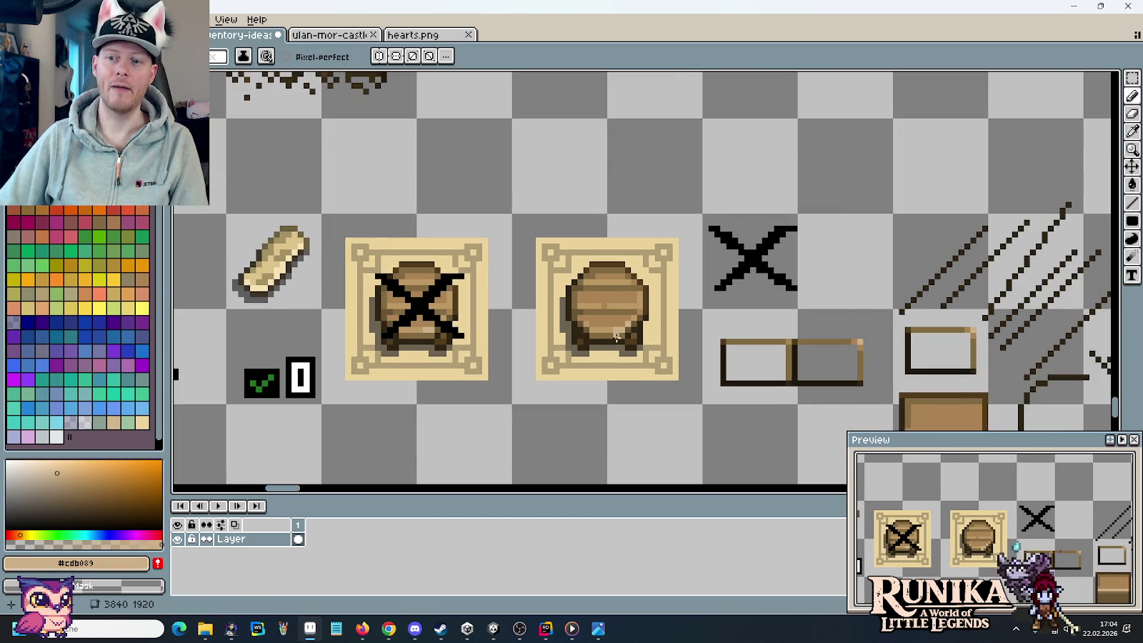
scroll(615, 336, "down", 2)
scroll(809, 309, "down", 1)
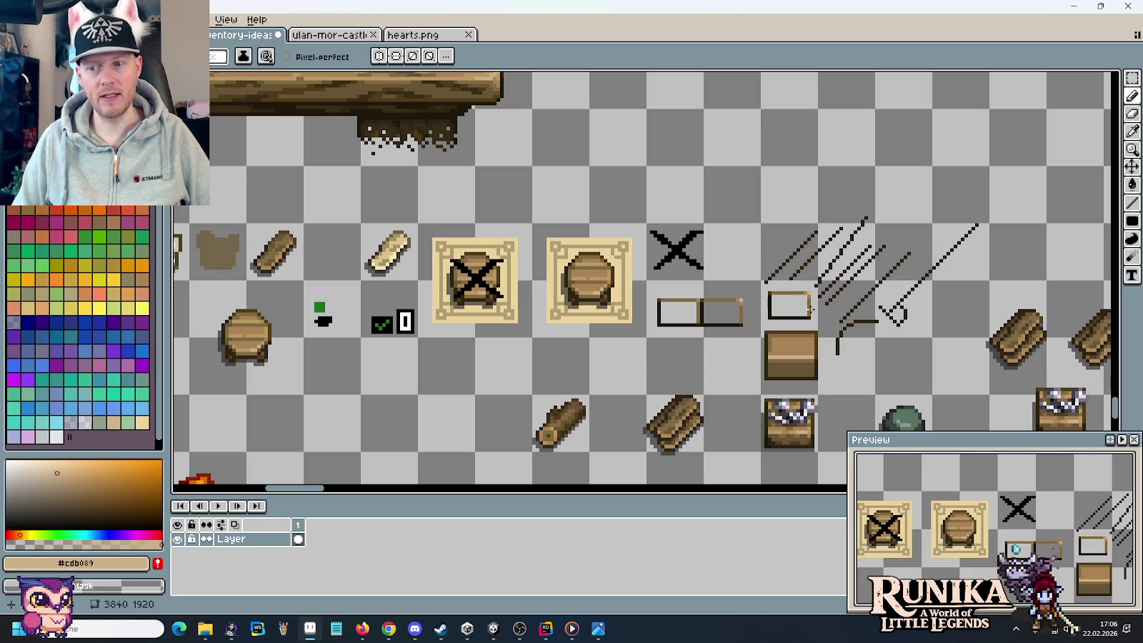
scroll(809, 308, "down", 1)
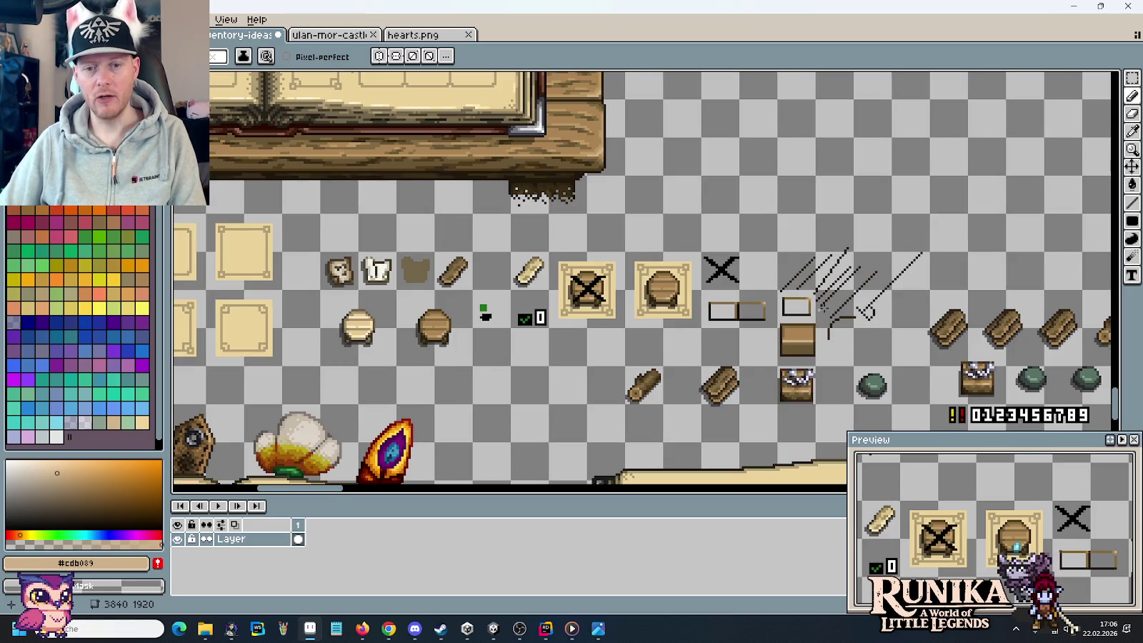
- Select the wooden box's bottom strip, move it higher on the box and commit
scroll(809, 308, "up", 1)
key("m")
left_click_drag(596, 304, 684, 388)
left_click(730, 350)
left_click_drag(665, 300, 671, 394)
left_click(658, 375)
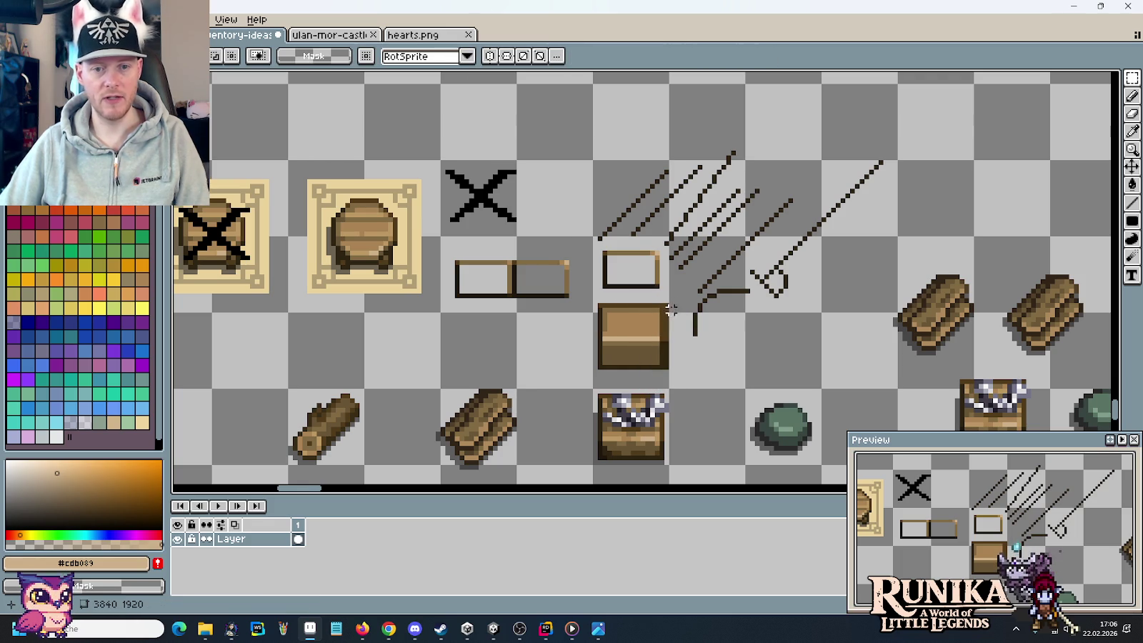
left_click_drag(670, 289, 666, 371)
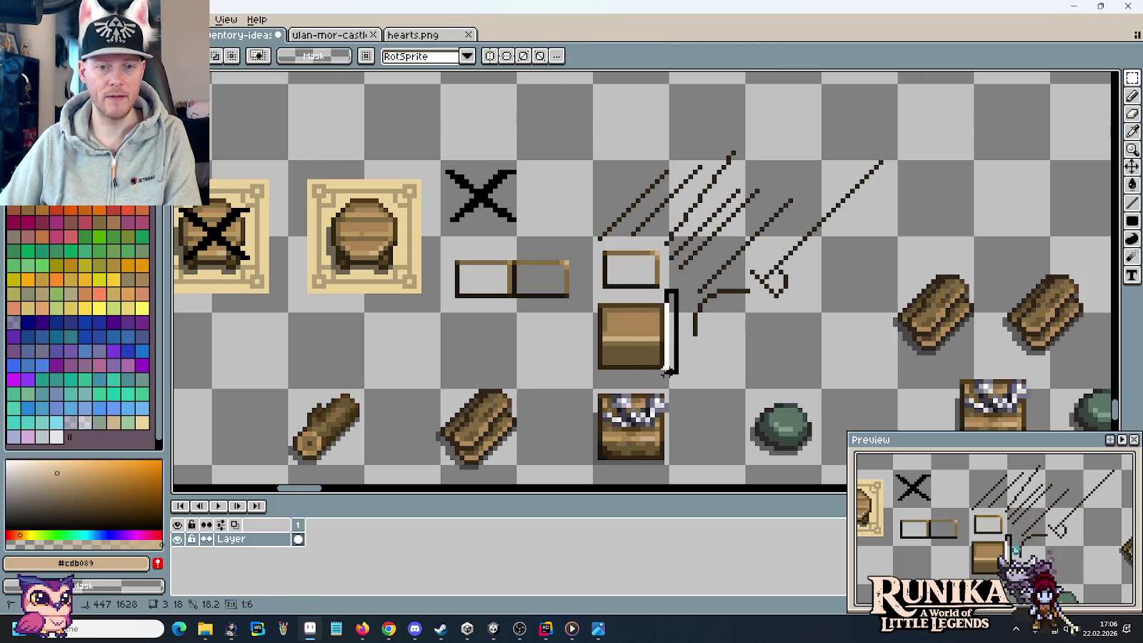
left_click_drag(587, 350, 682, 378)
left_click(668, 368)
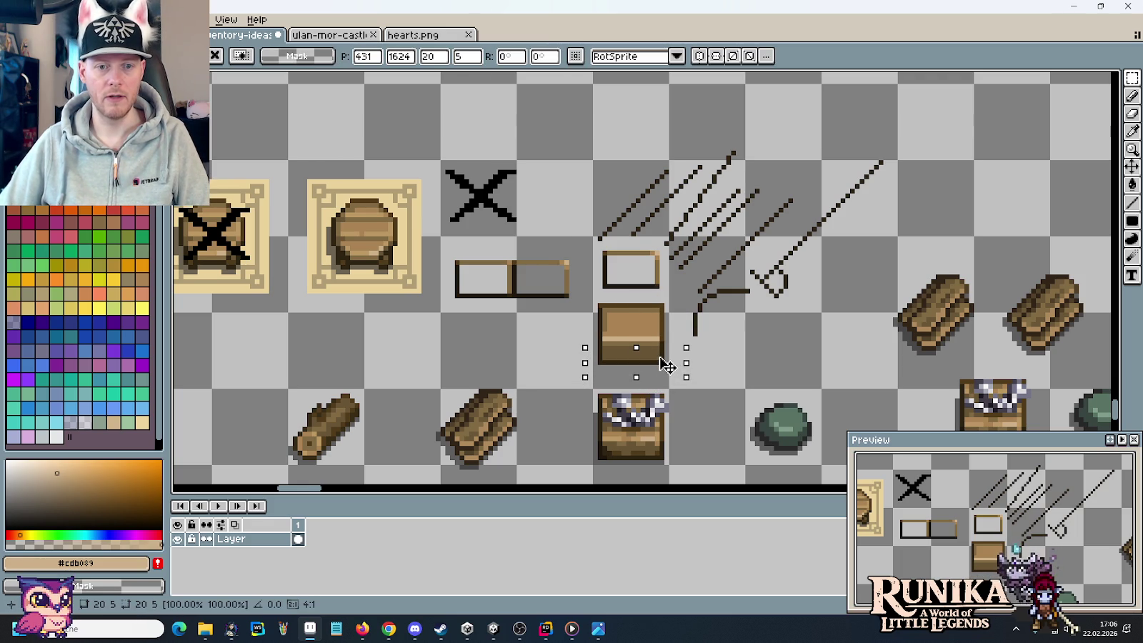
mouse_move(587, 300)
left_mouse_down()
mouse_move(671, 334)
mouse_move(664, 324)
left_mouse_up()
left_click(667, 330)
key("Return")
- Paint a light highlight at the lid's right end and darken the box's lower-right shading
scroll(655, 344, "up", 1)
scroll(655, 344, "up", 1)
key("b")
left_click_drag(655, 301, 658, 322)
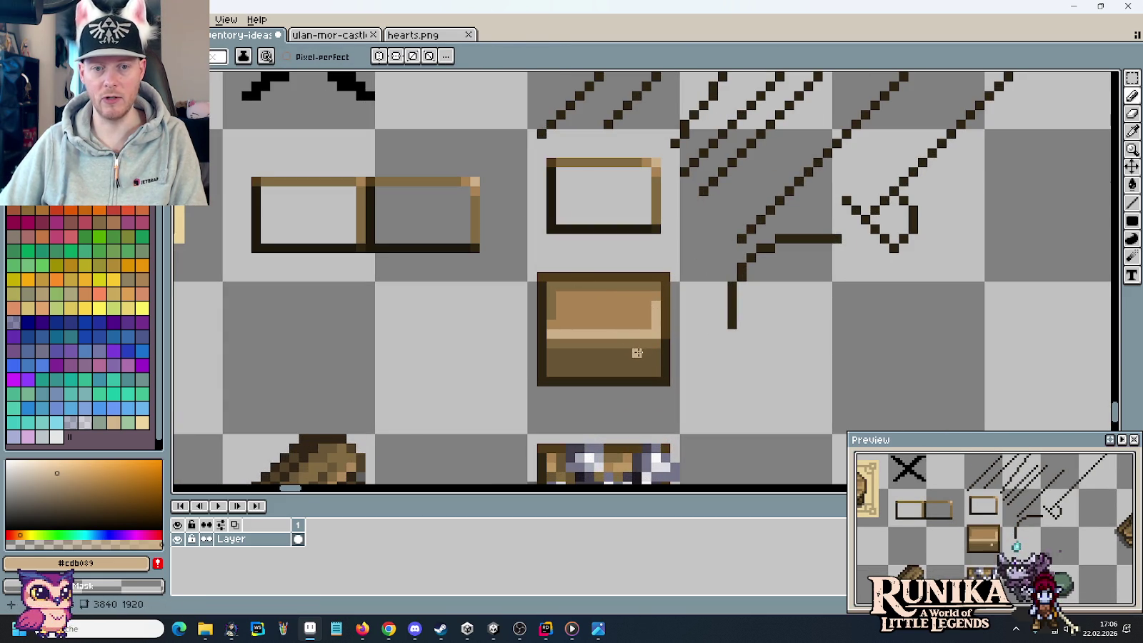
left_click(639, 311, "alt")
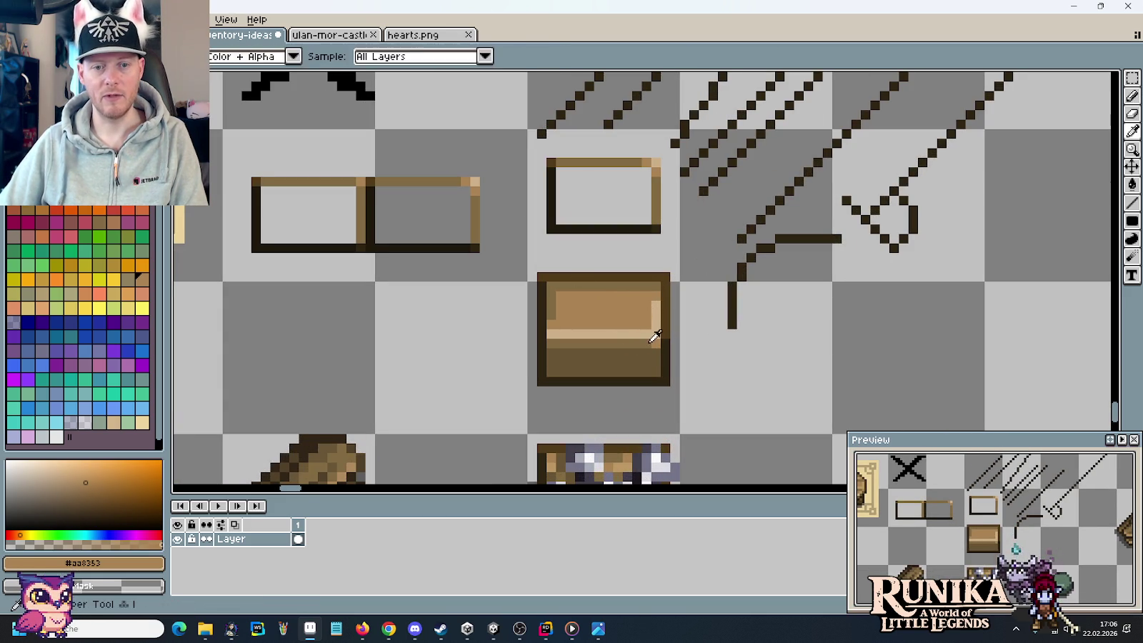
left_click(649, 350, "alt")
left_click(654, 367)
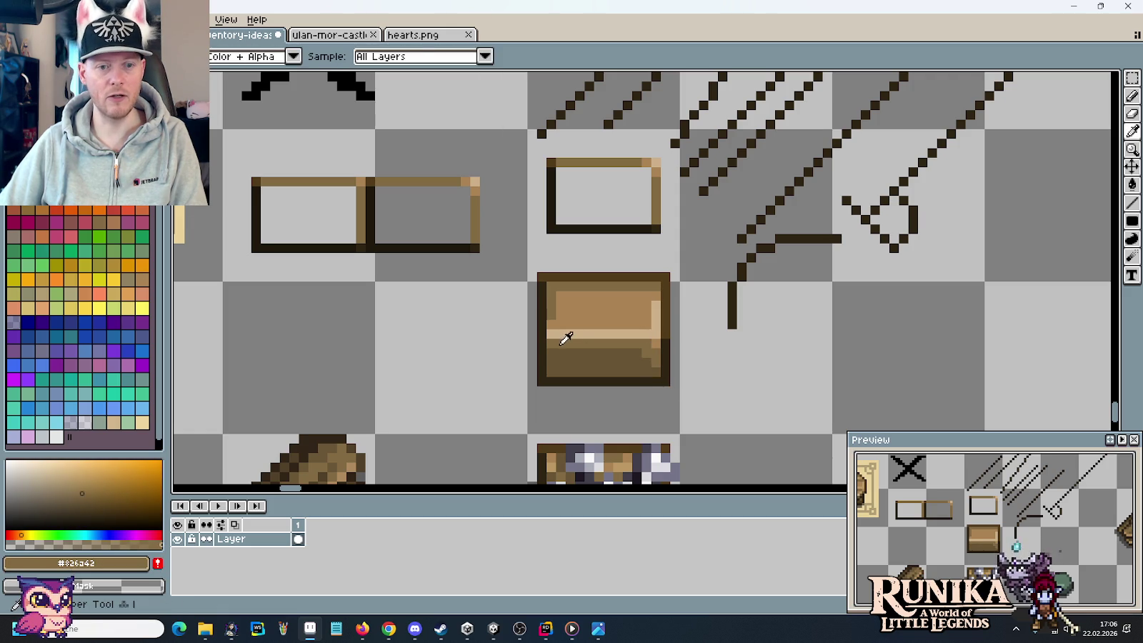
key("alt")
left_click(558, 314, "alt")
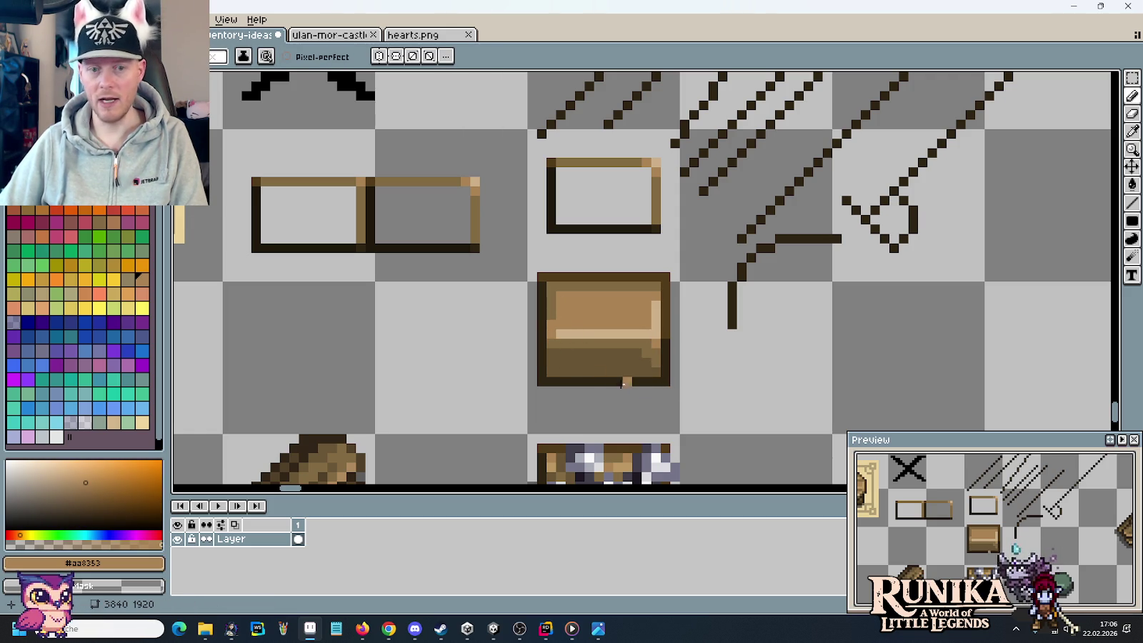
key("alt")
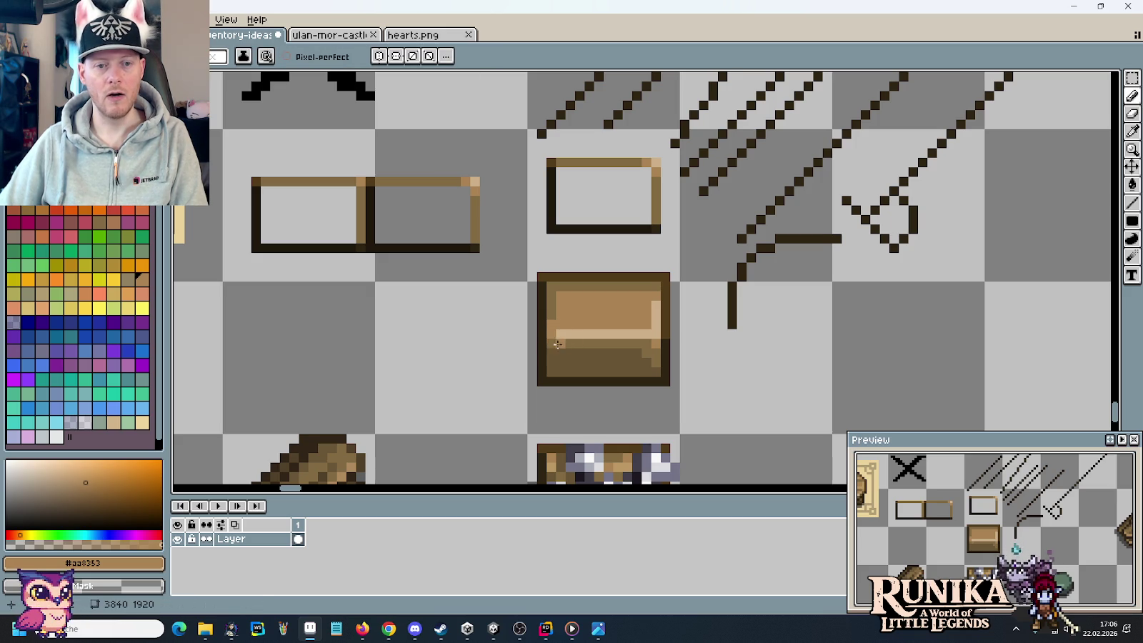
left_click(556, 333, "alt")
left_click(559, 324, "alt")
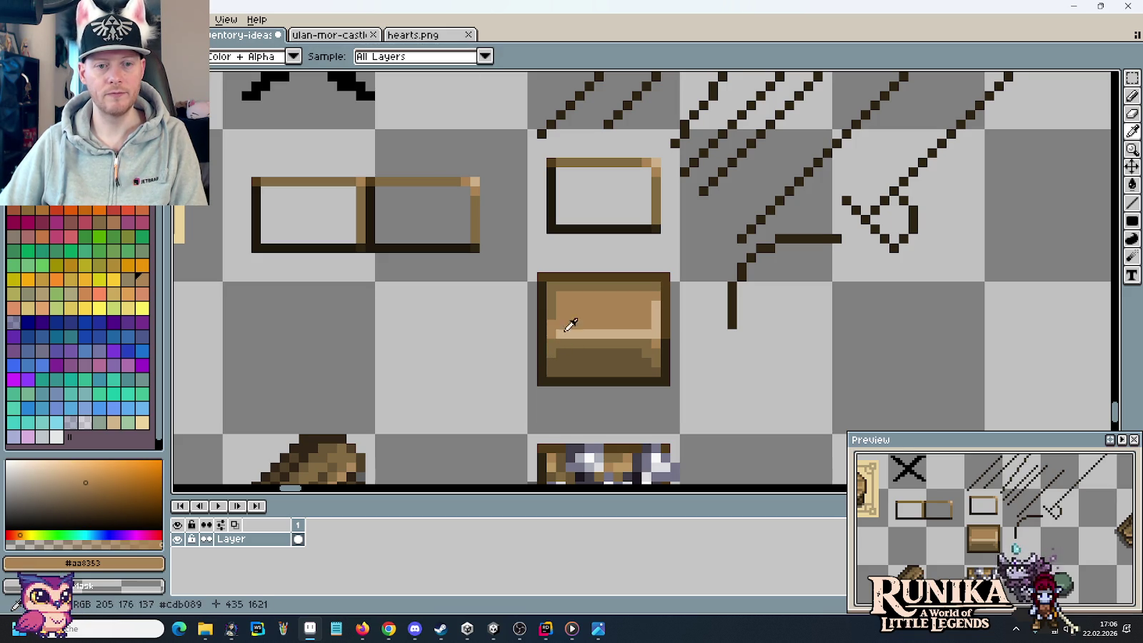
scroll(728, 324, "down", 2)
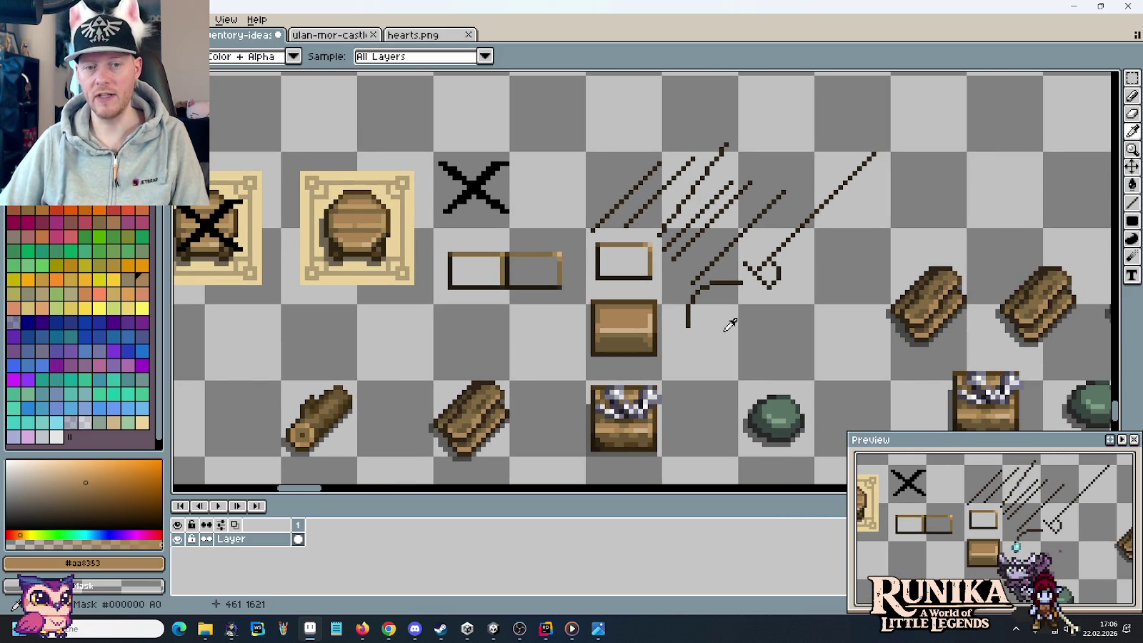
scroll(721, 325, "up", 3)
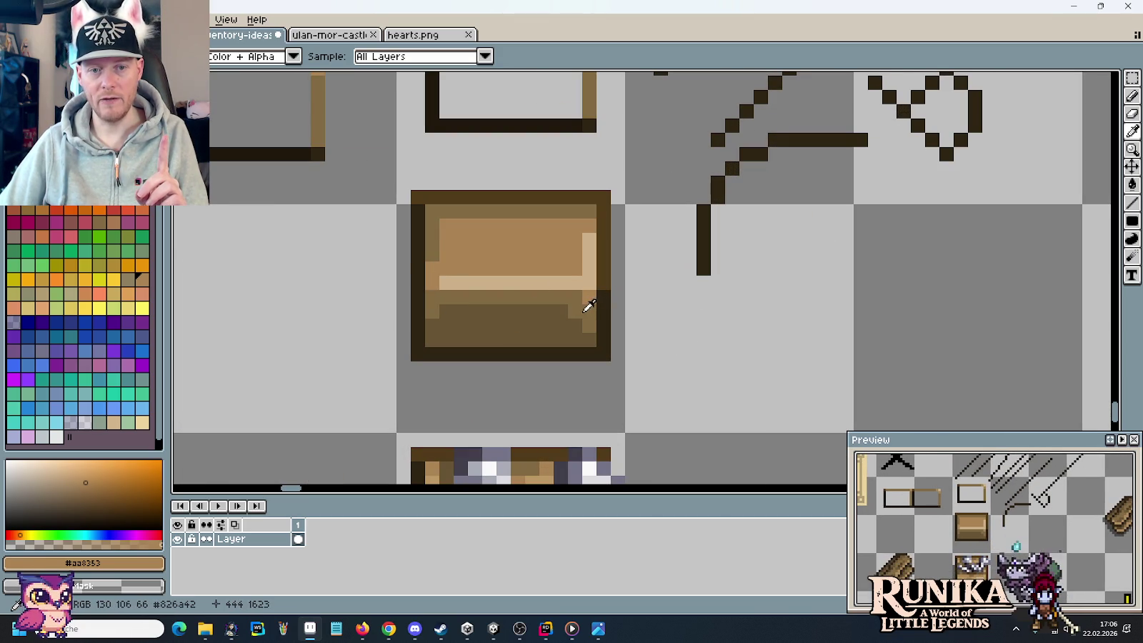
scroll(711, 328, "down", 3)
scroll(714, 325, "down", 1)
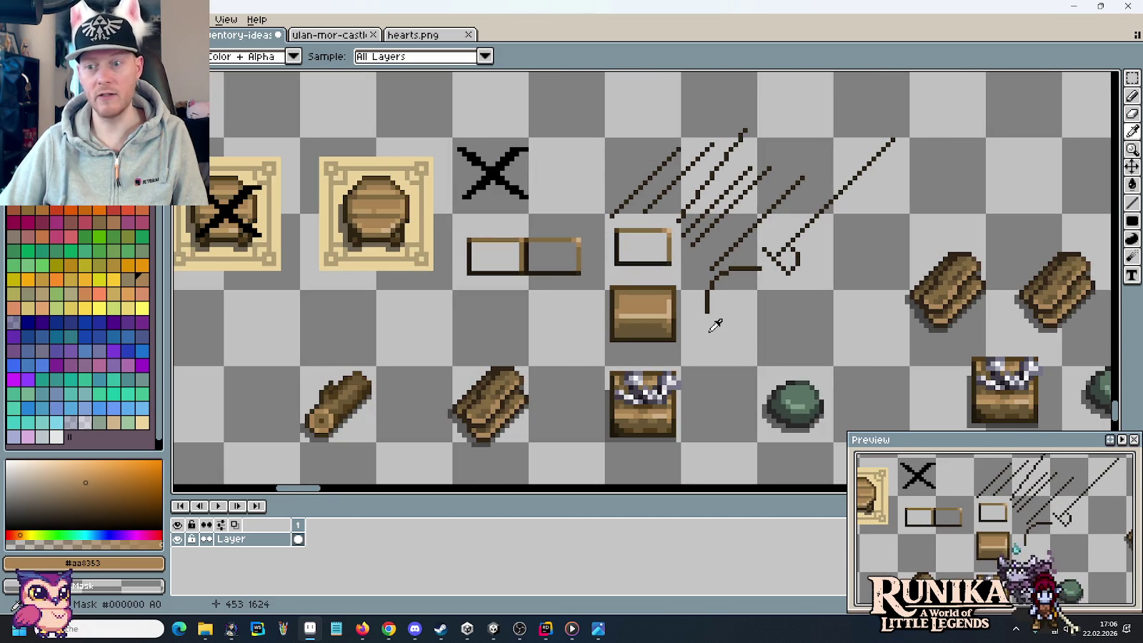
key("m")
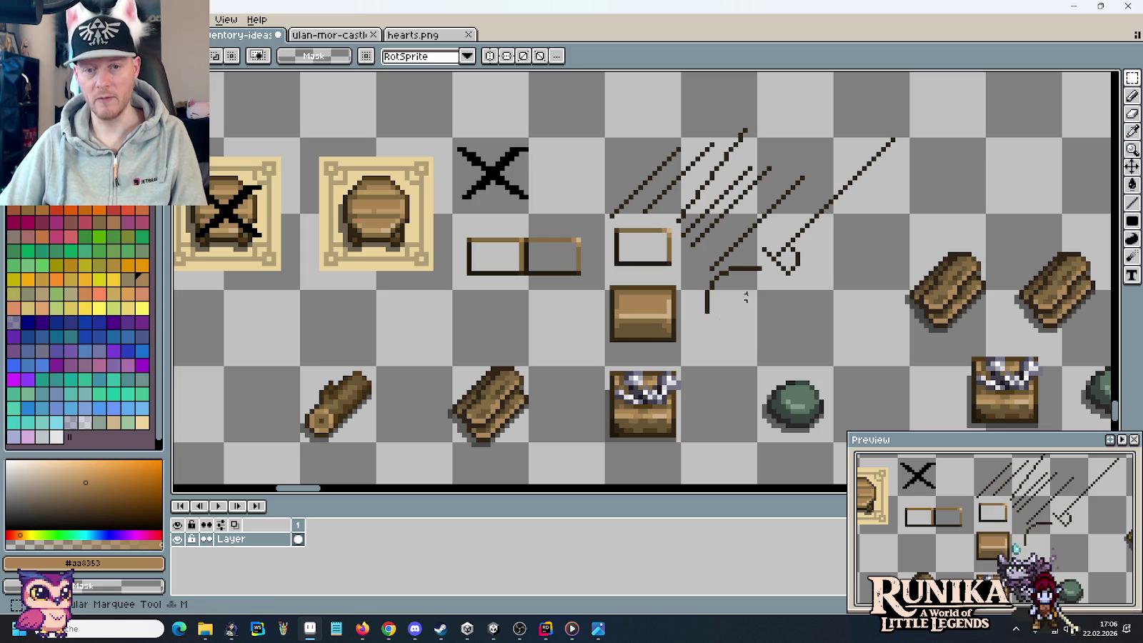
- Delete the diagonal sketch strokes and place a copy of the wooden box beside the first
left_click_drag(612, 118, 892, 229)
key("Delete")
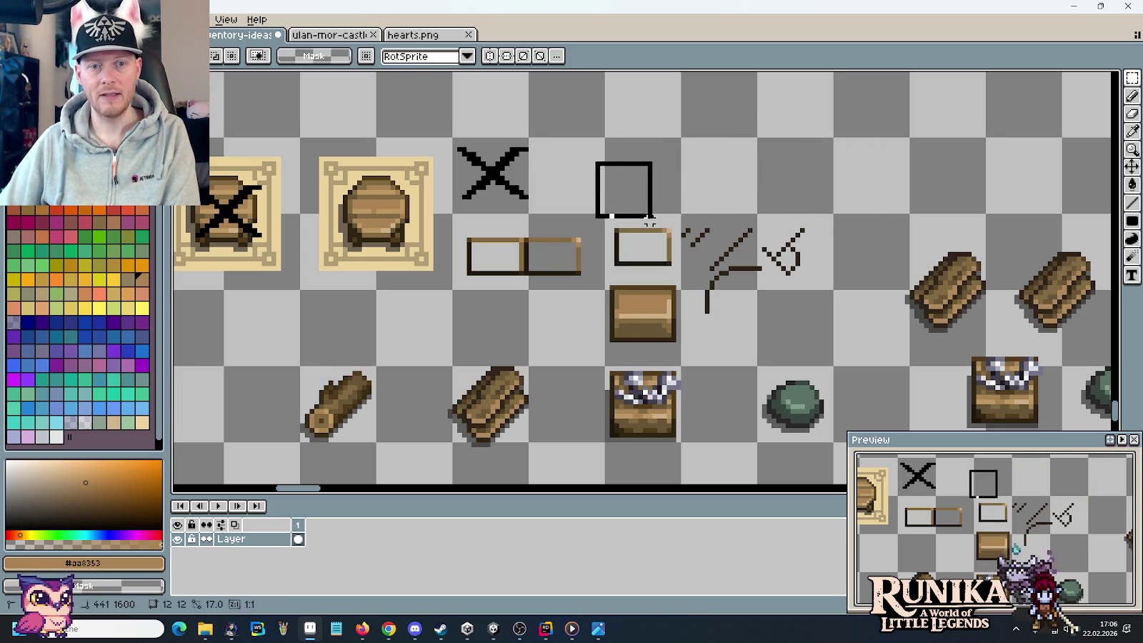
left_click_drag(685, 214, 819, 327)
key("Delete")
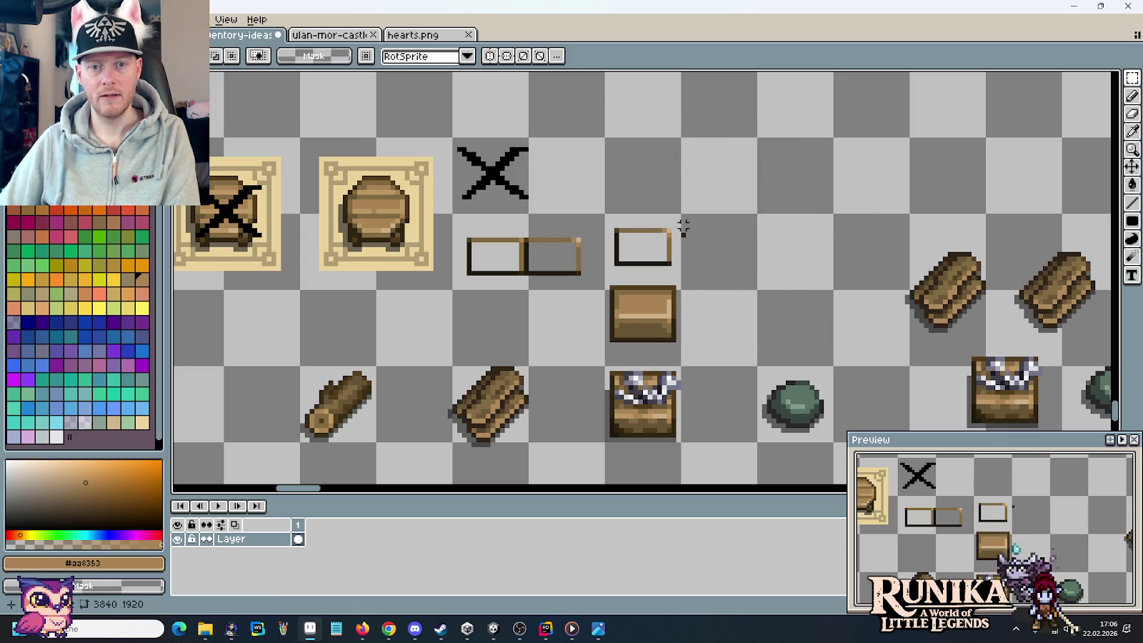
mouse_move(597, 273)
left_mouse_down()
mouse_move(703, 363)
mouse_move(691, 227)
mouse_move(770, 214)
mouse_move(759, 219)
left_mouse_up()
left_click(759, 158)
- Sample the box's browns, ending with light tan #cdb089 as the active colour
scroll(758, 158, "up", 1)
key("i")
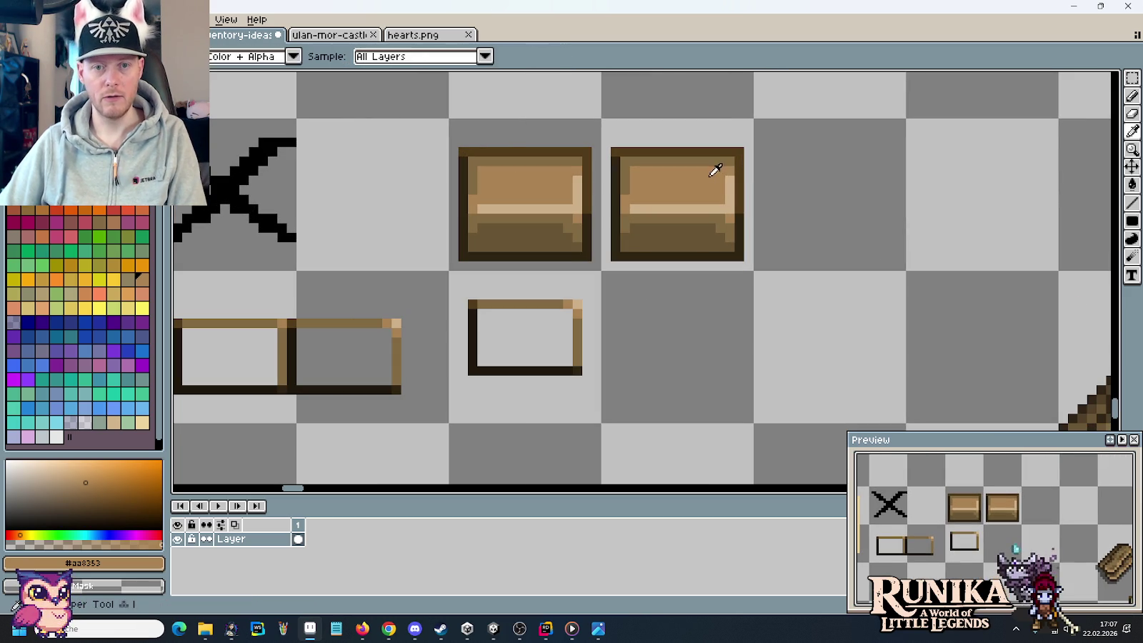
left_click(718, 219)
key("b")
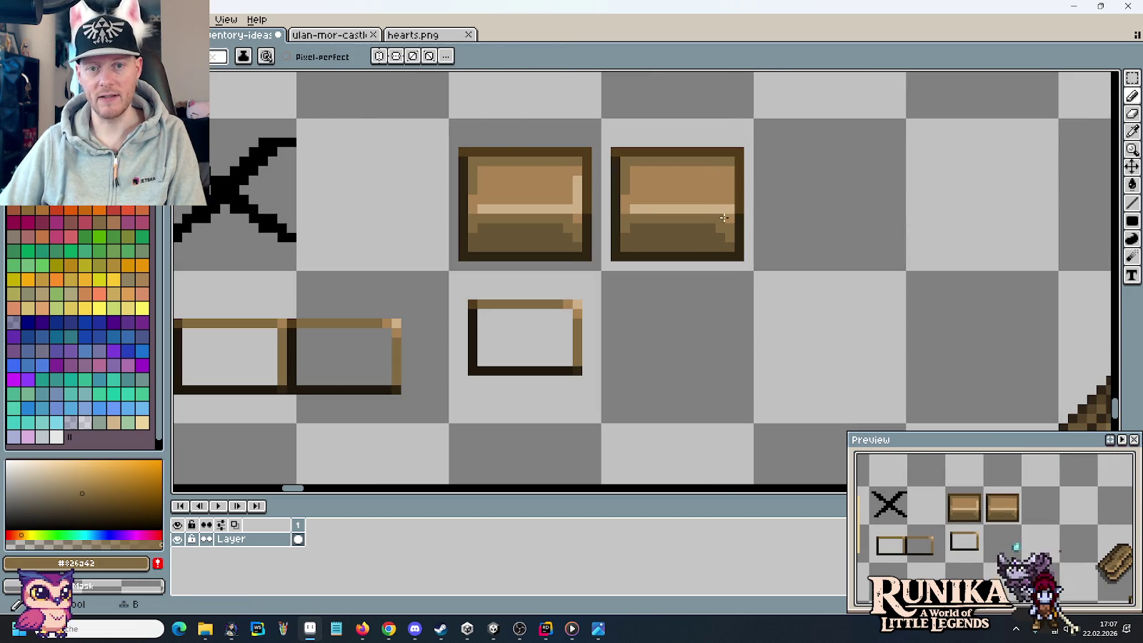
left_click(628, 228, "alt")
left_click(632, 207, "alt")
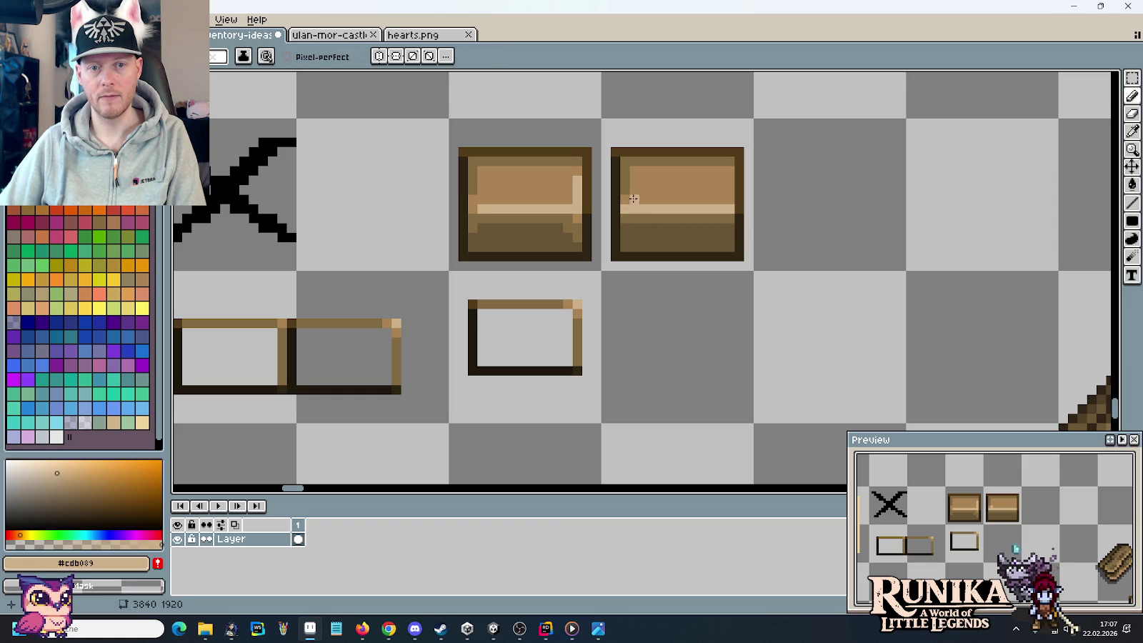
scroll(807, 219, "down", 2)
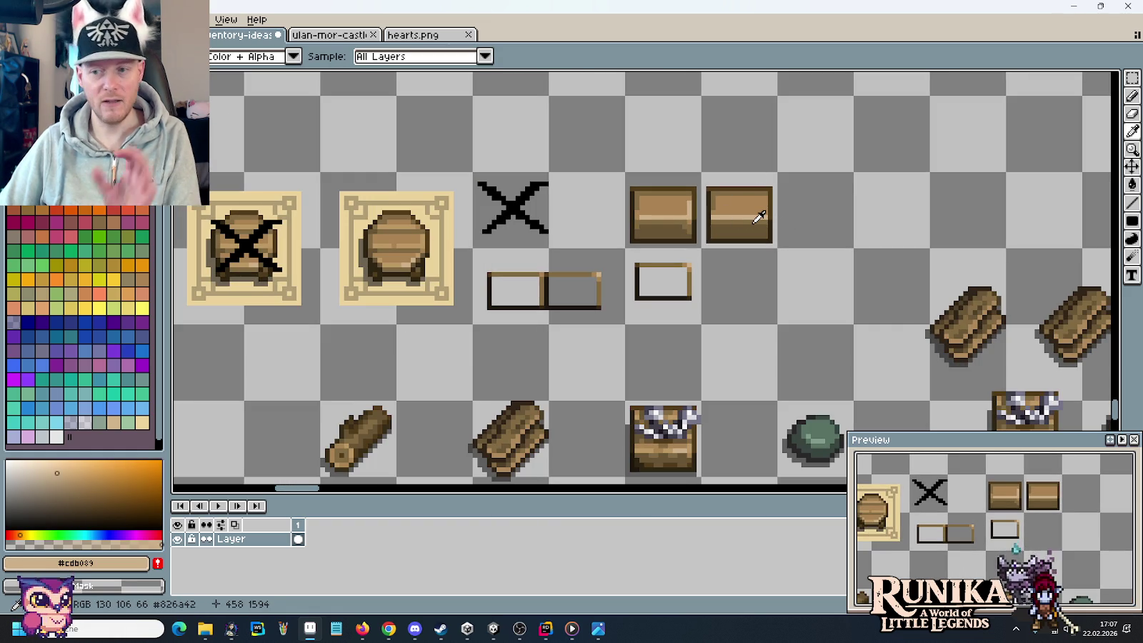
- Move the left box two tiles right, then shift both boxes one tile left
key("m")
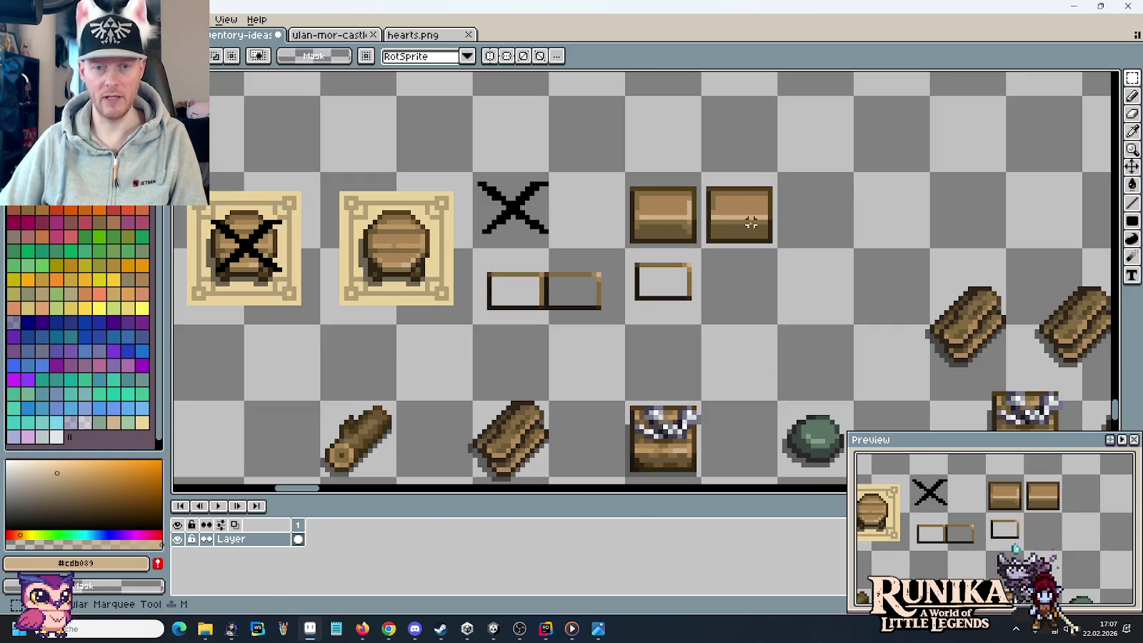
mouse_move(627, 175)
left_mouse_down()
mouse_move(697, 244)
mouse_move(817, 214)
left_mouse_up()
left_click(759, 211)
left_click_drag(703, 175, 851, 246)
left_click_drag(757, 214, 680, 214)
left_click(870, 232)
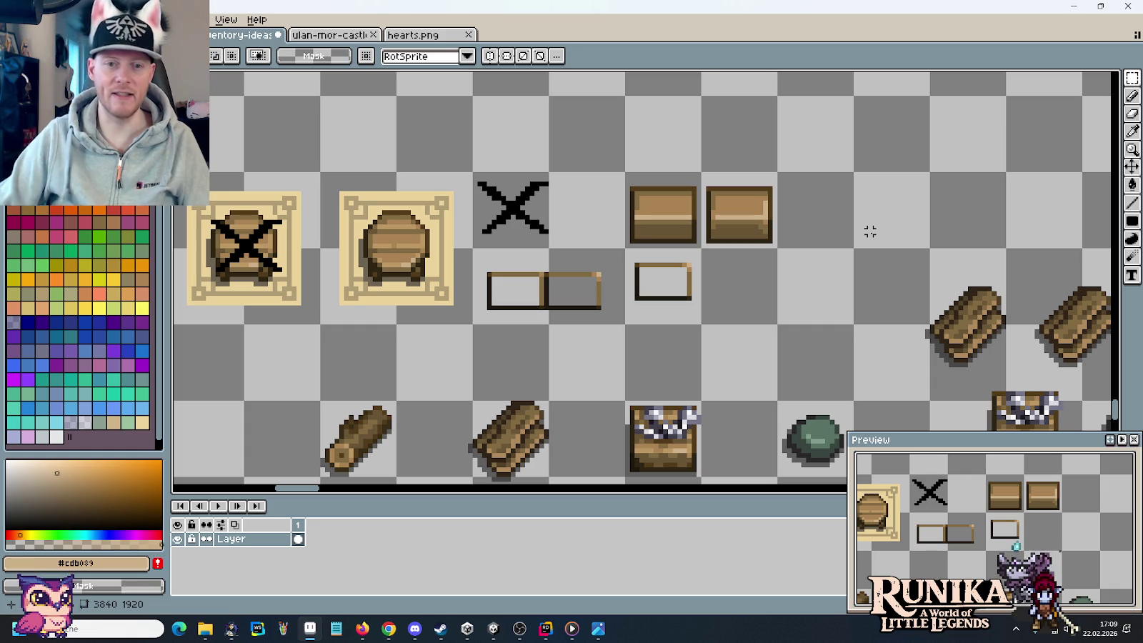
- Copy the wooden box one tile to the right and zoom in
left_click(684, 207)
left_click_drag(664, 219, 842, 230)
key("ctrl+d")
scroll(926, 231, "up", 1)
scroll(893, 196, "up", 1)
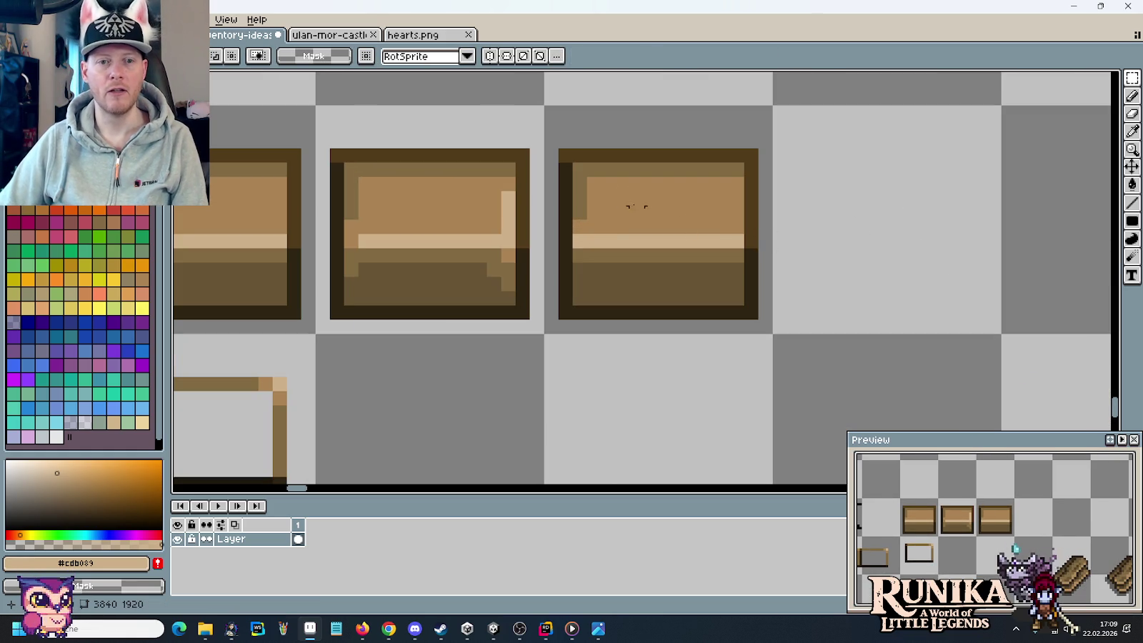
- Repaint the copy's top row and right edge in dark #2c2412 and mid brown #685535
key("b")
left_click(586, 267, "alt")
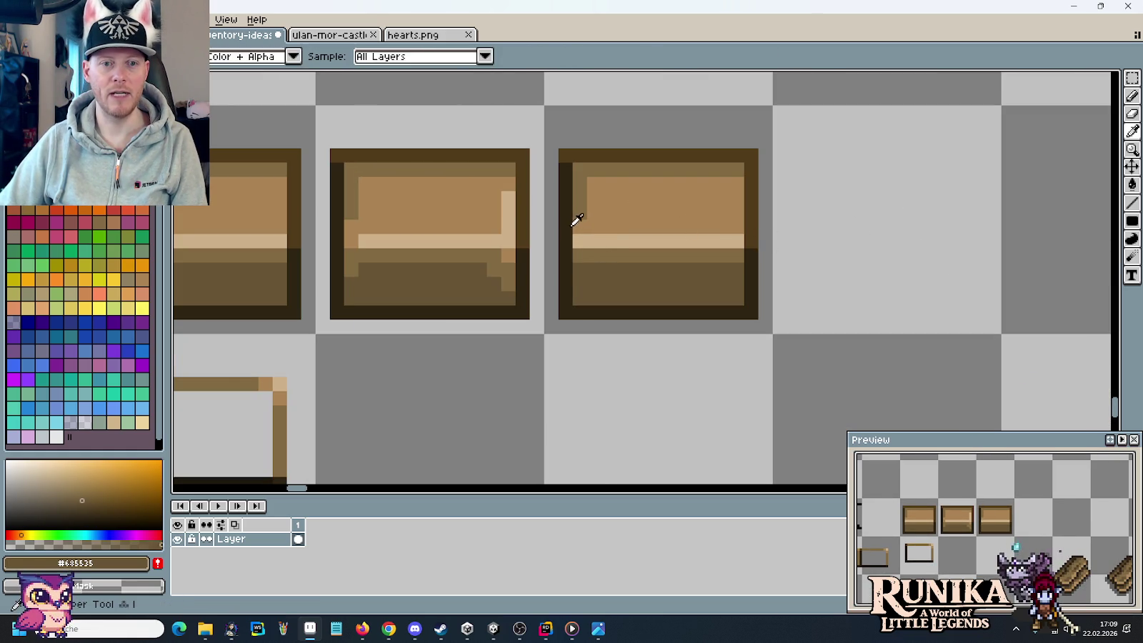
left_click(569, 218, "alt")
mouse_move(572, 155)
left_mouse_down()
mouse_move(753, 153)
mouse_move(751, 247)
left_mouse_up()
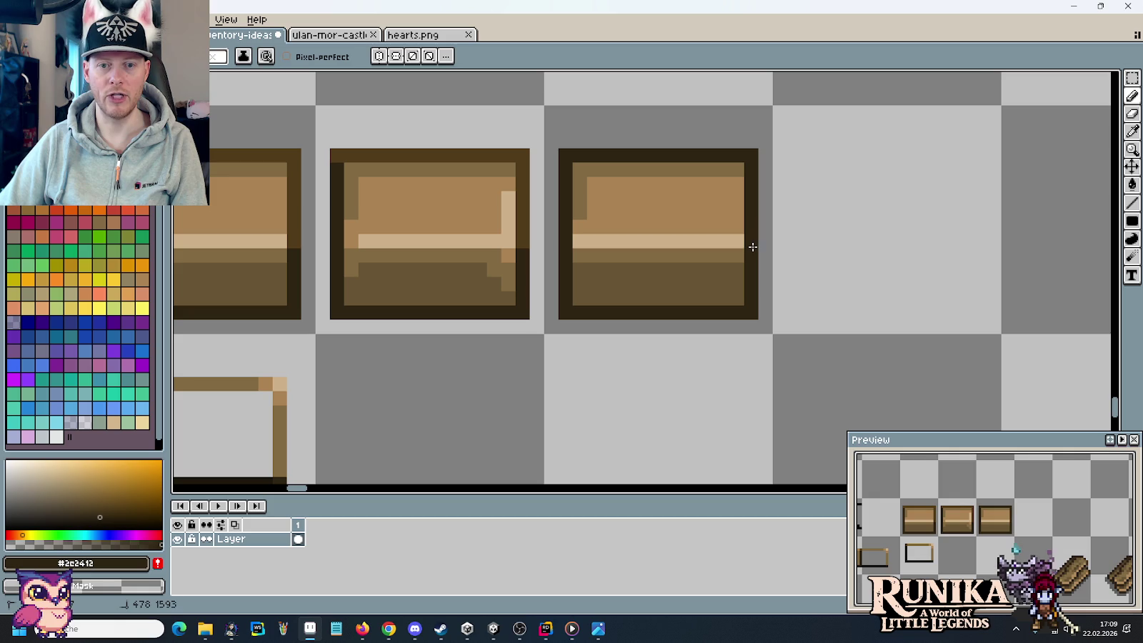
left_click(574, 262, "alt")
left_click_drag(579, 262, 740, 255)
mouse_move(580, 225)
left_mouse_down()
mouse_move(581, 236)
mouse_move(580, 169)
mouse_move(737, 187)
mouse_move(736, 232)
left_mouse_up()
key("ctrl+z")
left_click(733, 236)
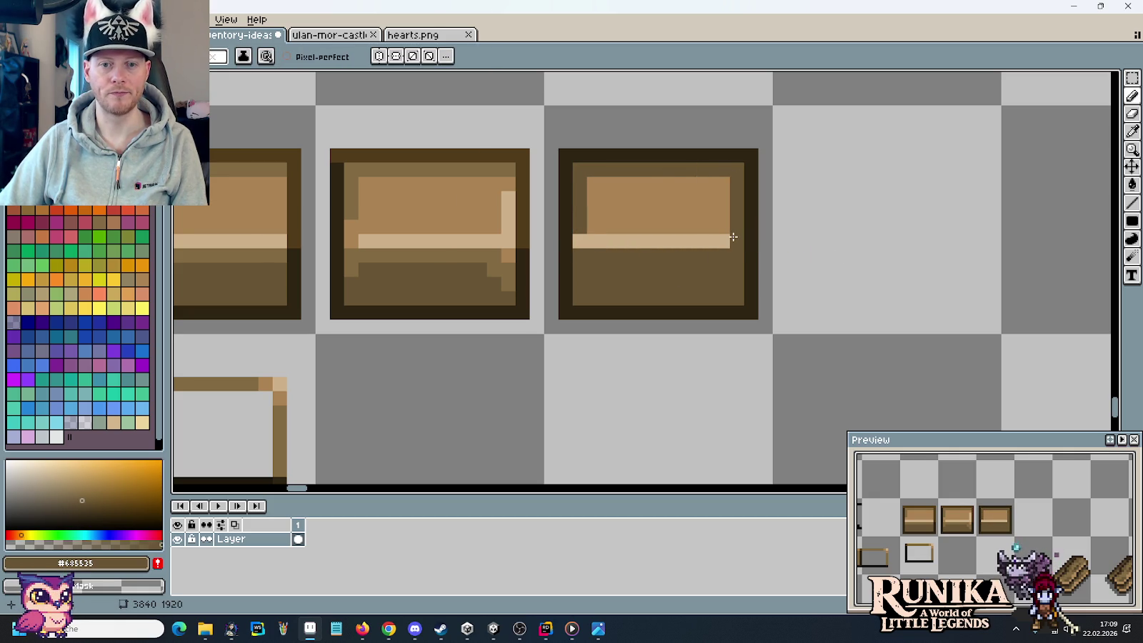
- Try painting light brown #aa8353 into the new box, then undo the stroke
left_click(582, 238, "alt")
scroll(829, 270, "down", 3)
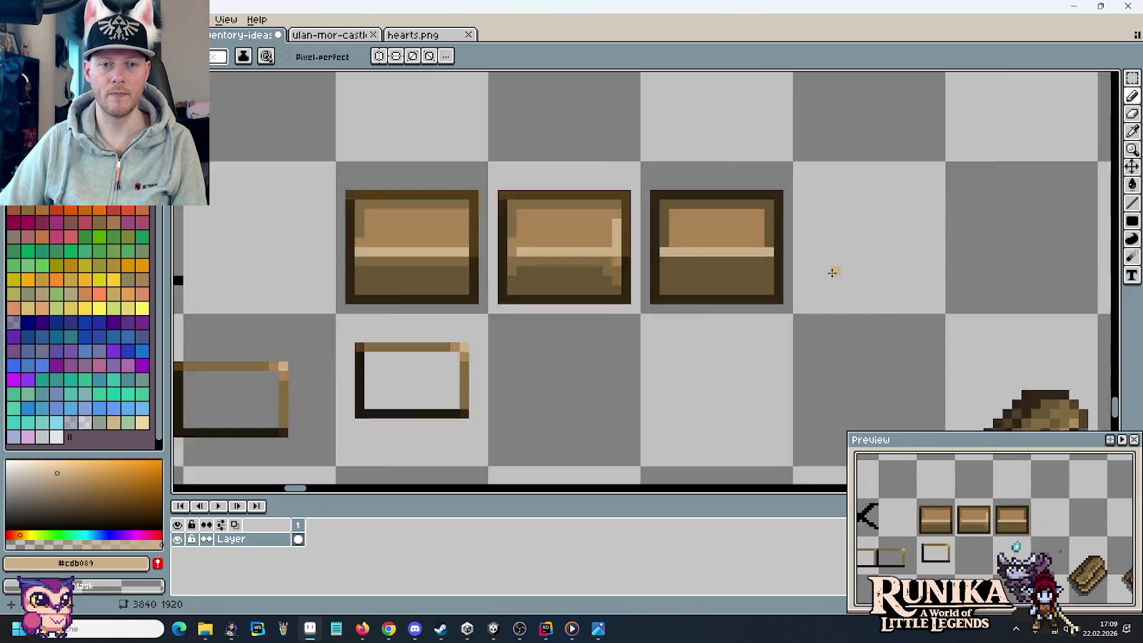
scroll(704, 237, "up", 2)
left_click(704, 237, "alt")
mouse_move(671, 270)
left_mouse_down()
mouse_move(756, 291)
mouse_move(755, 262)
mouse_move(693, 262)
mouse_move(743, 282)
mouse_move(676, 273)
left_mouse_up()
key("ctrl+z")
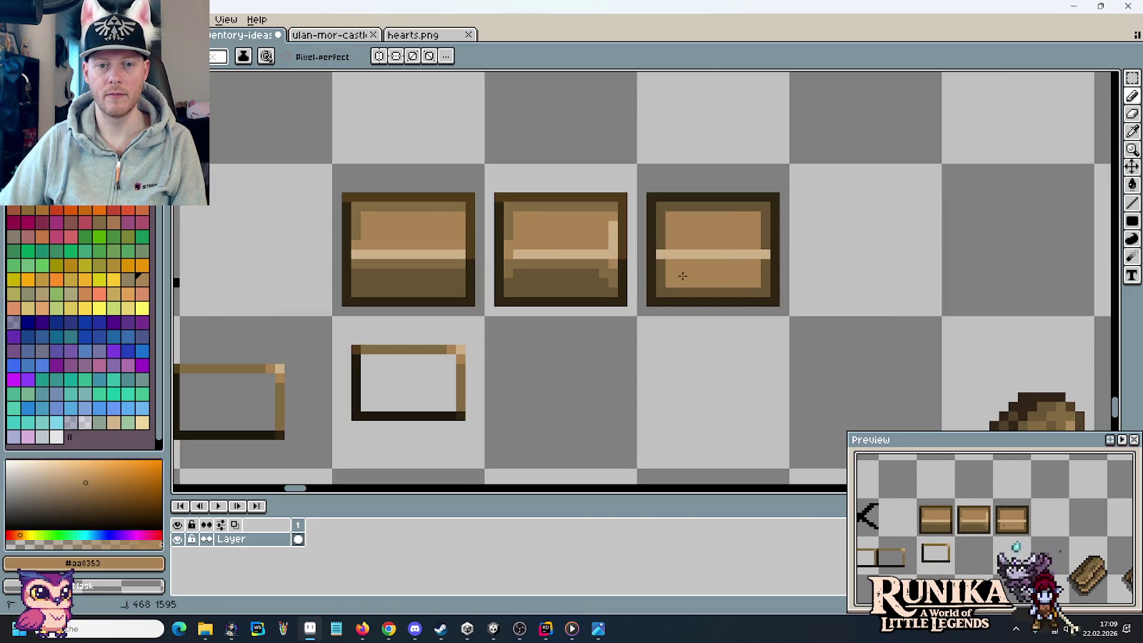
scroll(798, 302, "down", 5)
scroll(799, 302, "up", 2)
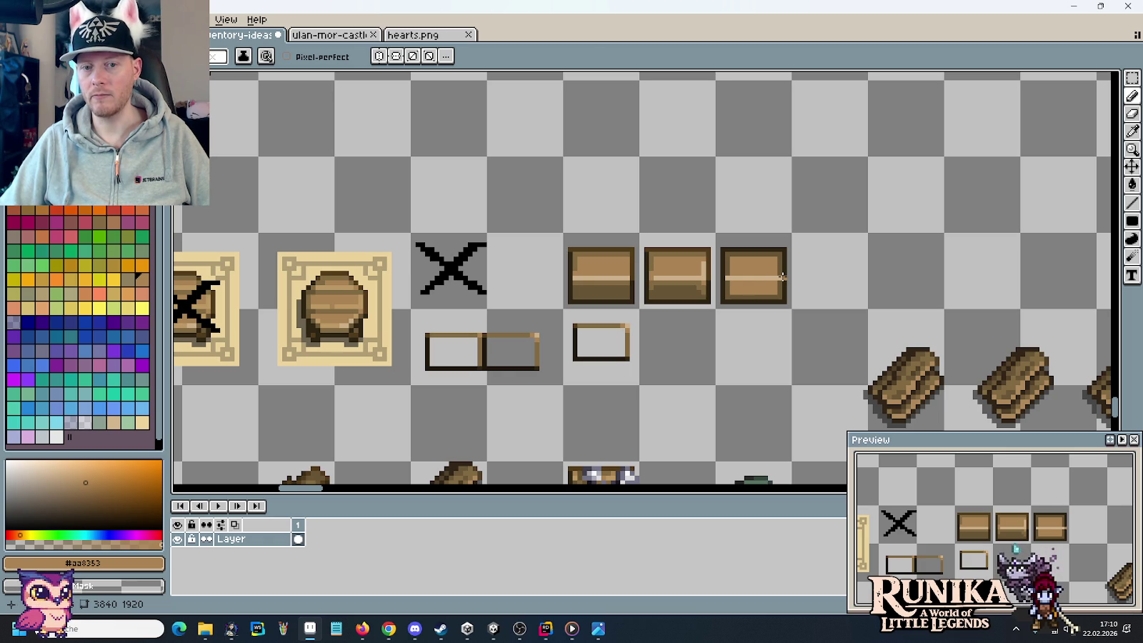
scroll(782, 277, "up", 2)
- Draw a dark #685535 divider line across the third box
left_click(778, 277, "alt")
left_click_drag(779, 277, 671, 277)
scroll(830, 283, "down", 2)
scroll(829, 283, "down", 1)
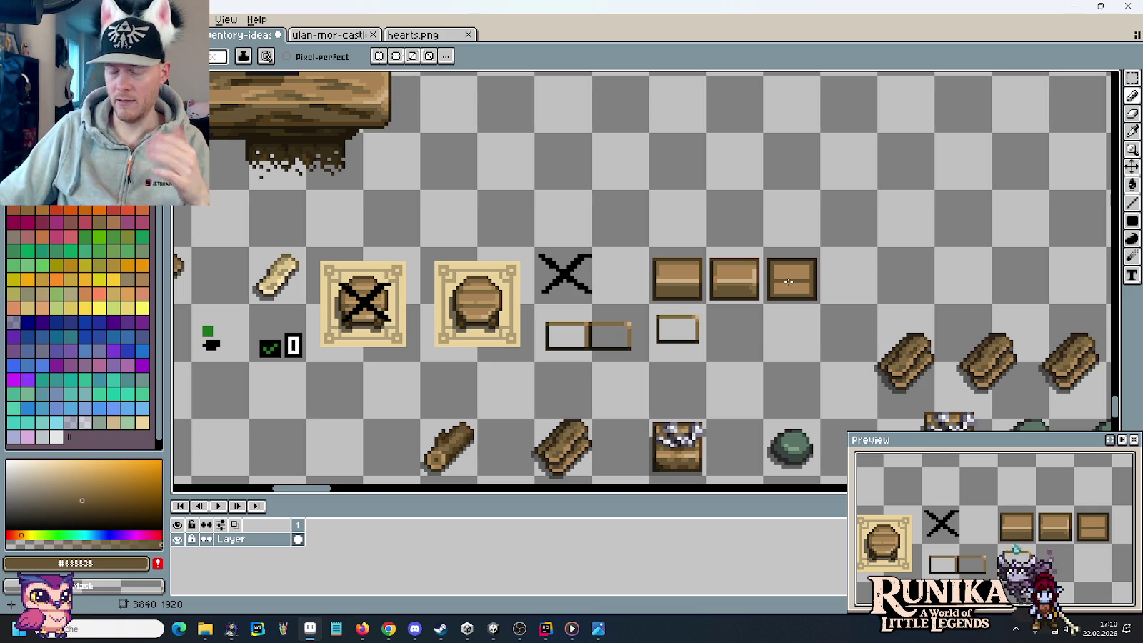
- Copy the third box into a fourth slot on the right
key("m")
mouse_move(765, 257)
left_mouse_down()
mouse_move(817, 301)
mouse_move(845, 283)
left_mouse_up()
scroll(928, 284, "up", 1)
scroll(926, 286, "up", 1)
- Flat-fill the fourth box's top and lower panels with light brown #aa8353
key("i")
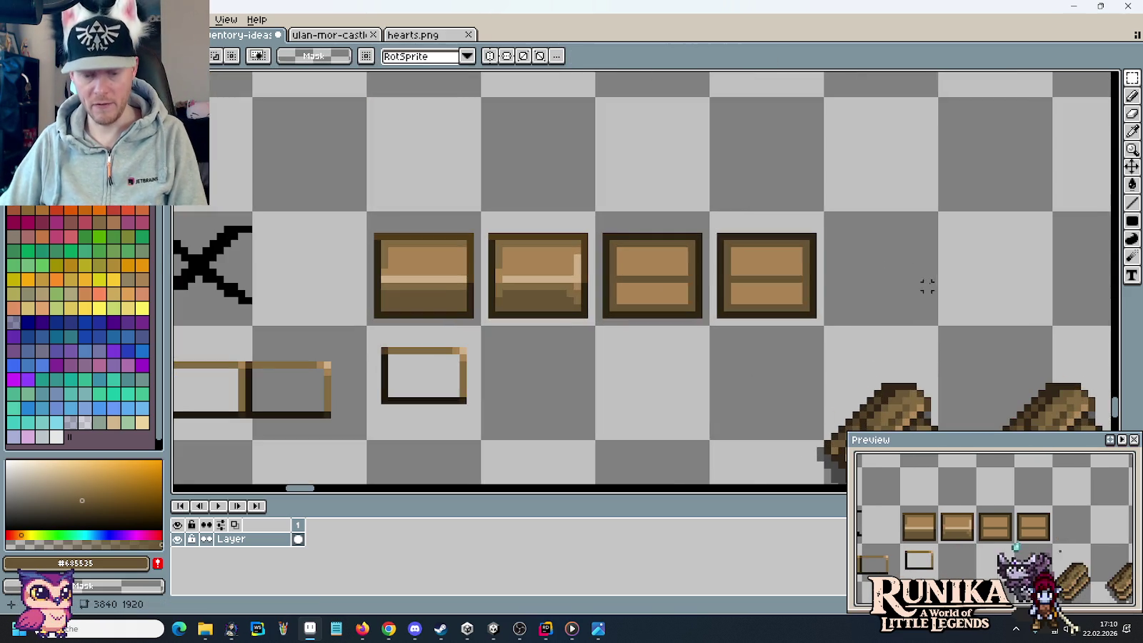
left_click(814, 266)
key("b")
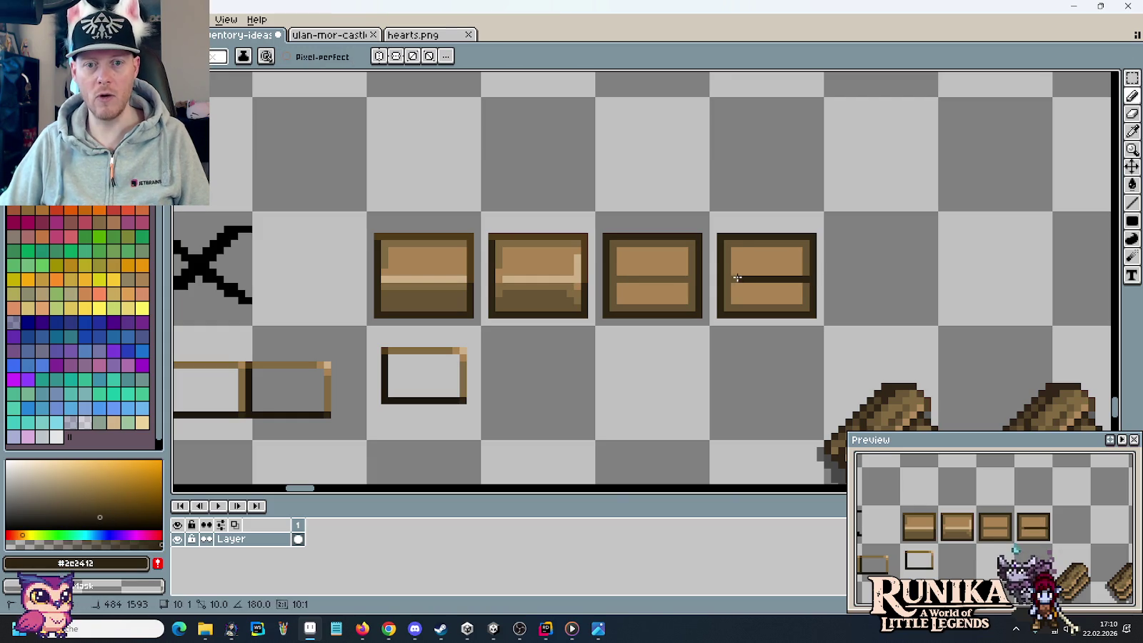
key("i")
left_click(759, 264)
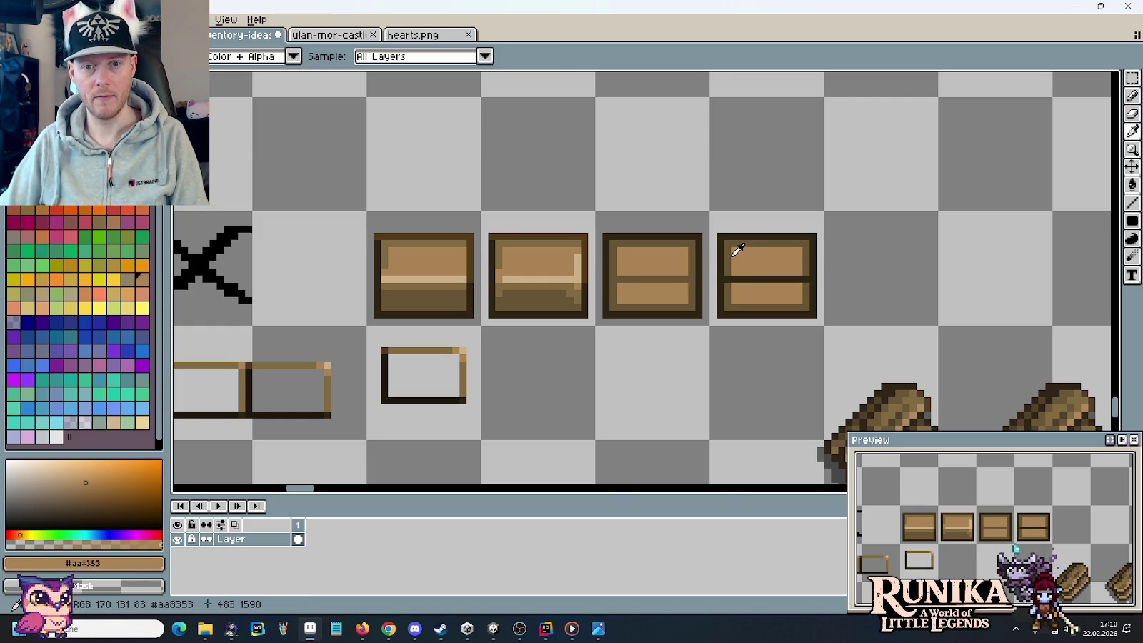
key("g")
left_click(743, 254)
left_click(732, 296)
- Marquee-select the fourth box
scroll(887, 319, "down", 1)
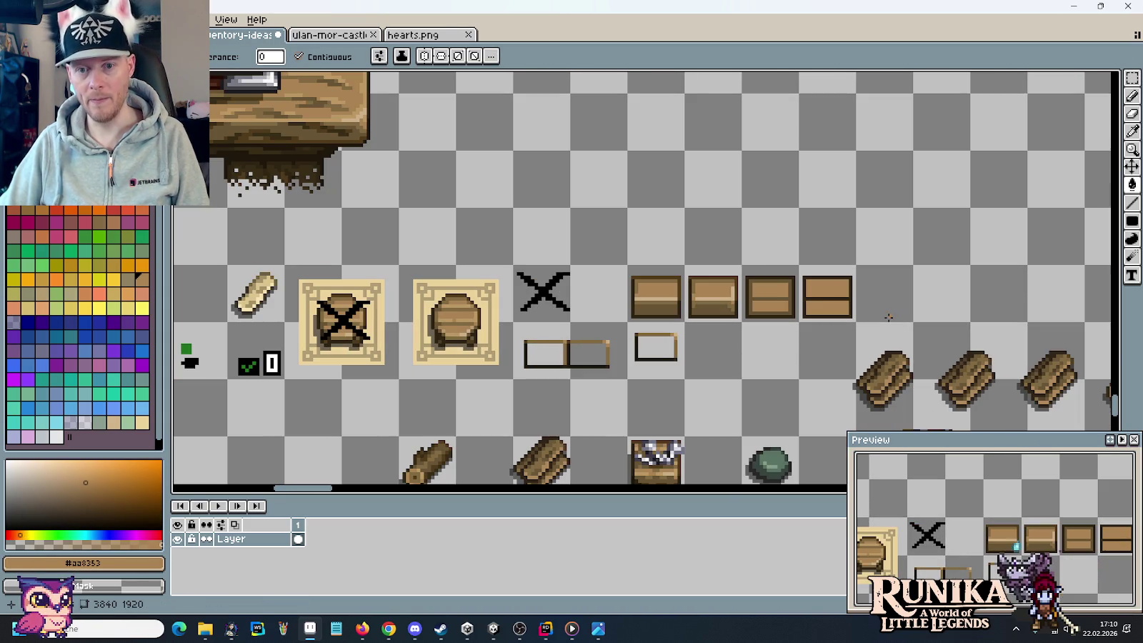
key("m")
mouse_move(832, 302)
left_mouse_down()
mouse_move(764, 323)
mouse_move(857, 262)
left_mouse_up()
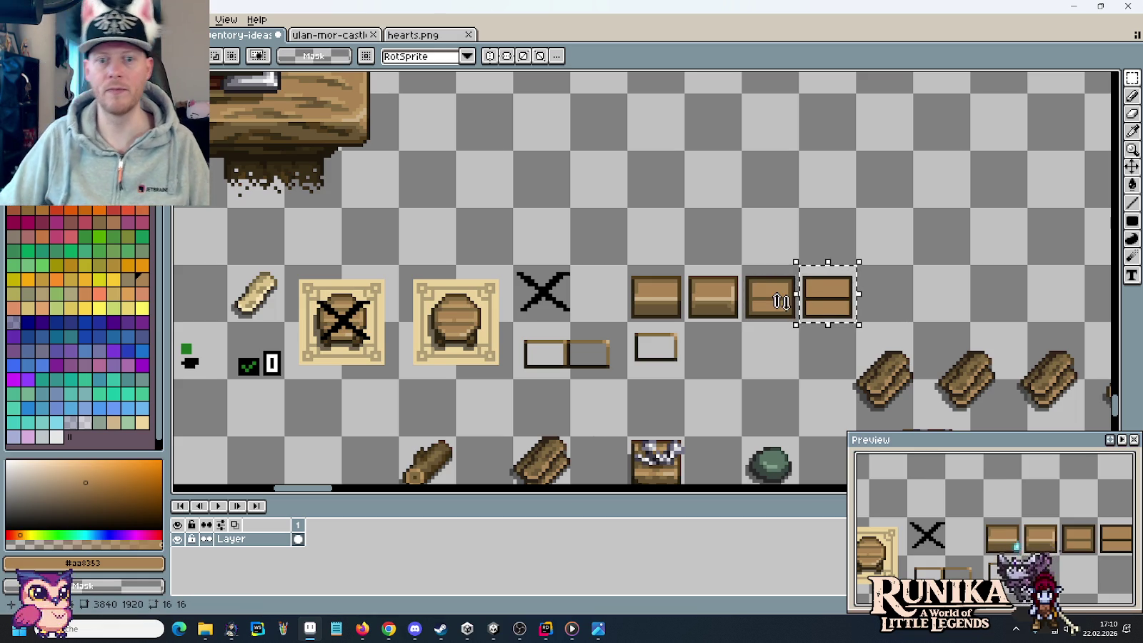
- Move the fourth and third boxes up into a column above the first box
left_click_drag(903, 316, 953, 299)
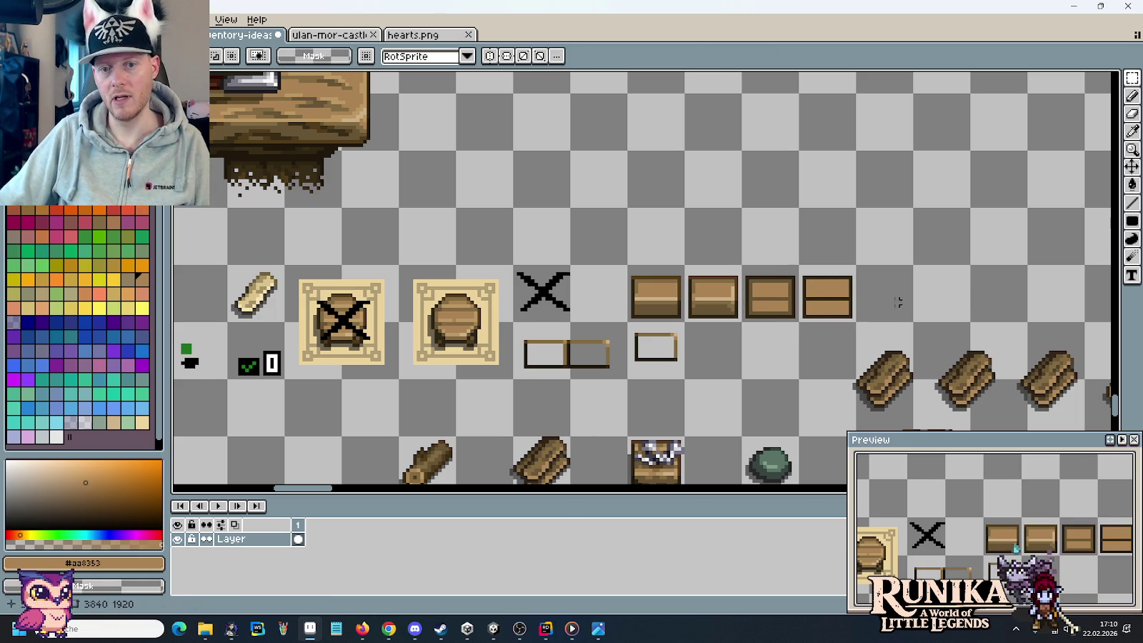
key("ctrl+z")
left_click_drag(821, 296, 653, 241)
mouse_move(745, 268)
left_mouse_down()
mouse_move(797, 324)
mouse_move(737, 264)
left_mouse_up()
key("ctrl+d")
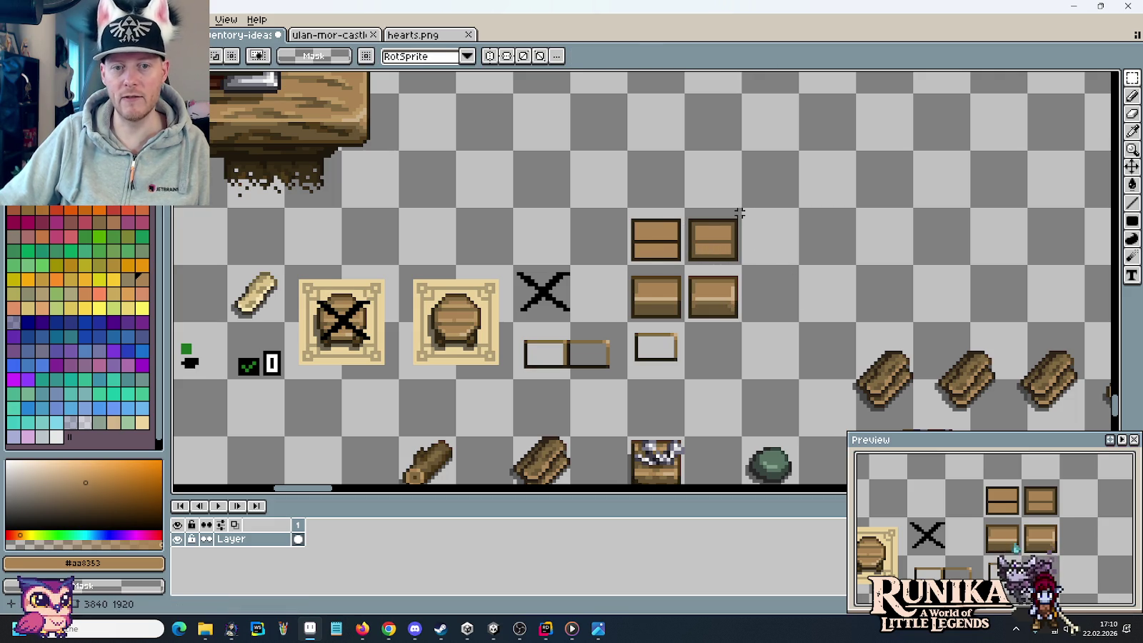
scroll(743, 218, "up", 1)
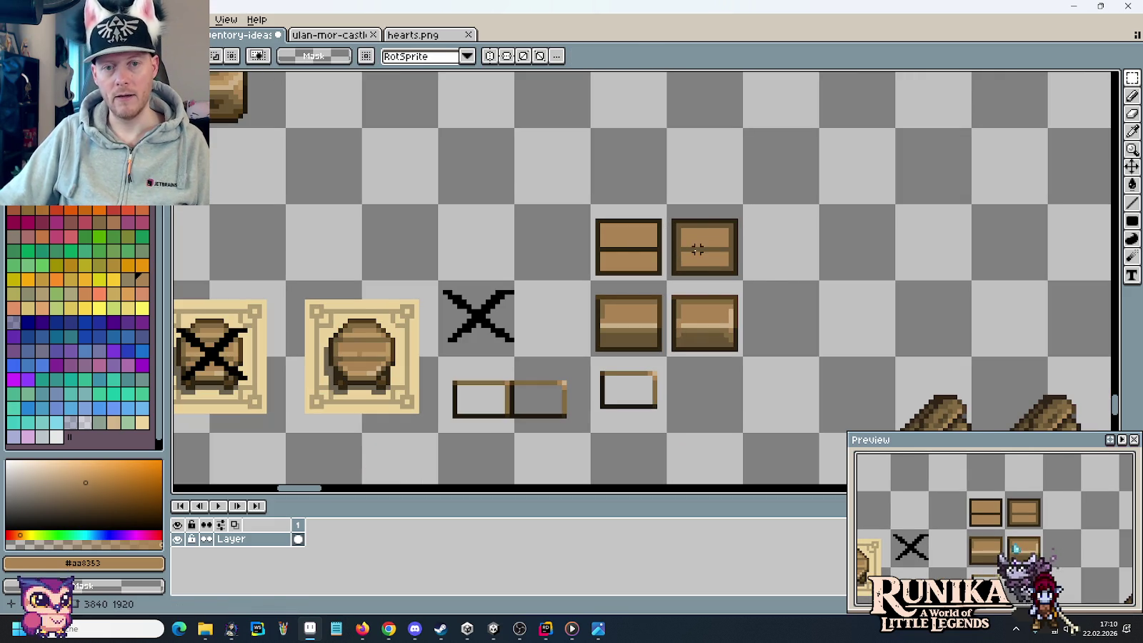
left_click_drag(697, 248, 621, 173)
key("ctrl+d")
- Bucket-fill the middle box's lower half with darker brown #685535
key("i")
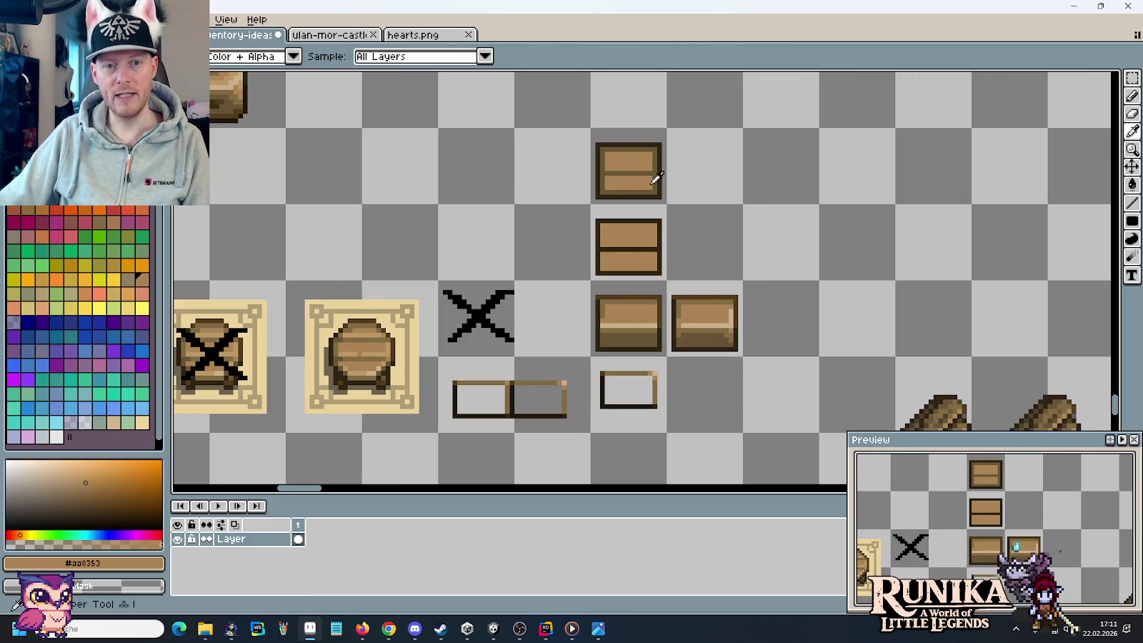
left_click(654, 169)
key("g")
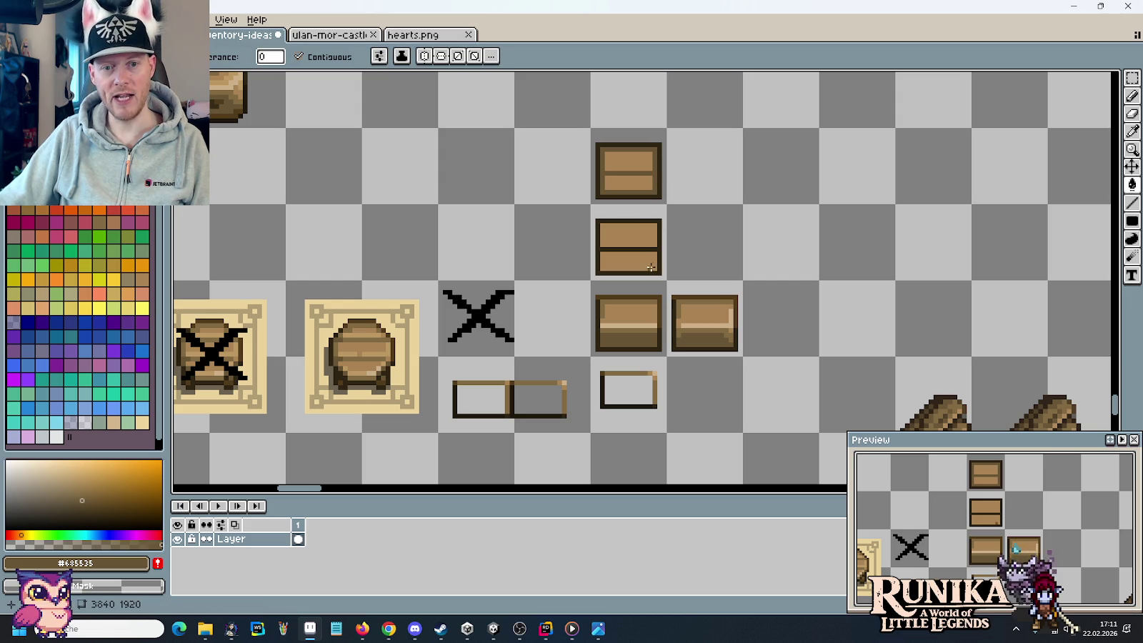
left_click(650, 267)
key("m")
scroll(797, 245, "down", 1)
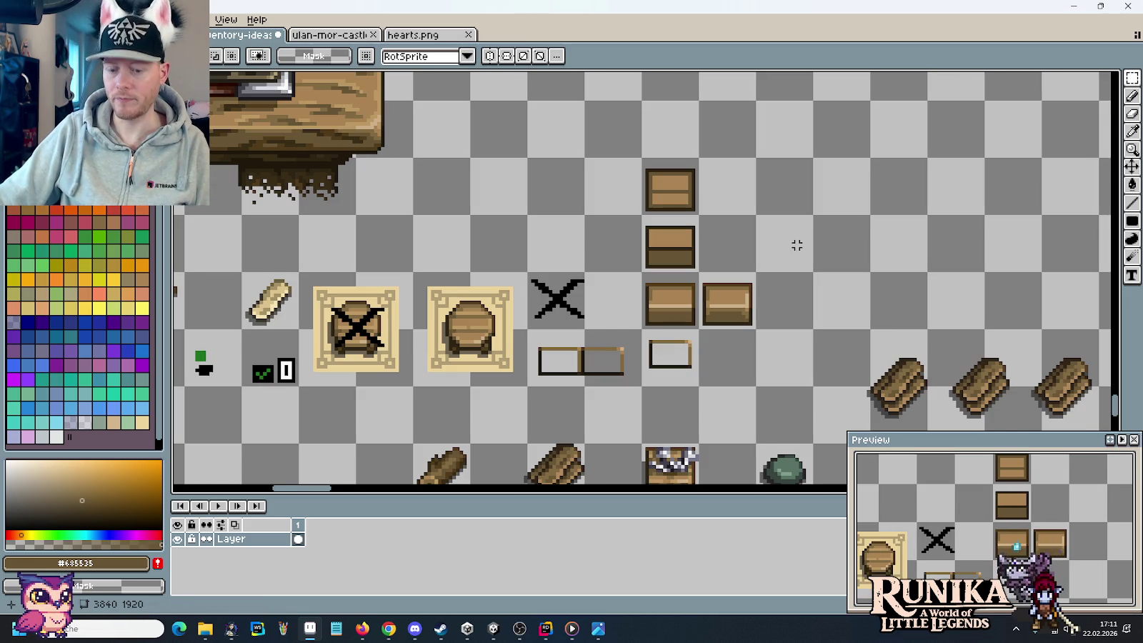
- Try refilling the middle box's lower half with lighter #826a42, then undo it
key("i")
left_click(745, 303)
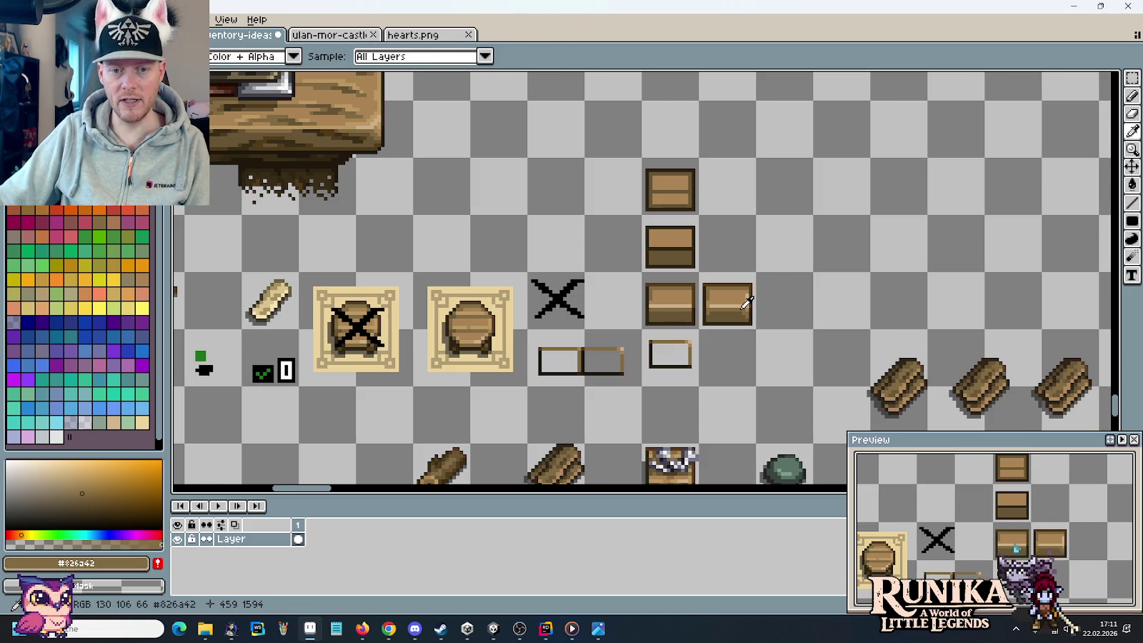
key("g")
left_click(671, 267)
key("m")
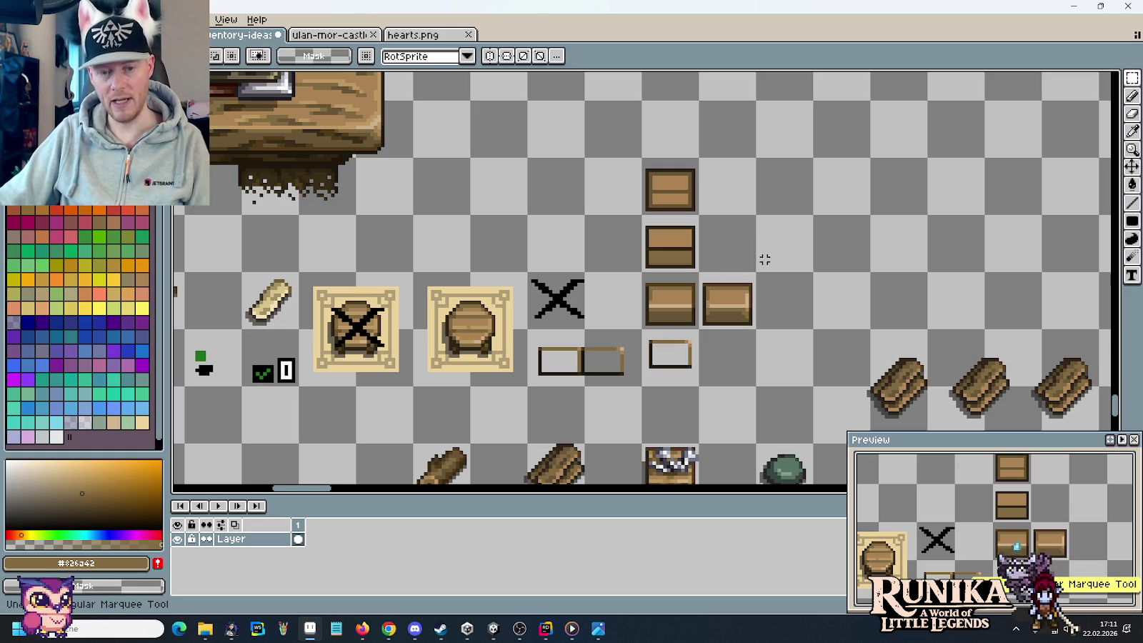
key("ctrl+z")
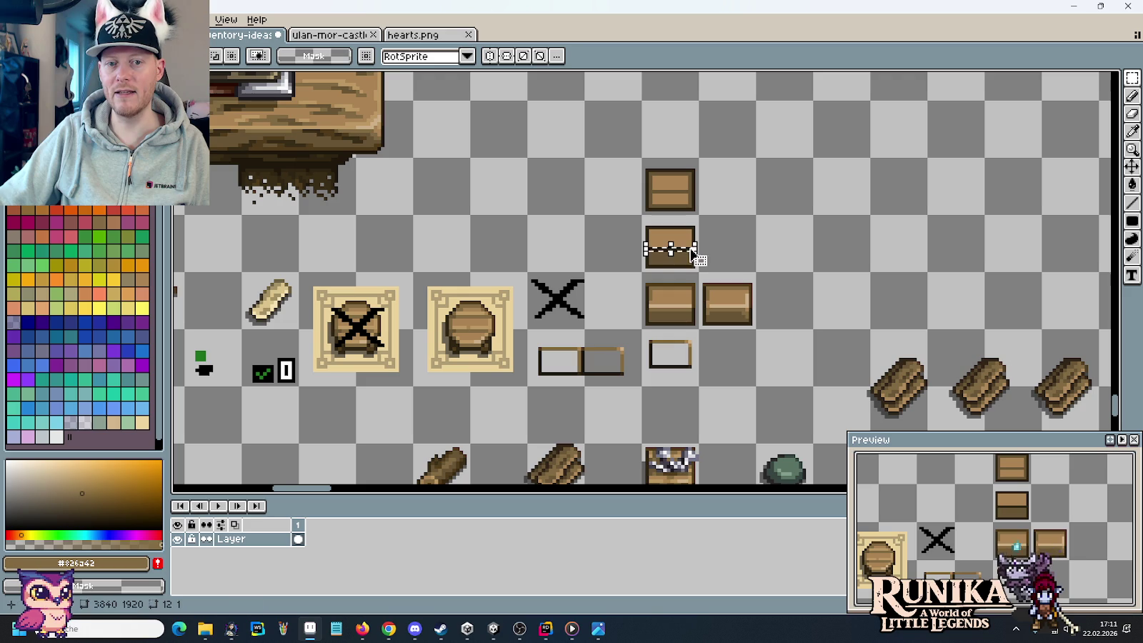
- Make two copies of the middle box, each one tile further right
mouse_move(697, 269)
left_mouse_down()
mouse_move(643, 225)
mouse_move(727, 247)
left_mouse_up()
key("ctrl+d")
key("i")
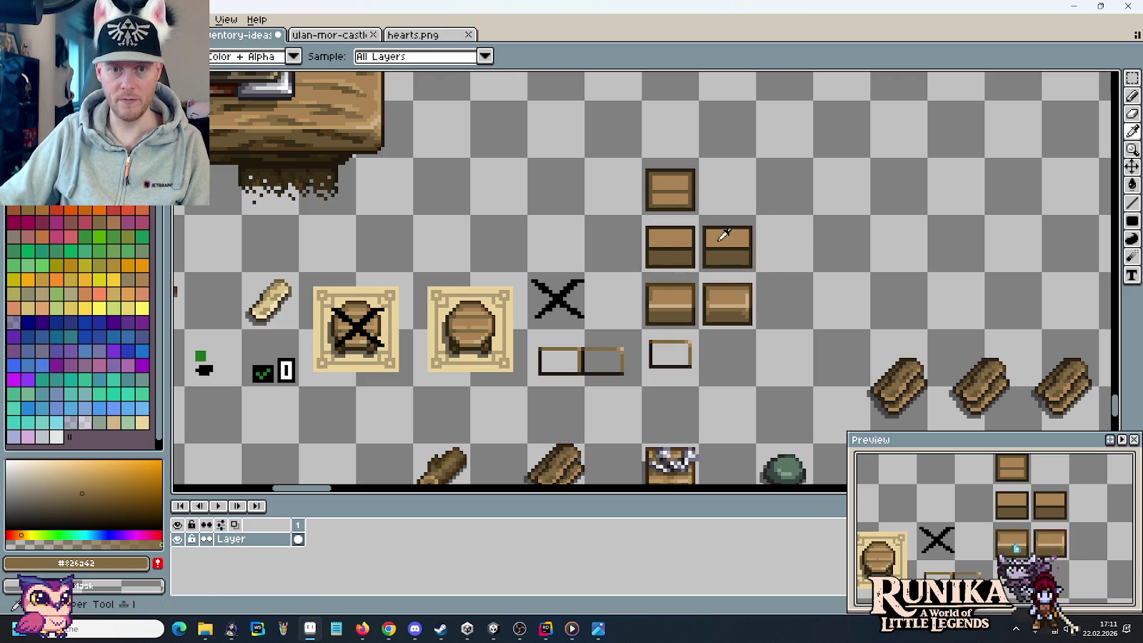
left_click(684, 230)
key("g")
key("m")
mouse_move(757, 272)
left_mouse_down()
mouse_move(699, 224)
mouse_move(784, 247)
left_mouse_up()
key("ctrl+d")
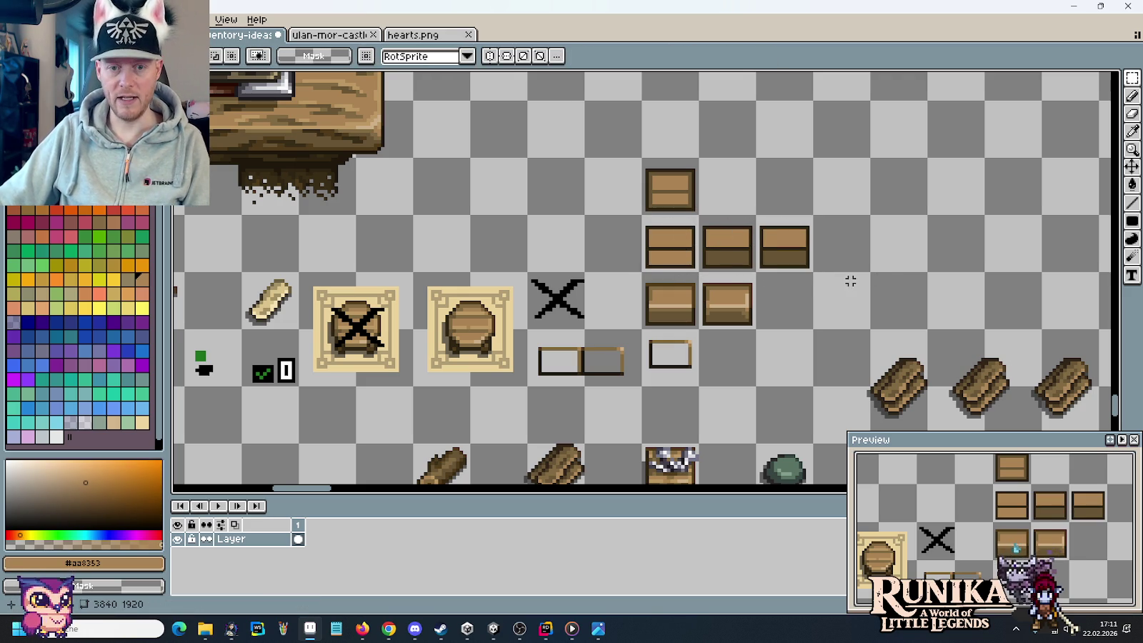
- Draw a cream #cdb089 highlight line across the rightmost box
key("i")
left_click(740, 304)
key("b")
left_click(764, 249)
left_click(801, 249, "shift")
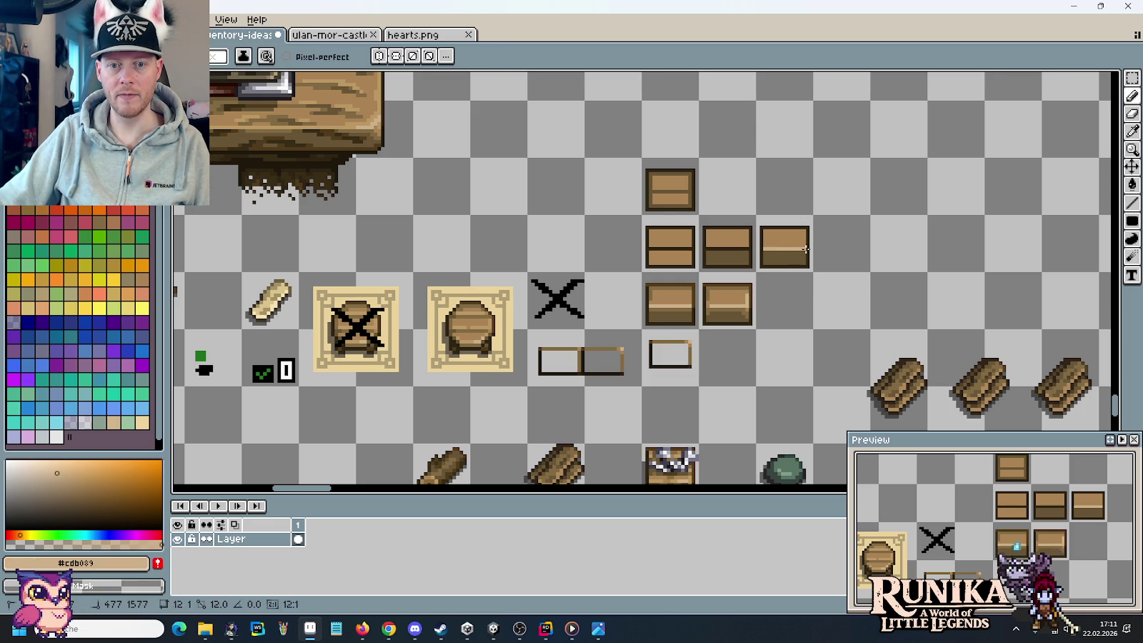
key("m")
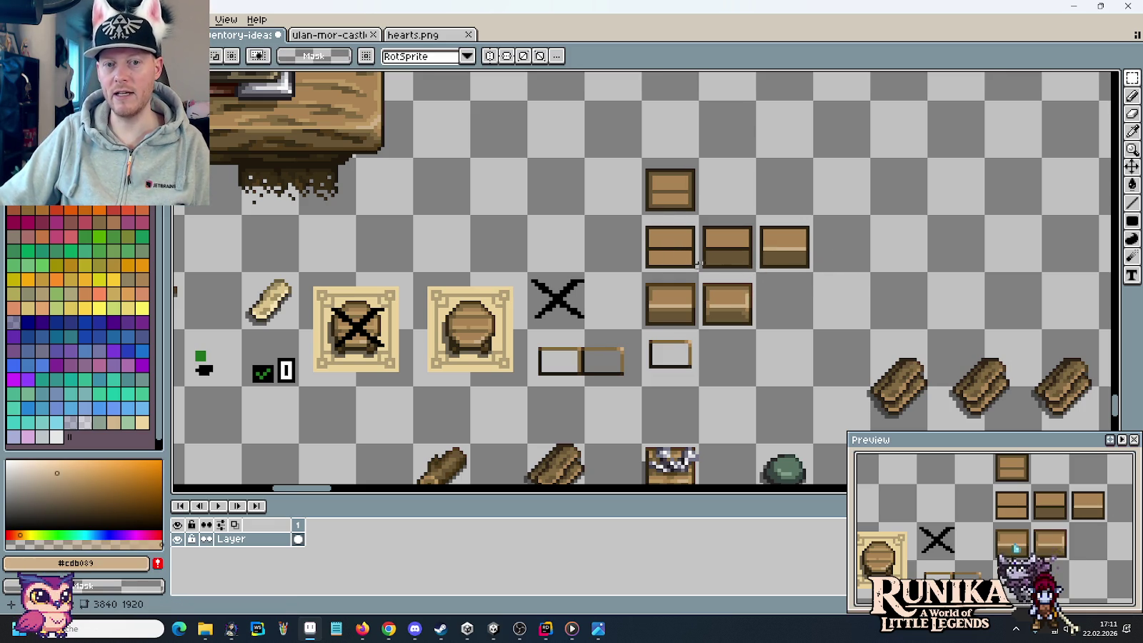
left_click_drag(797, 248, 857, 274)
left_click(857, 274)
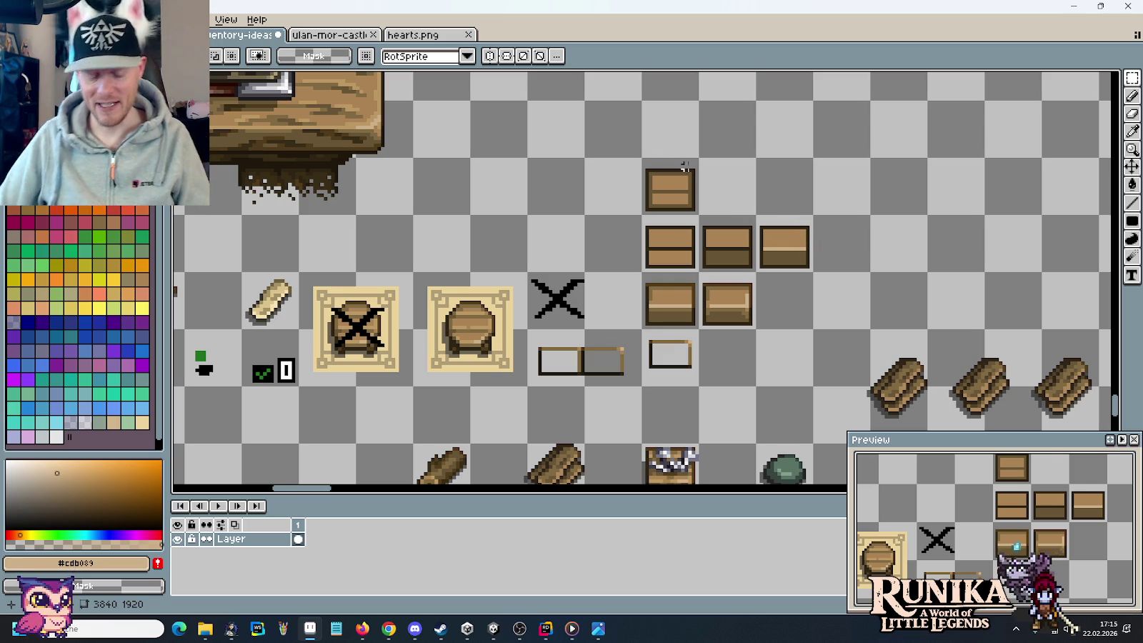
- Shift the selected chests one cell right and copy a middle-row chest one cell left
scroll(705, 205, "up", 1)
left_click_drag(705, 205, 528, 184)
left_click_drag(454, 288, 688, 314)
key("ctrl+z")
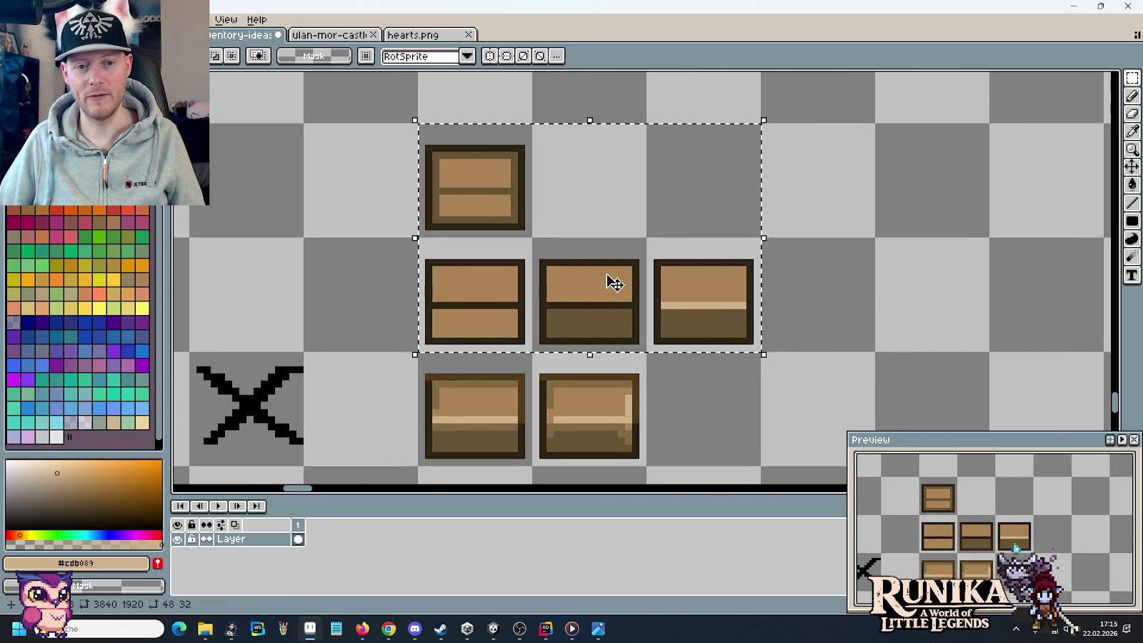
left_click_drag(612, 281, 727, 288)
key("ctrl+d")
left_click_drag(579, 284, 464, 286)
key("ctrl+d")
- Darken the chest brown slightly in HSV and fill the first chest's outline with it
scroll(485, 330, "up", 3)
key("i")
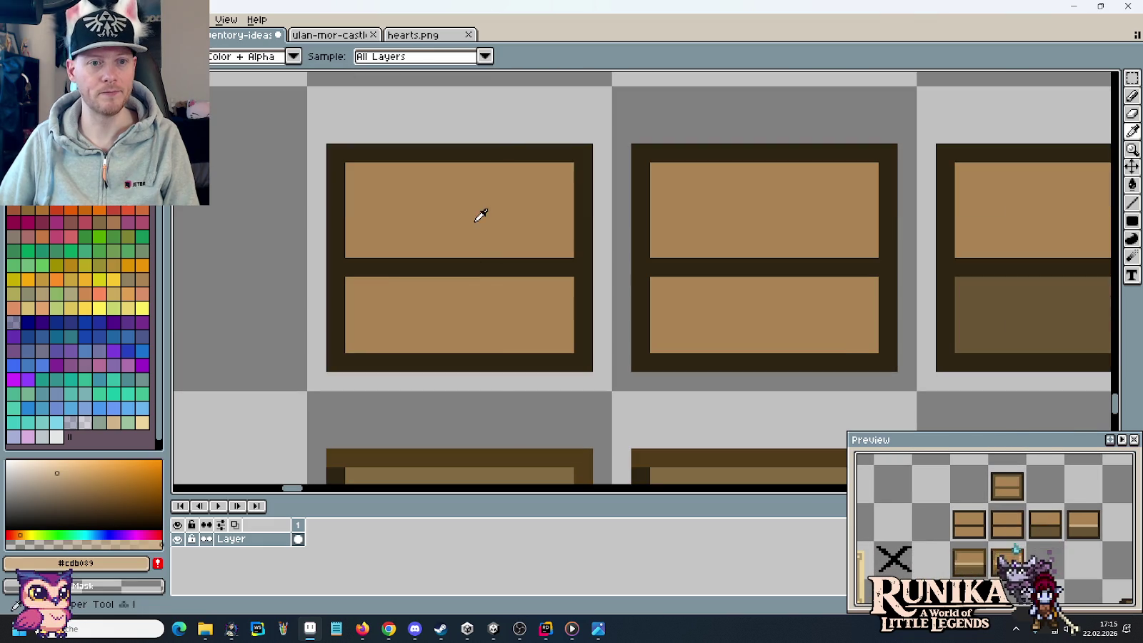
left_click(479, 212)
left_click(115, 563)
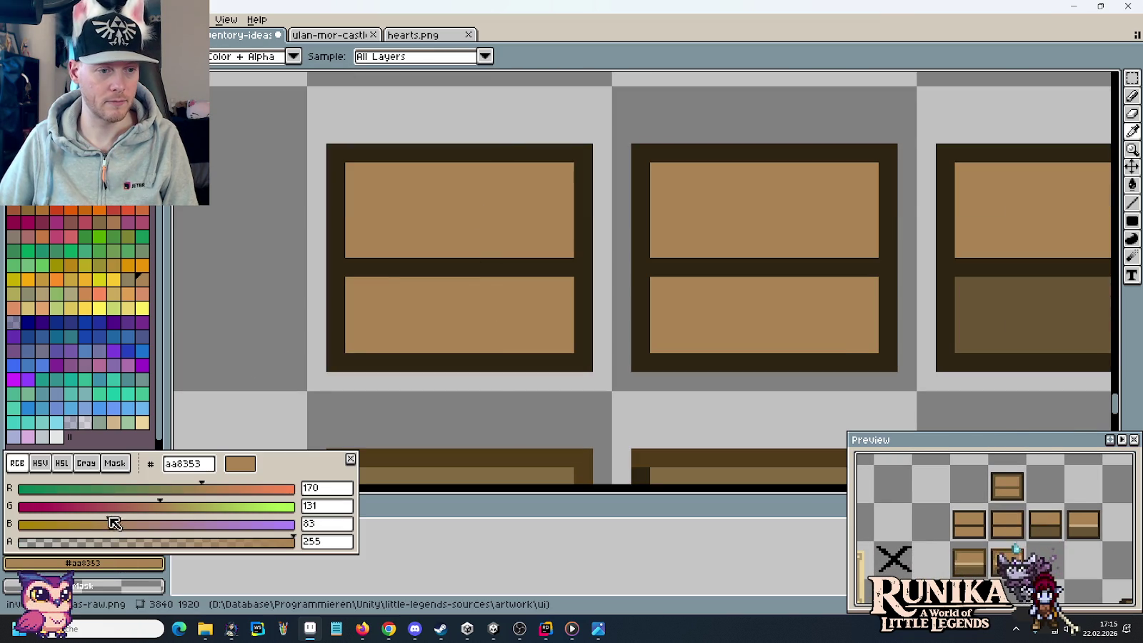
left_click(40, 464)
left_click_drag(207, 523, 200, 524)
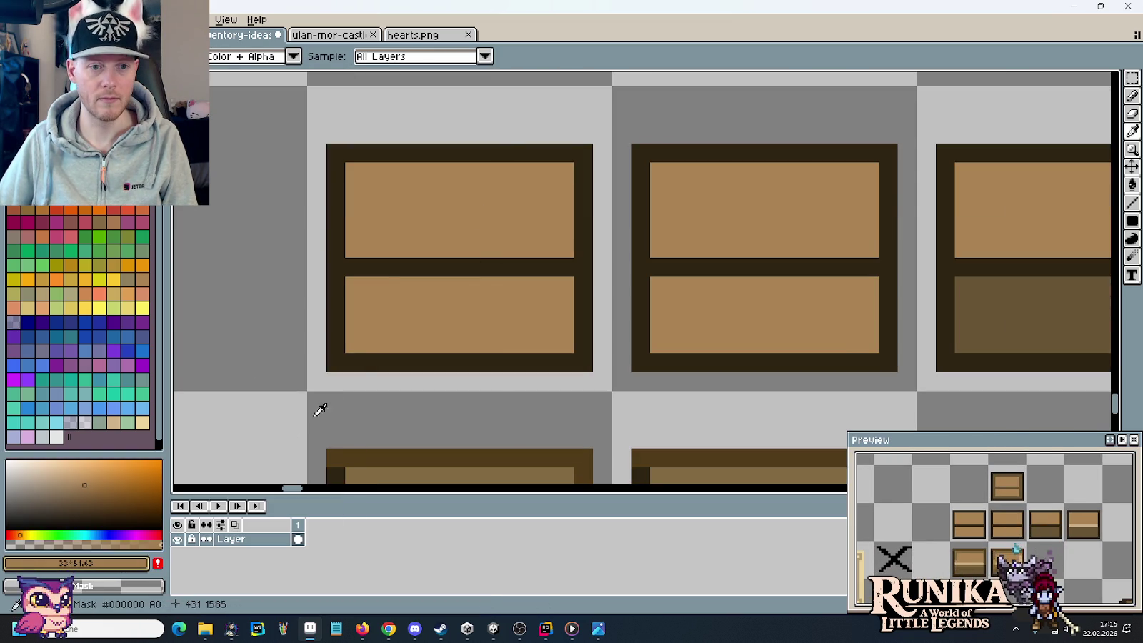
key("g")
left_click(355, 363)
- Switch the colour to black and make the flat chest's outline and divider black
left_click(107, 563)
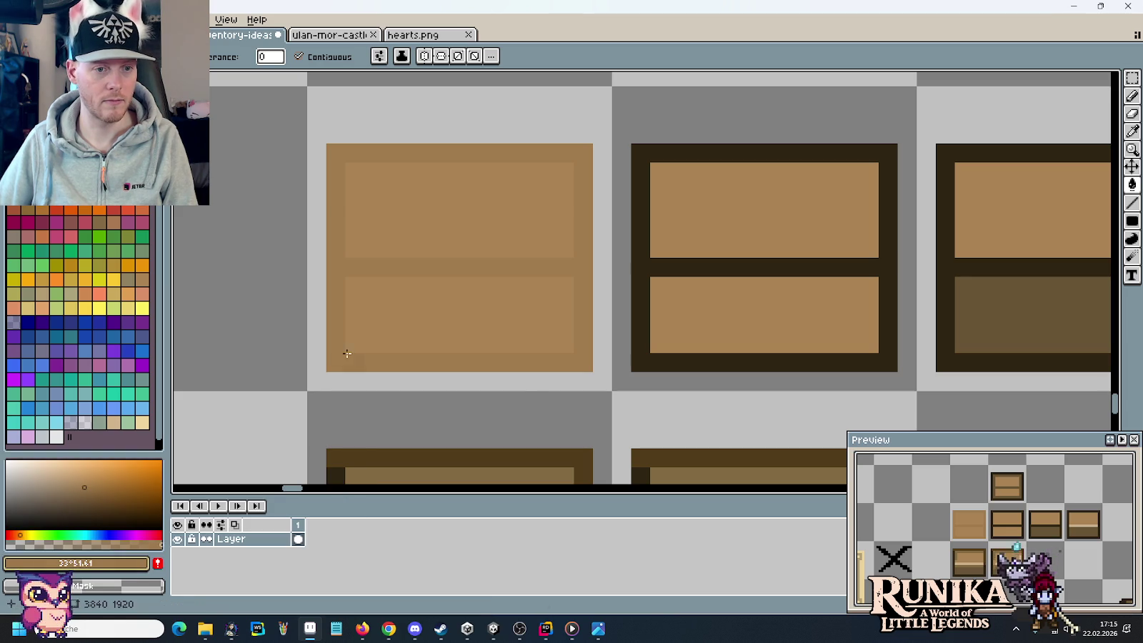
scroll(530, 396, "down", 2)
scroll(532, 398, "down", 2)
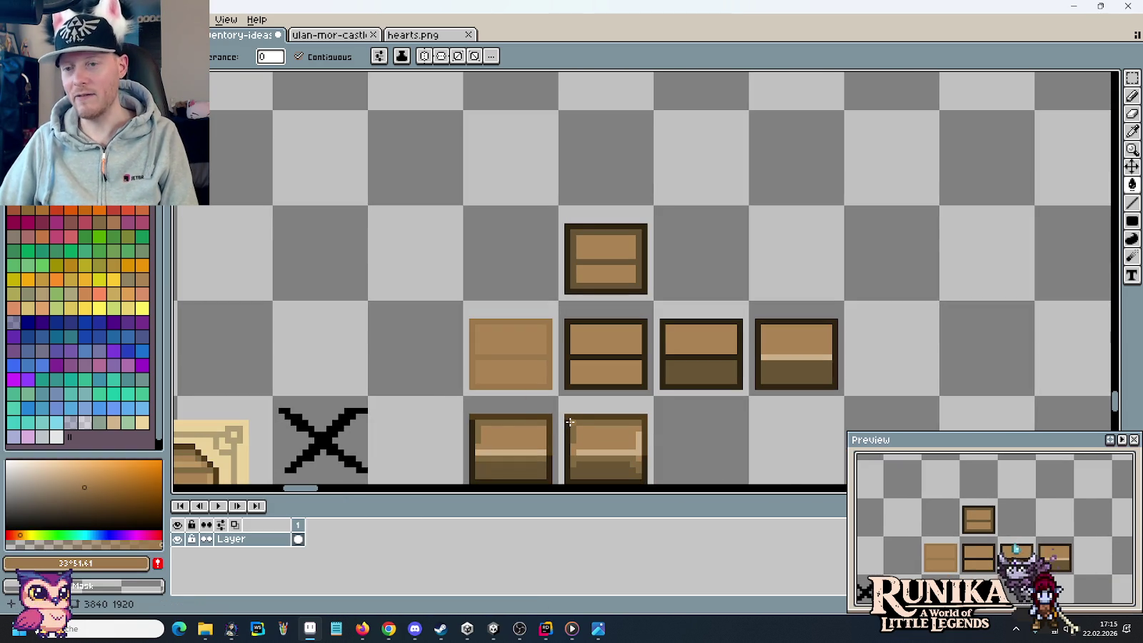
left_click_drag(477, 399, 511, 370)
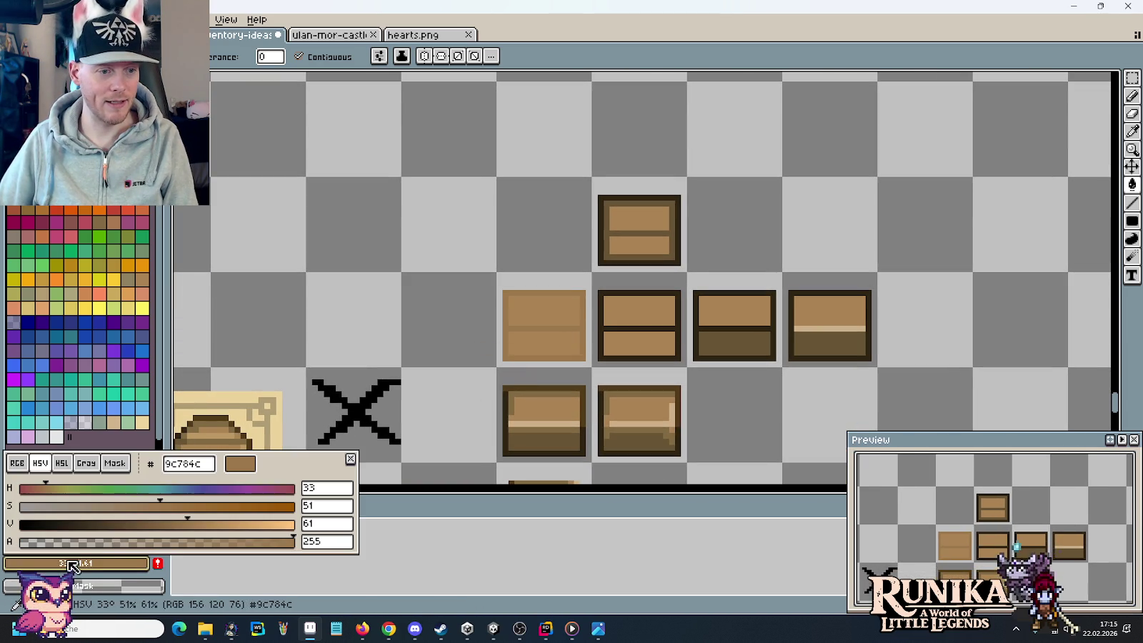
left_click_drag(87, 531, 21, 529)
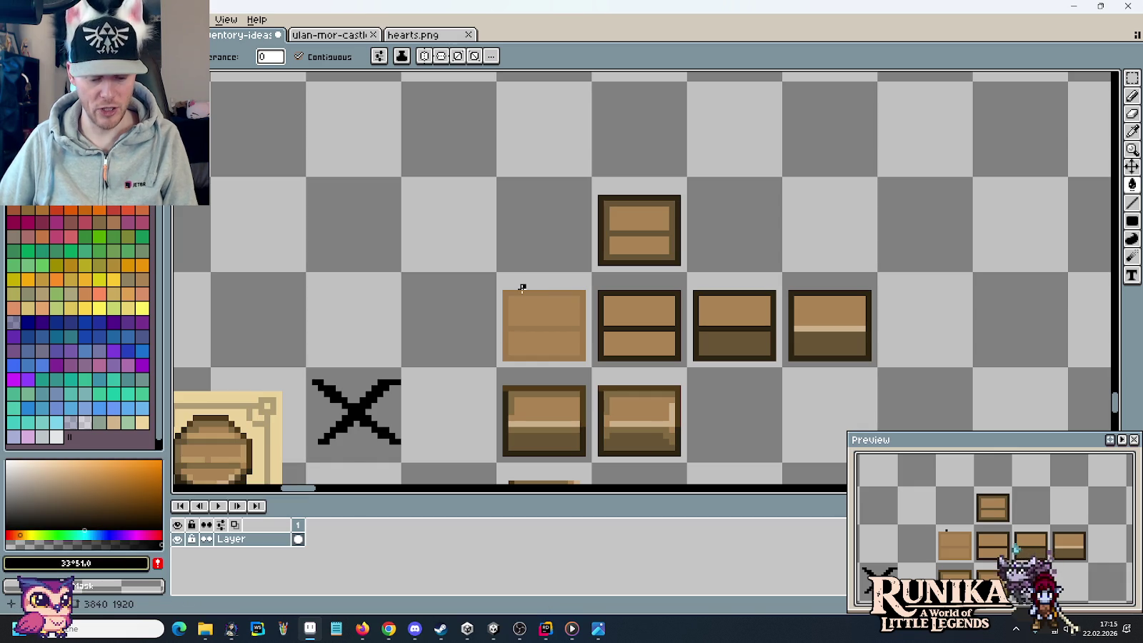
left_click(522, 290)
- Copy the top chest one cell left and turn its outline black
key("m")
mouse_move(636, 261)
left_mouse_down()
mouse_move(649, 242)
mouse_move(566, 234)
left_mouse_up()
left_click(659, 268)
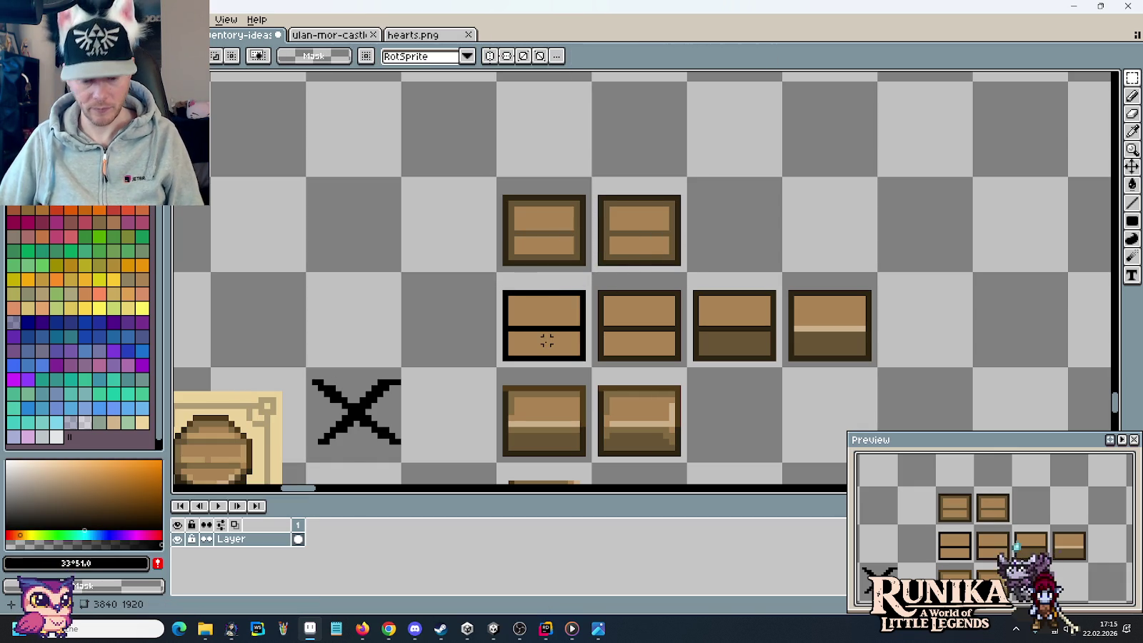
key("i")
left_click(522, 290)
key("g")
left_click(527, 263)
- Fill the top-left chest's interior with a single slightly darker brown
key("i")
left_click(535, 236)
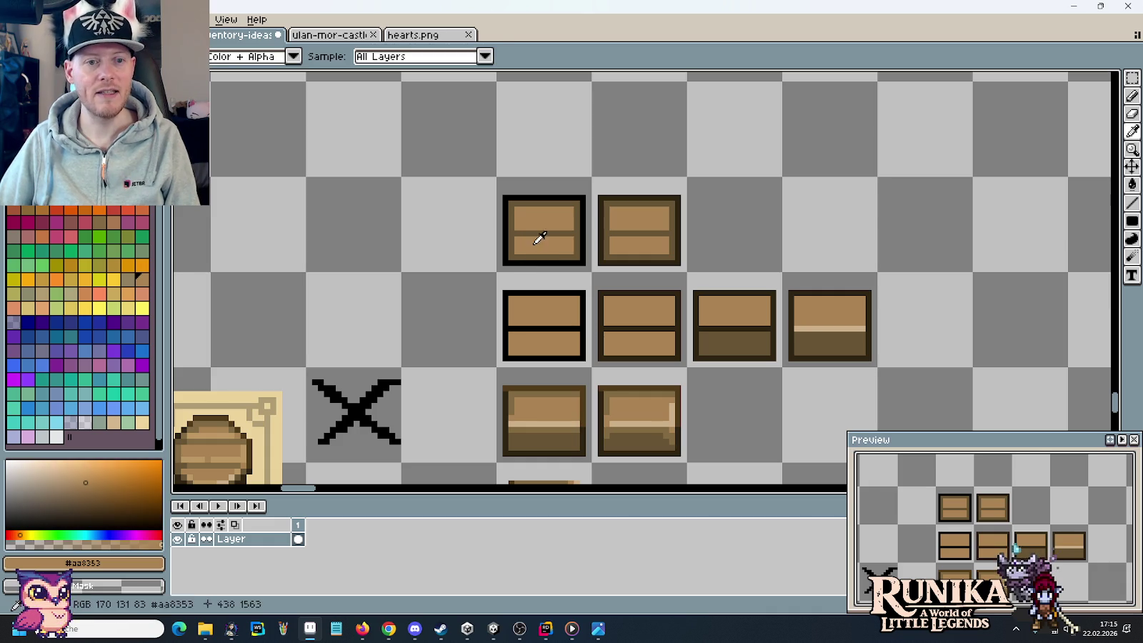
left_click(95, 563)
left_click(40, 463)
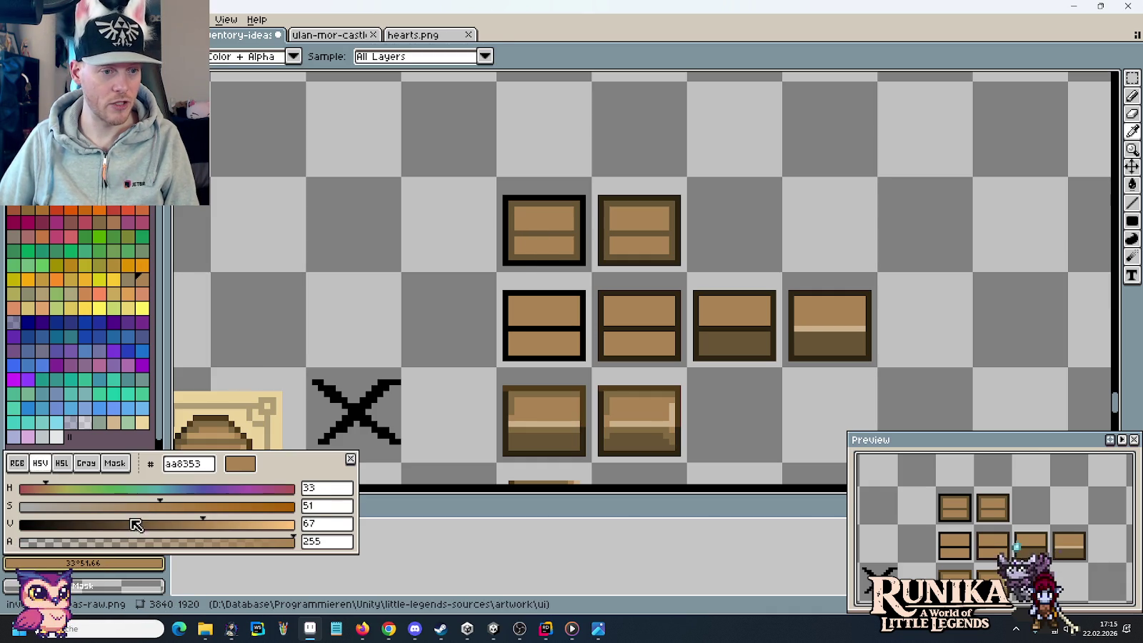
left_click_drag(227, 525, 192, 526)
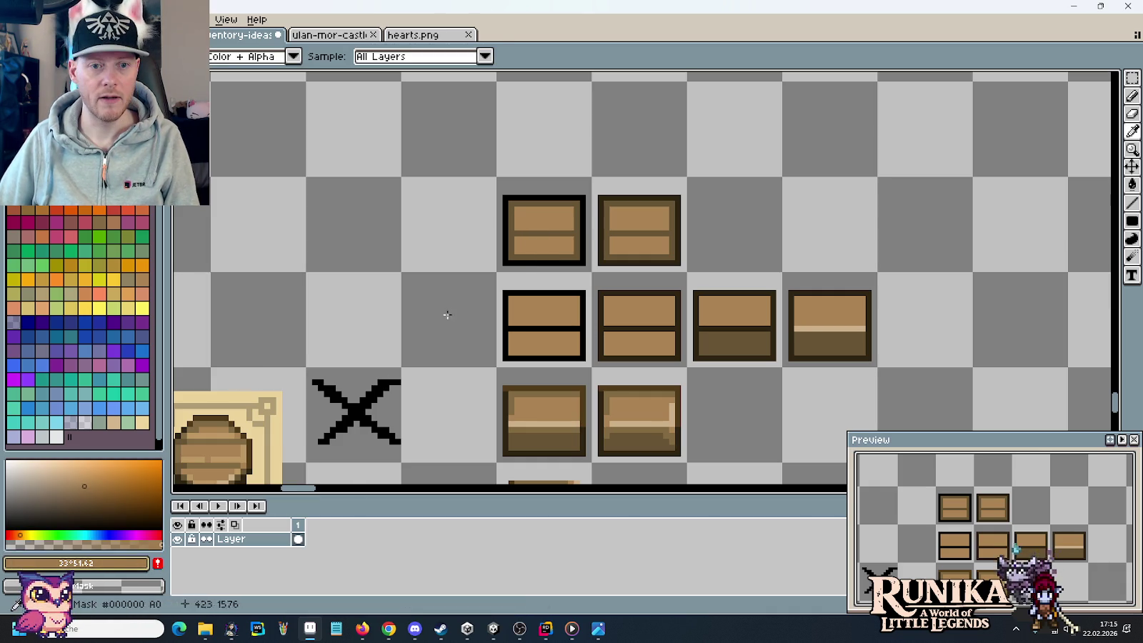
key("g")
left_click(518, 255)
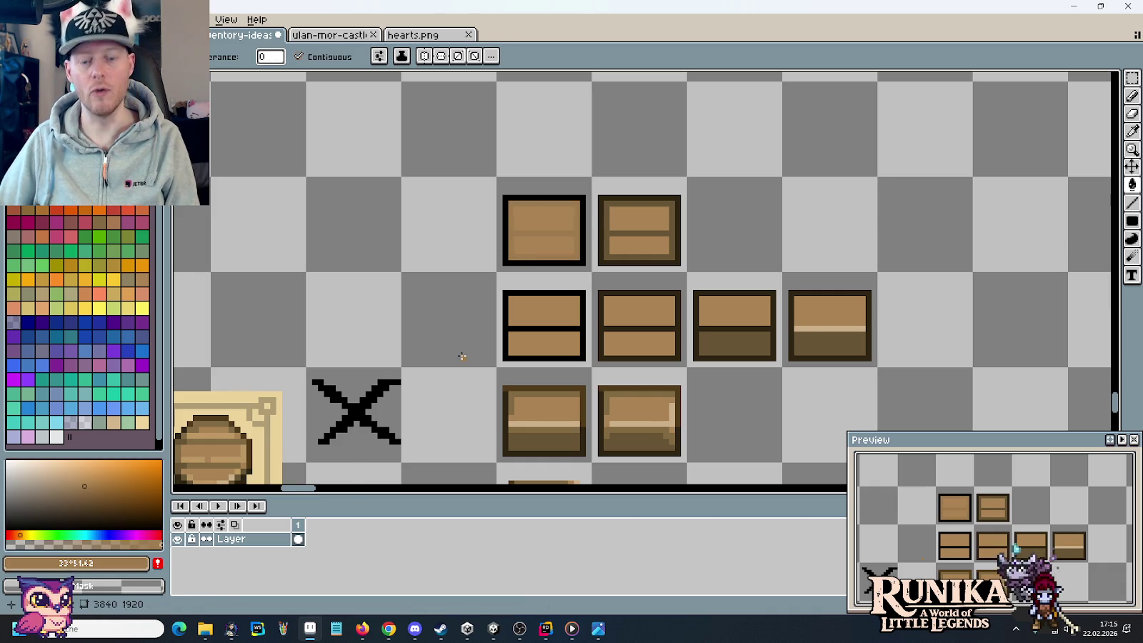
key("m")
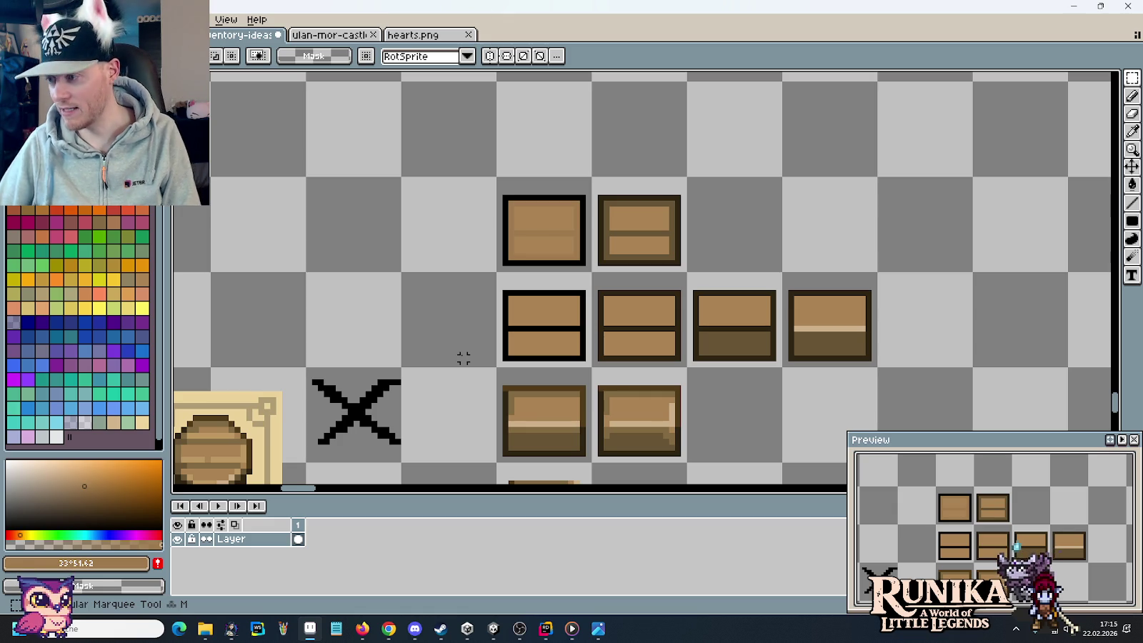
- Save the icon sheet and drag char-matts-d-power.png from little-legends-sources into Aseprite
key("ctrl+s")
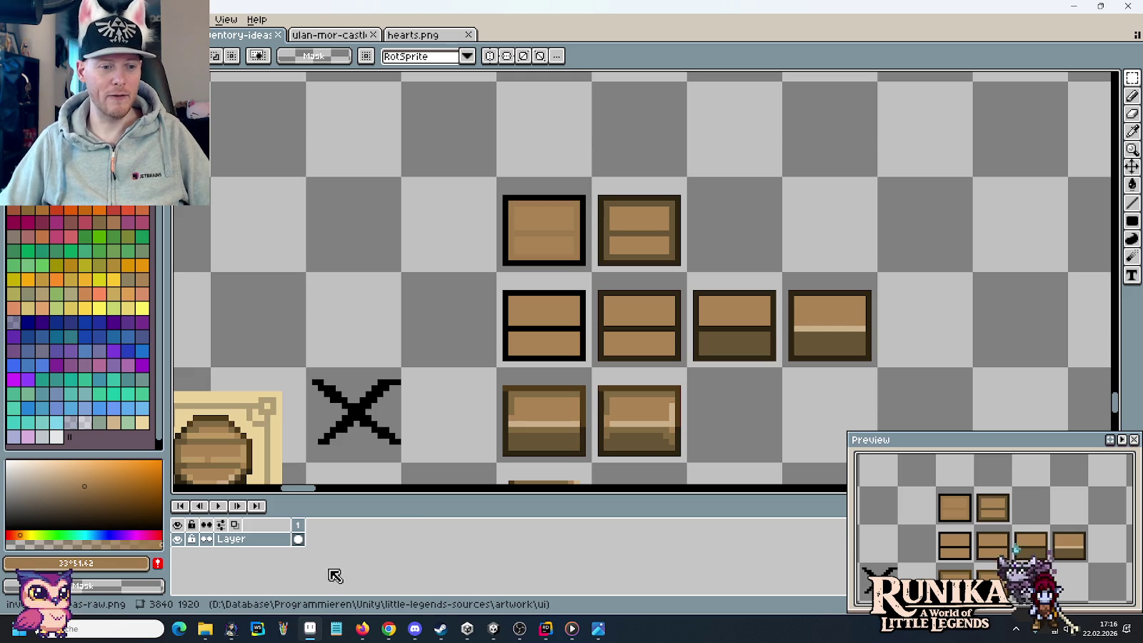
left_click(212, 628)
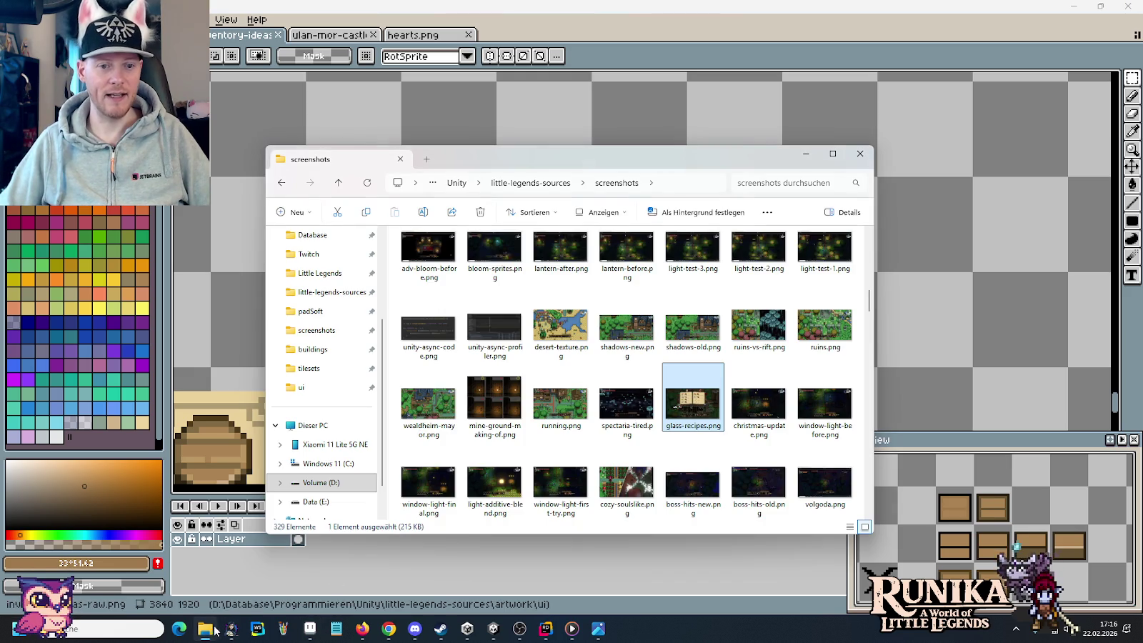
left_click(617, 183)
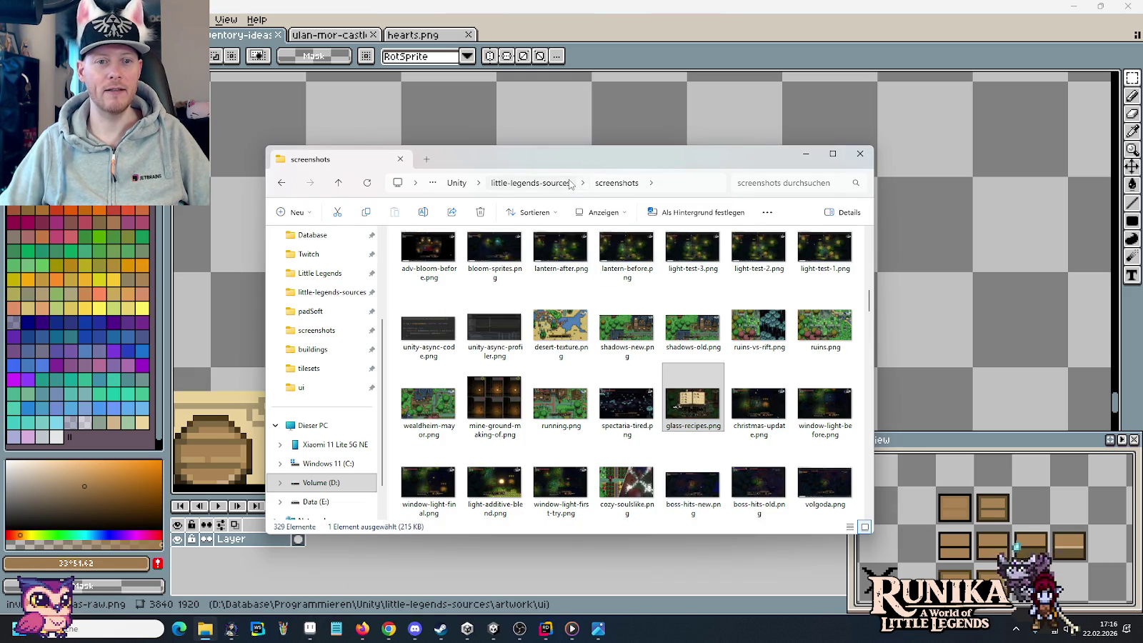
left_click(542, 183)
scroll(571, 286, "down", 2)
left_click_drag(703, 400, 803, 55)
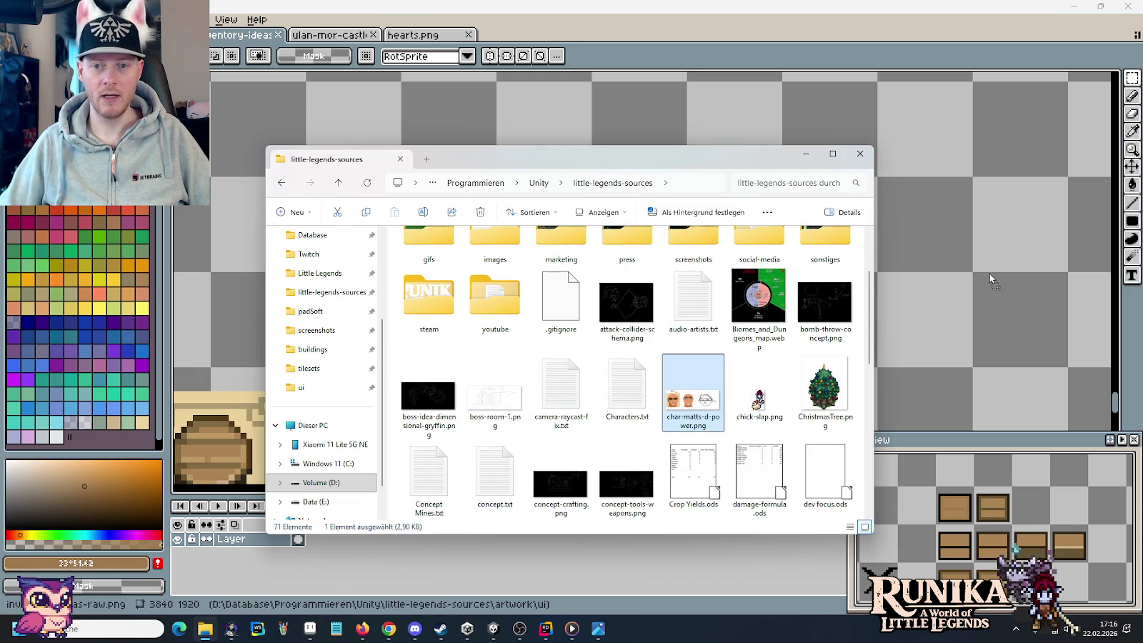
scroll(497, 294, "up", 4)
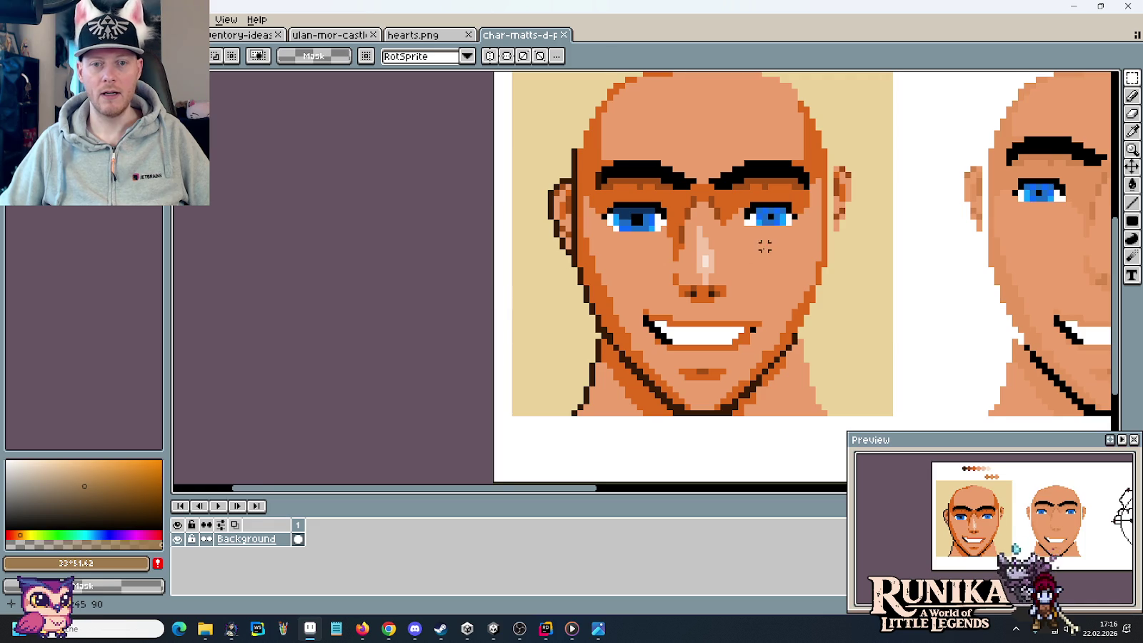
- Zoom in and marquee-select the face's nose area, then clear the selection
scroll(764, 246, "down", 1)
scroll(734, 343, "up", 2)
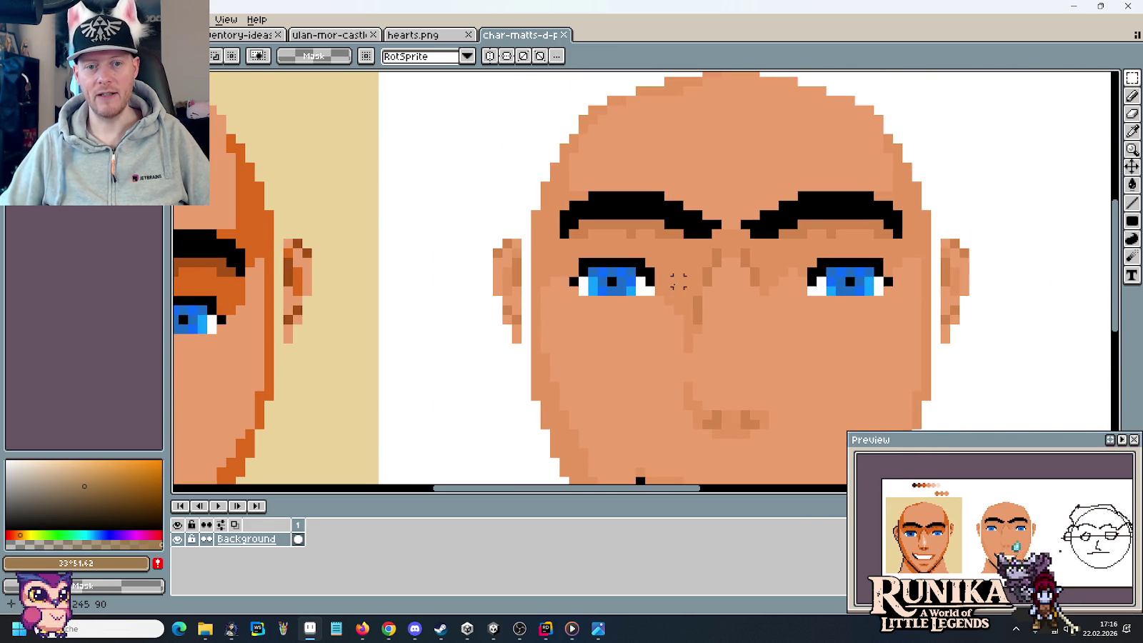
left_click_drag(668, 271, 693, 362)
left_click(621, 366)
left_click_drag(658, 270, 687, 358)
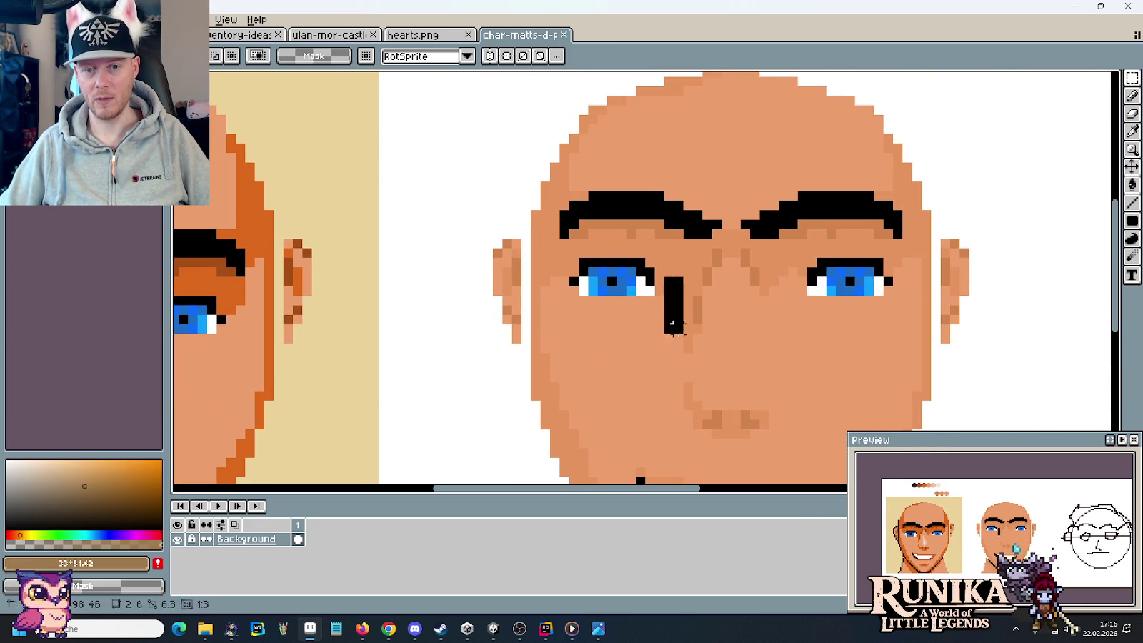
left_click(734, 345)
scroll(734, 346, "down", 2)
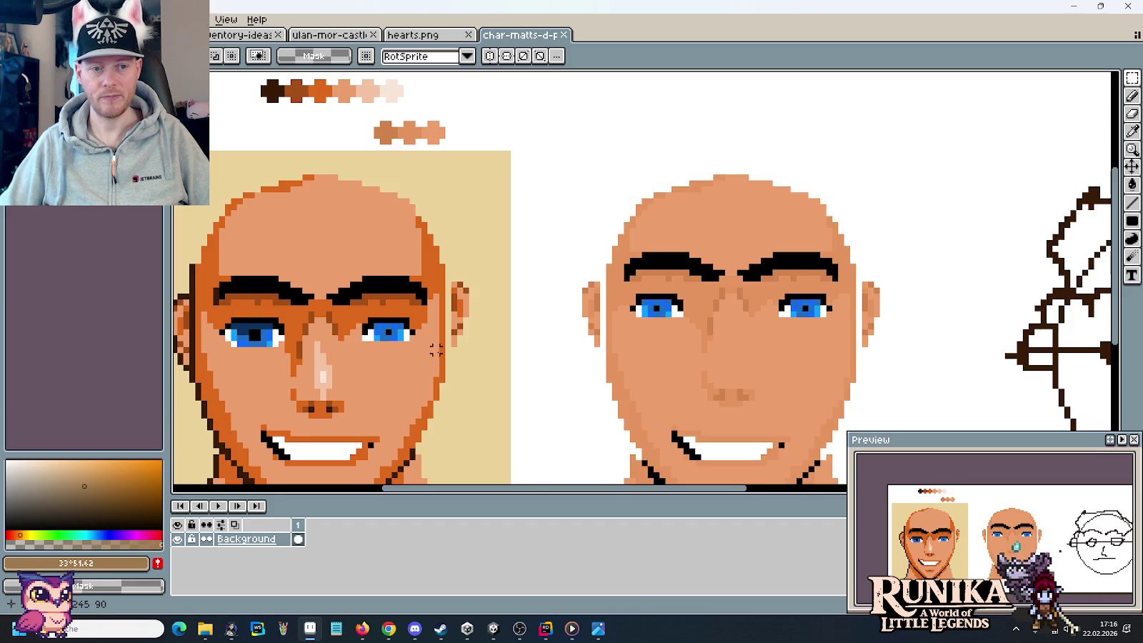
- Centre and inspect the left face, then close char-matts-d-power.png
left_click_drag(436, 350, 707, 307)
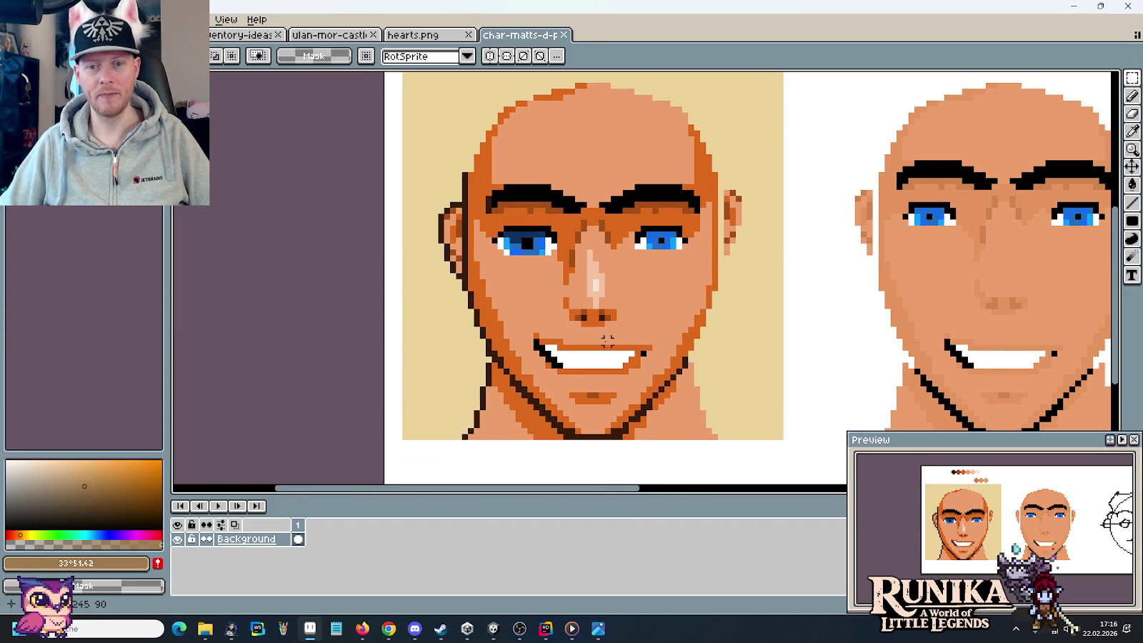
scroll(607, 341, "down", 1)
left_click_drag(441, 192, 659, 405)
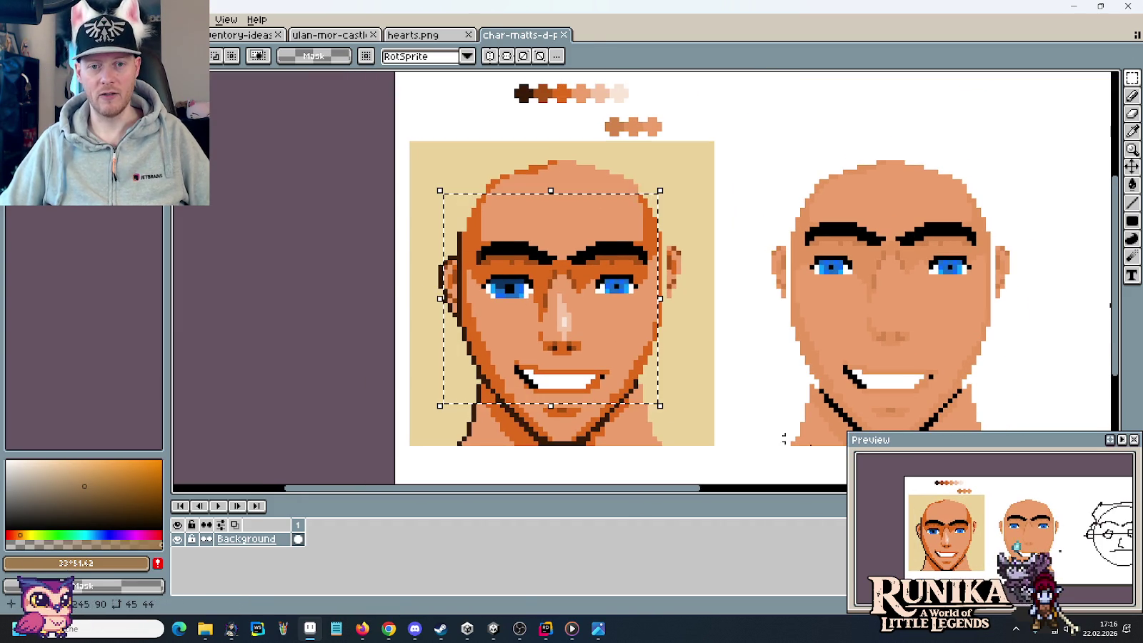
left_click(857, 279)
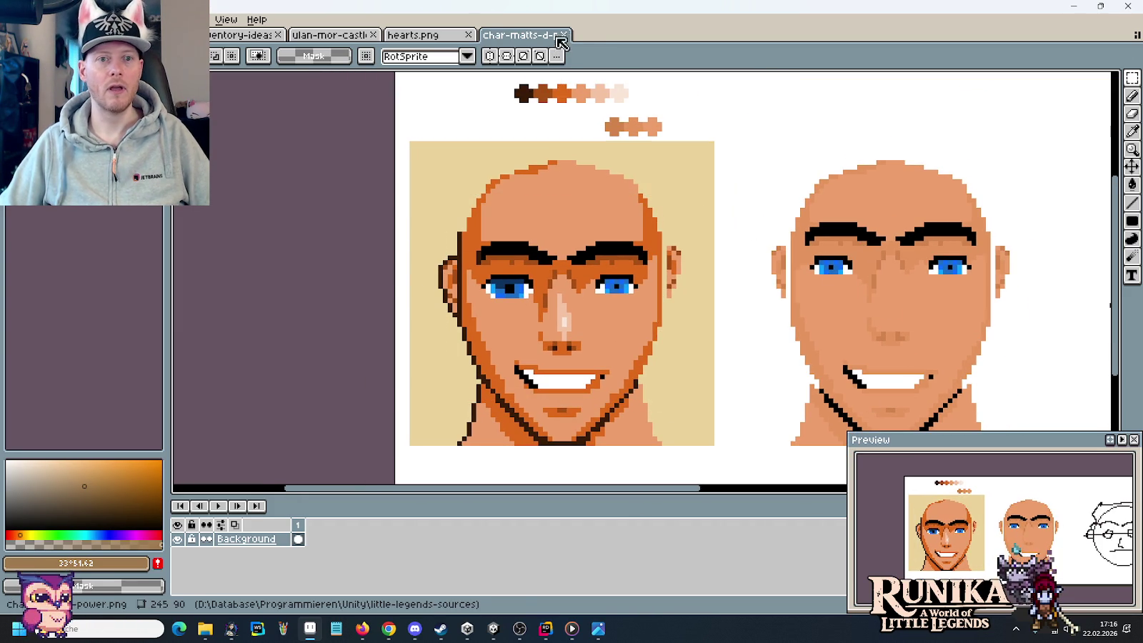
scroll(756, 103, "down", 2)
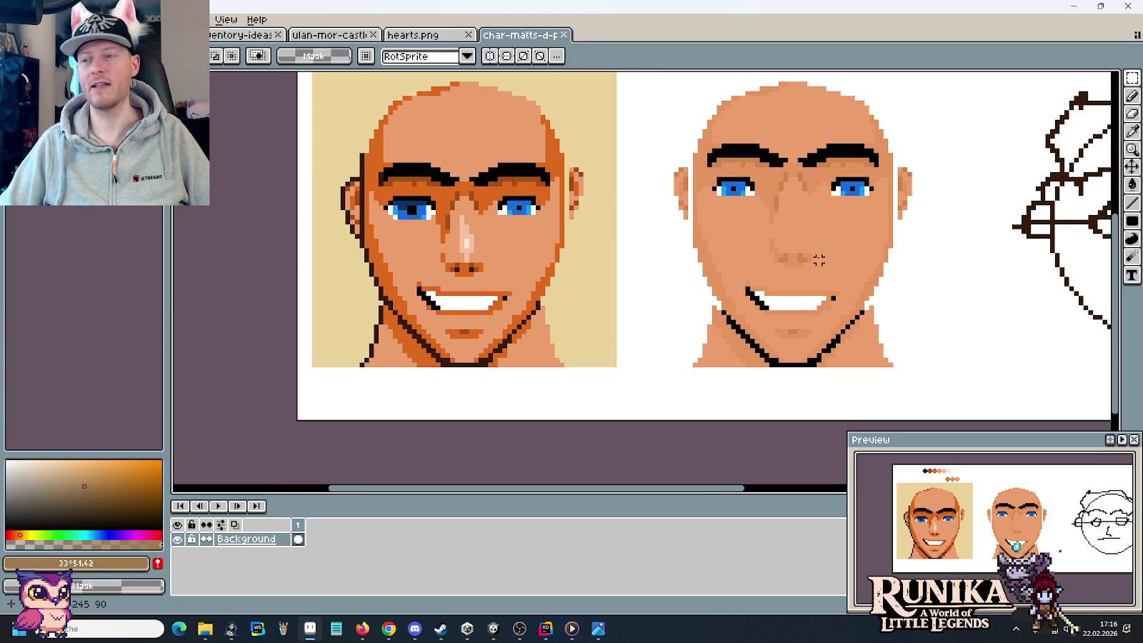
left_click(564, 34)
key("ctrl+Tab")
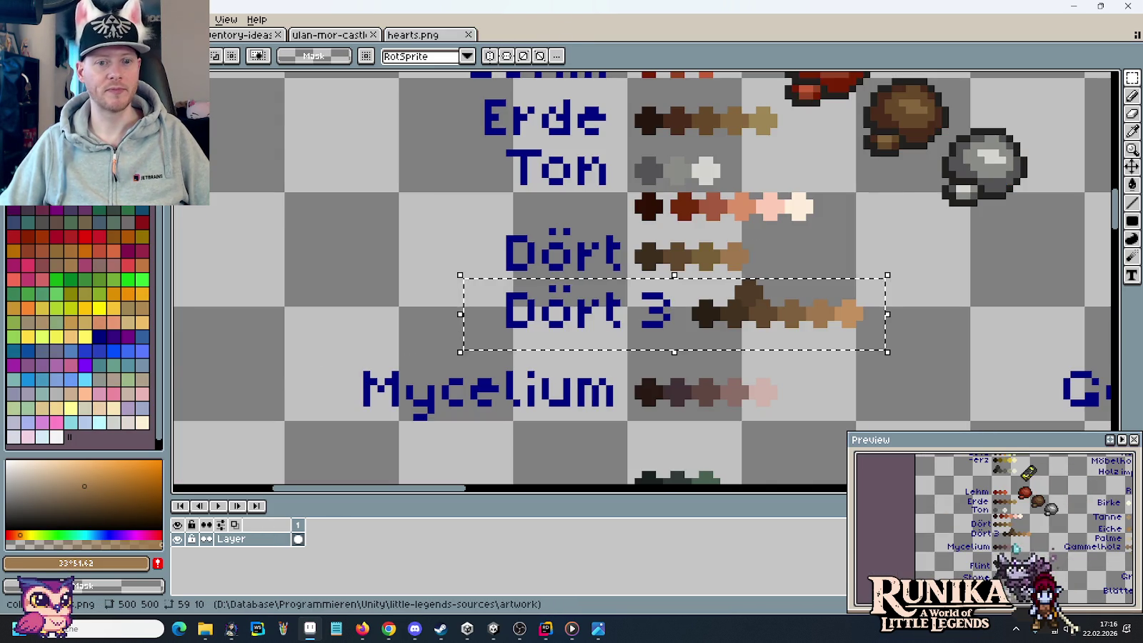
key("ctrl+Tab")
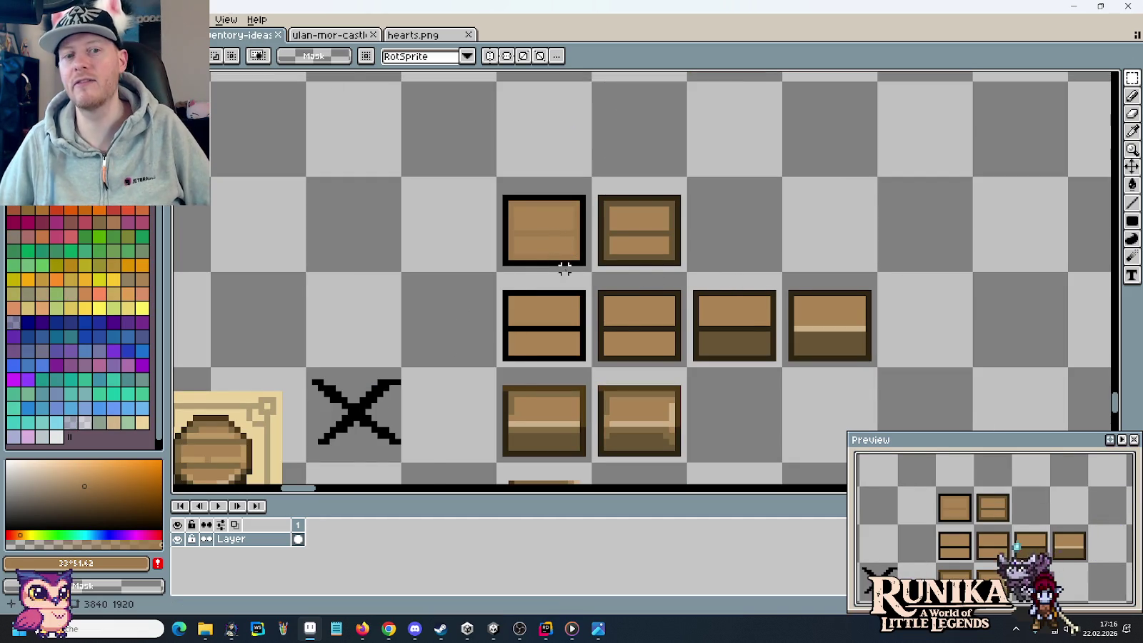
scroll(573, 275, "down", 1)
scroll(577, 283, "down", 1)
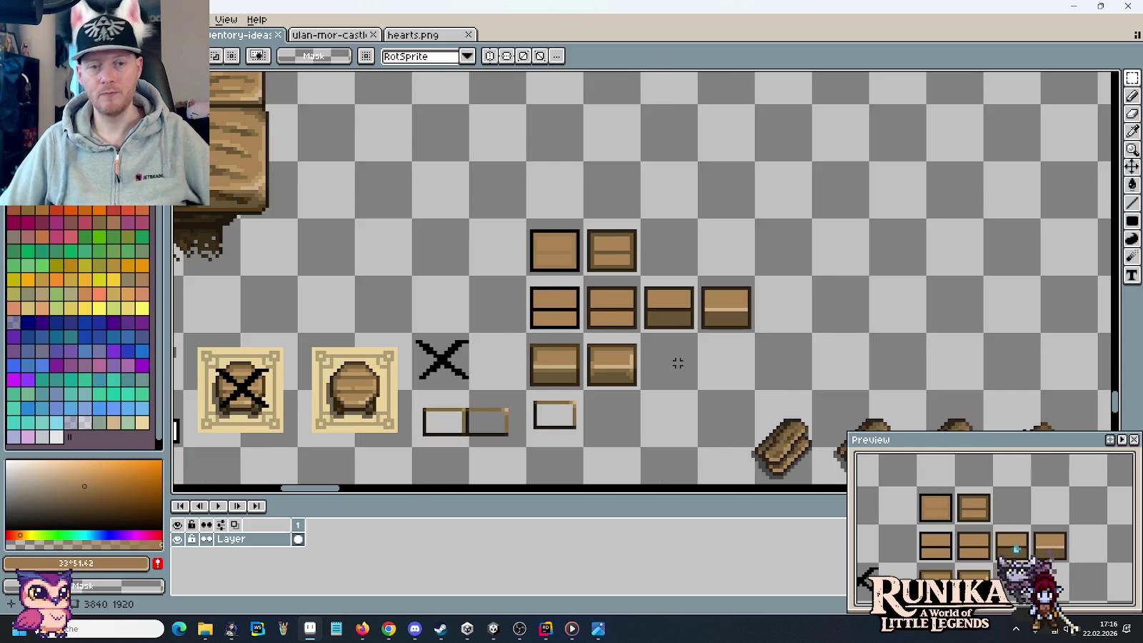
scroll(671, 359, "up", 1)
scroll(733, 295, "up", 1)
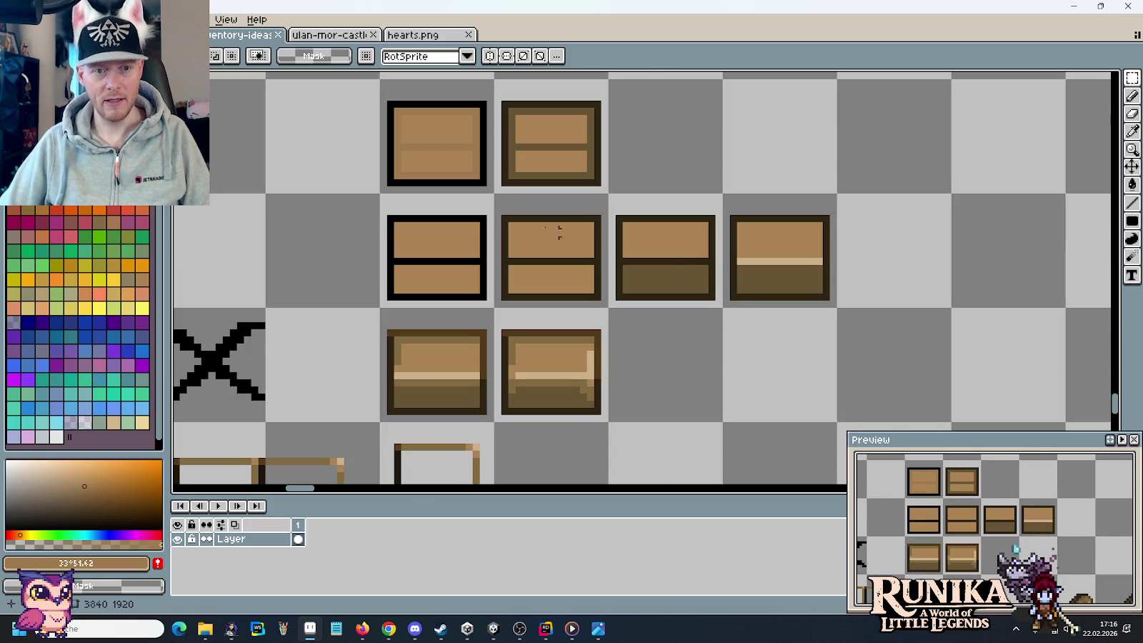
- Duplicate the fourth chest in the middle row into the next slot as a fifth chest
key("i")
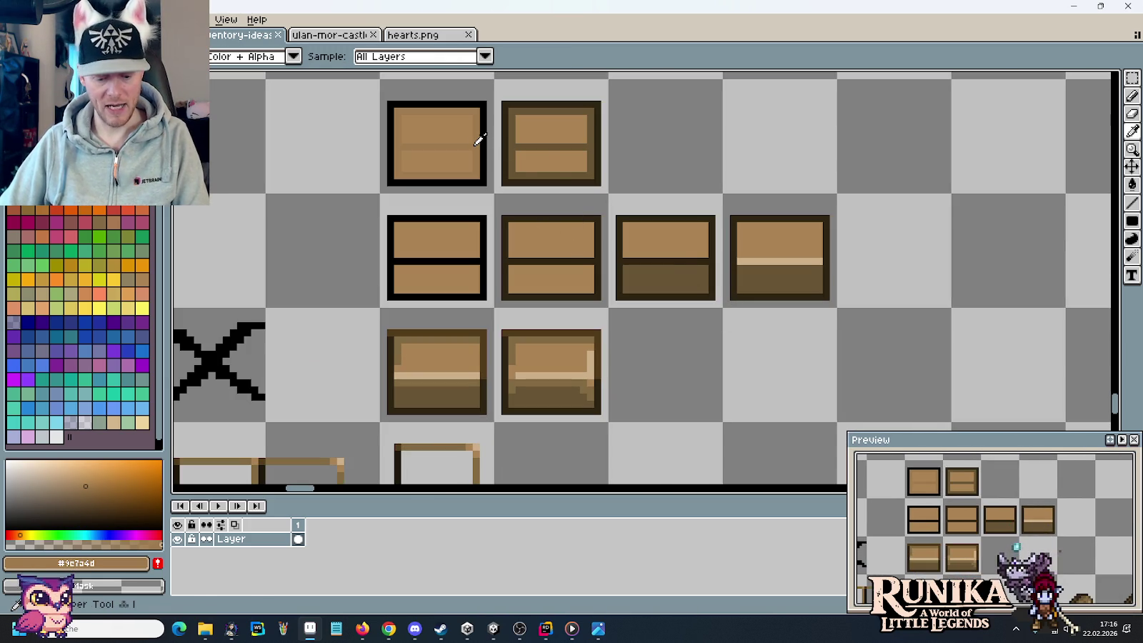
key("m")
left_click_drag(783, 273, 853, 280)
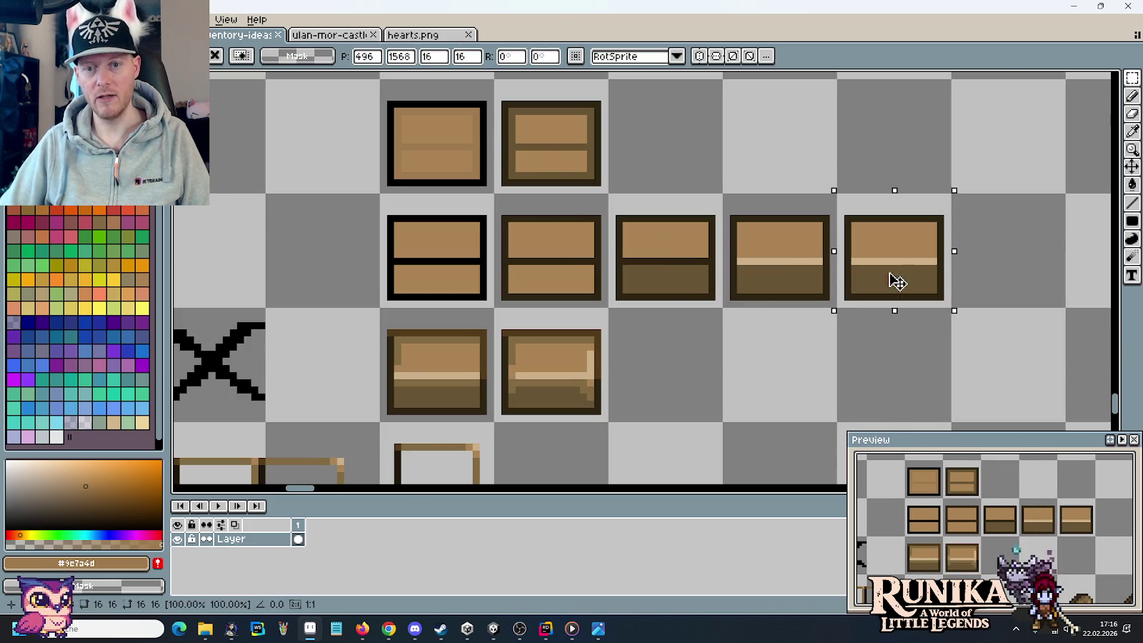
key("ctrl+d")
- Fill the third and fourth chests' lower halves light brown and the second to fourth outlines black
key("g")
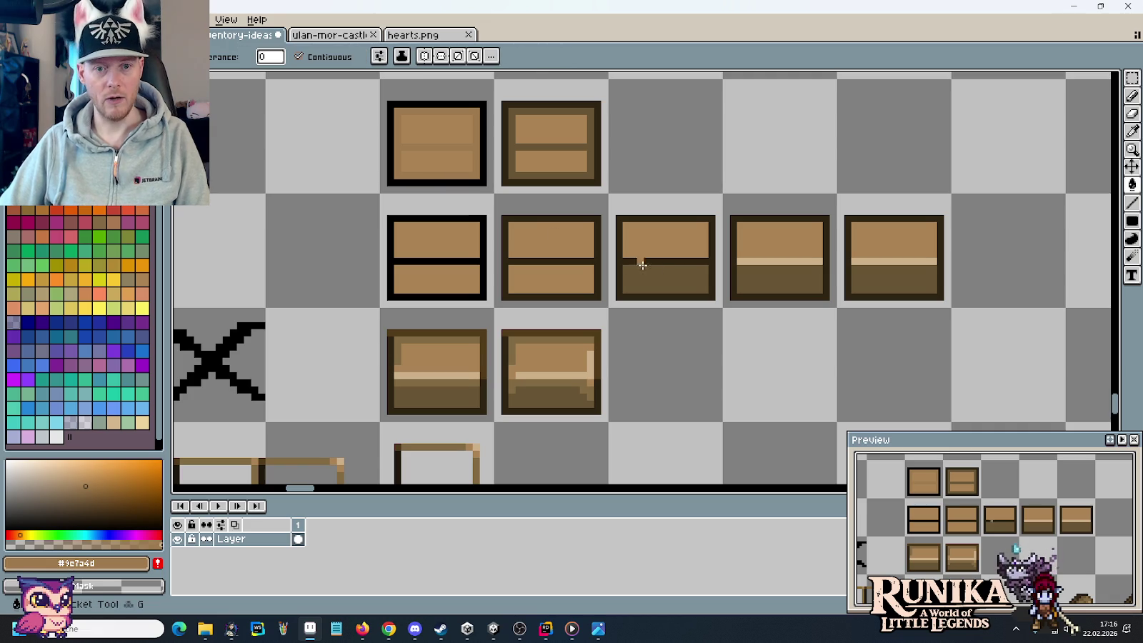
left_click(677, 285)
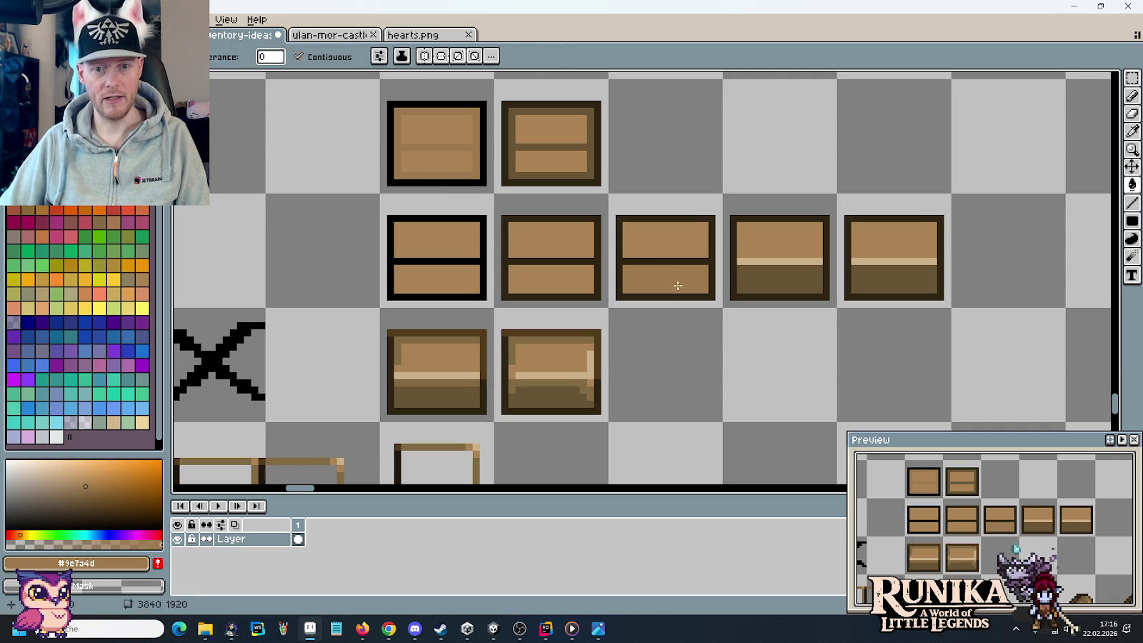
left_click(774, 285)
left_click(470, 259, "alt")
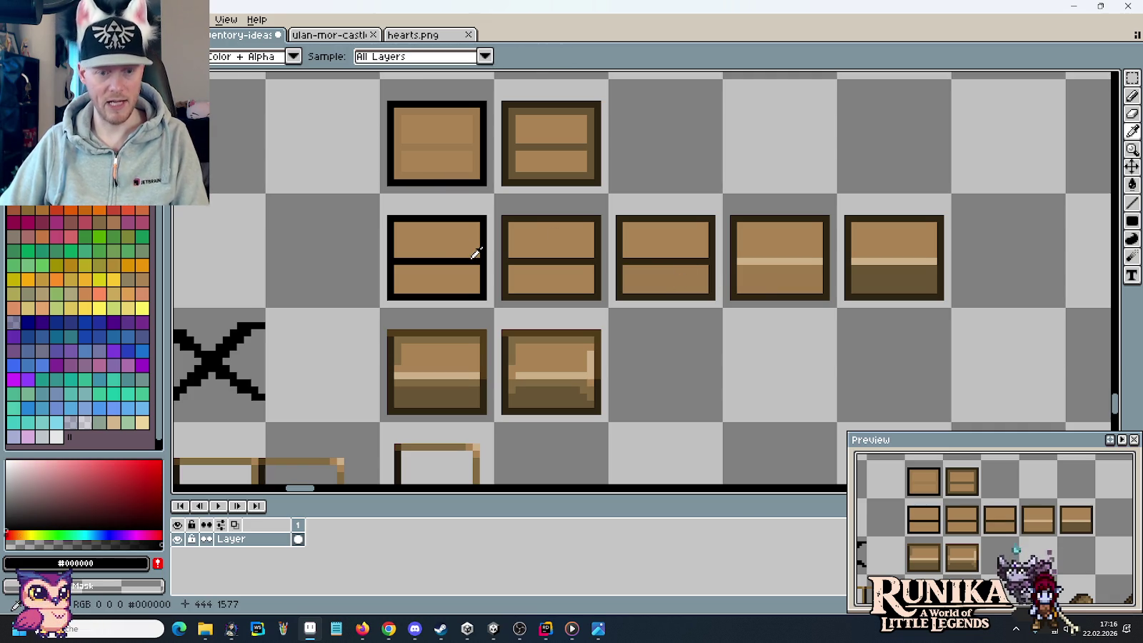
left_click(519, 260)
left_click(630, 260)
left_click(734, 266)
- Brighten the chest tan to #bd915c (V 67 to 74) and fill the fourth chest's highlight strip
left_click(761, 257, "alt")
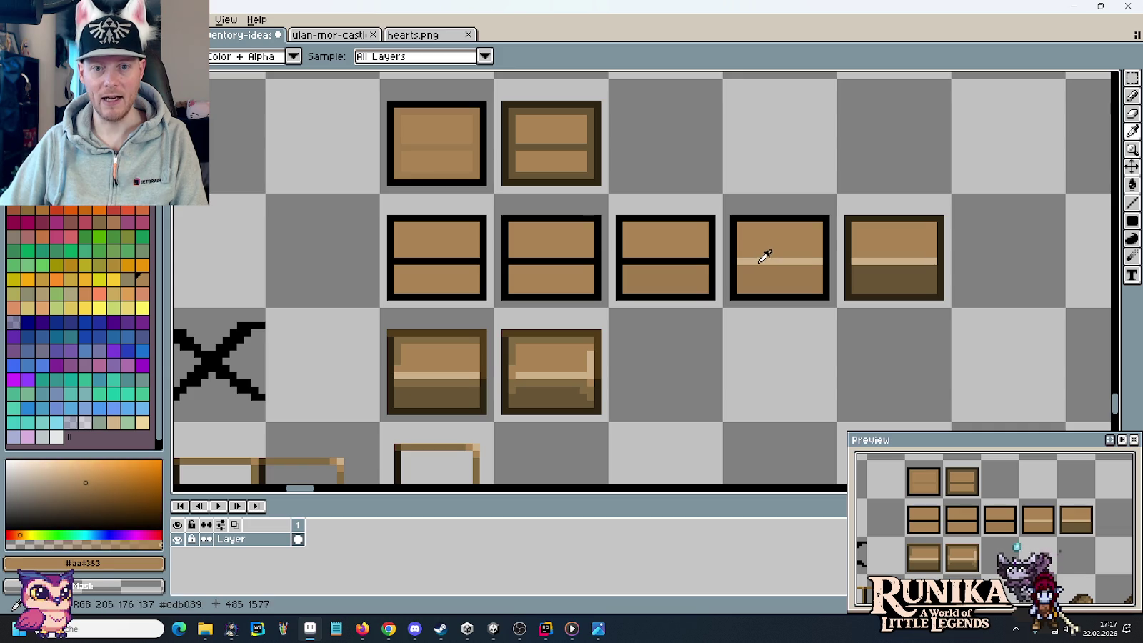
left_click(83, 563)
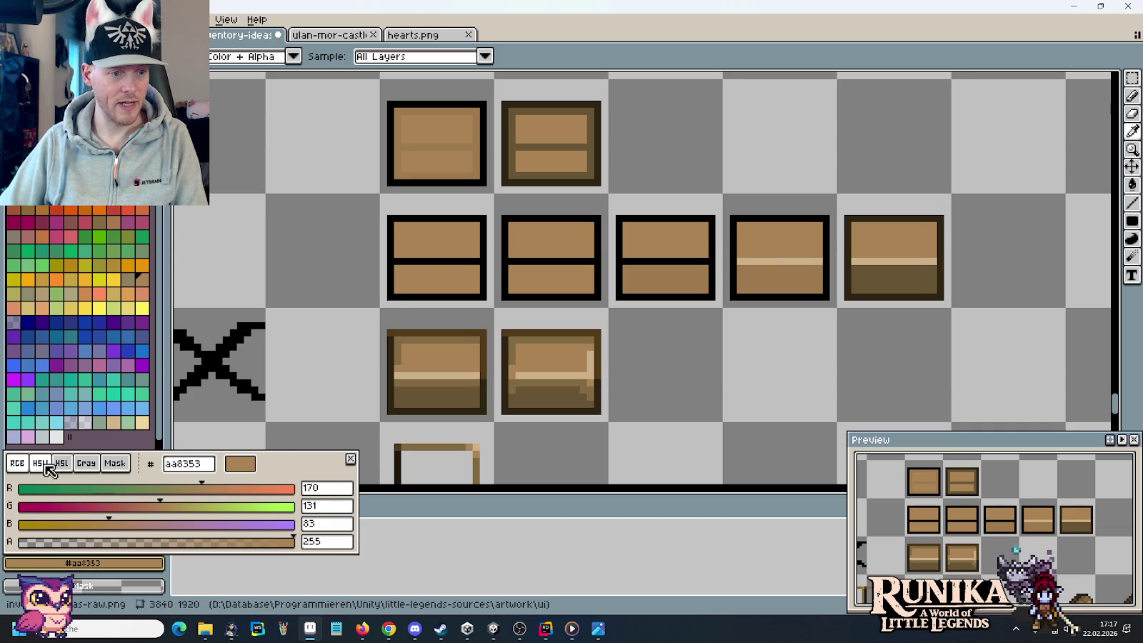
left_click(41, 463)
left_click_drag(207, 522, 227, 524)
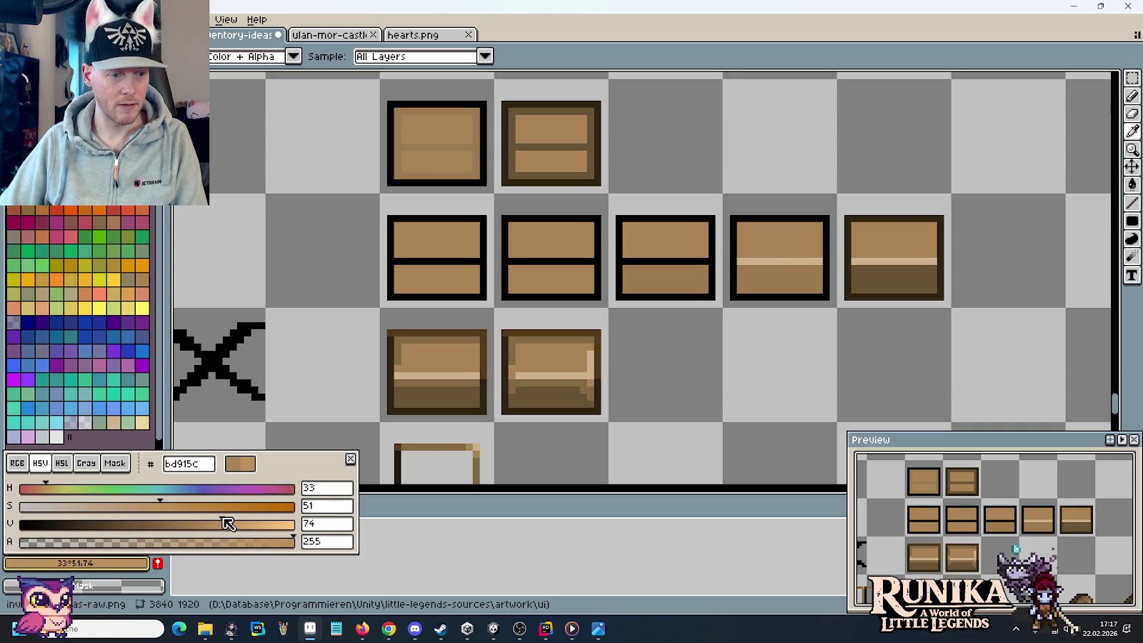
key("g")
left_click(760, 262)
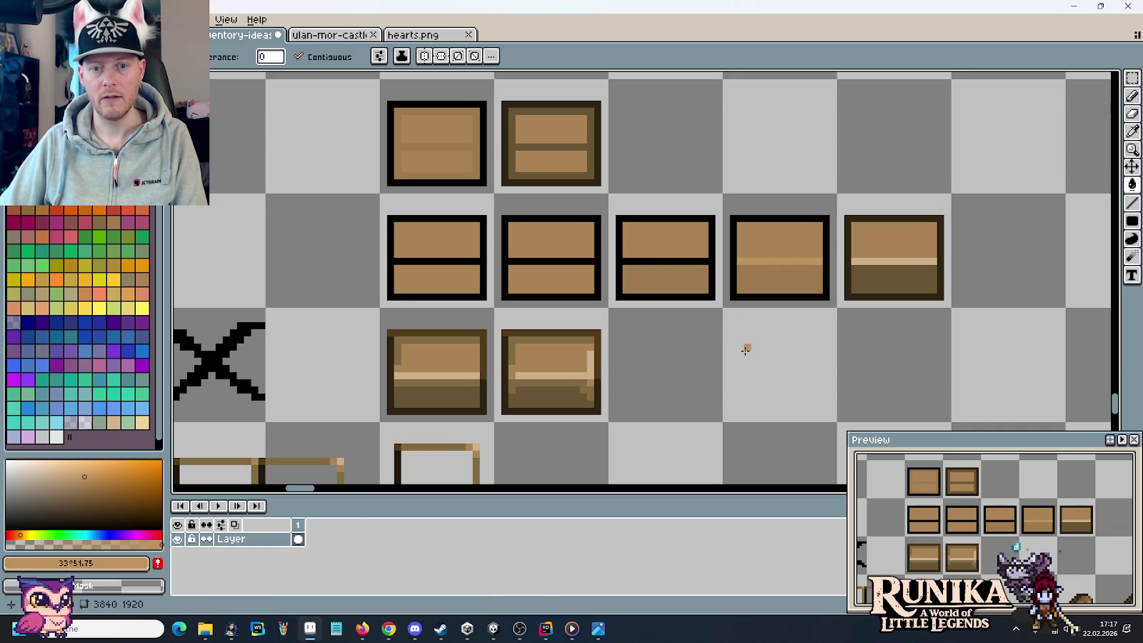
scroll(739, 359, "down", 1)
scroll(739, 359, "down", 1)
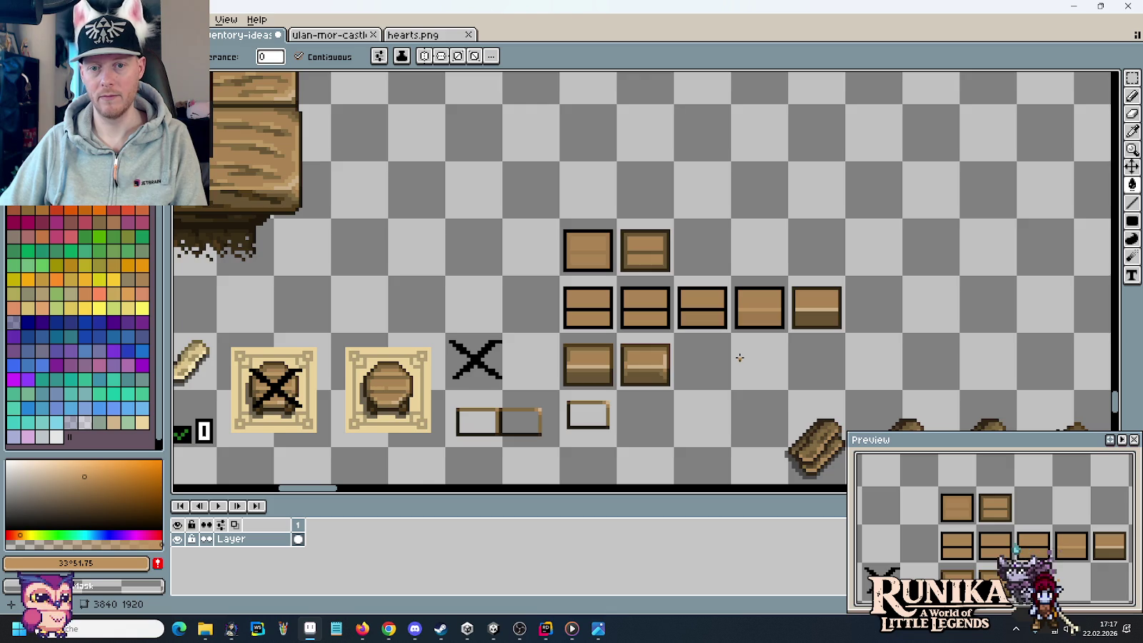
left_click_drag(739, 359, 737, 326)
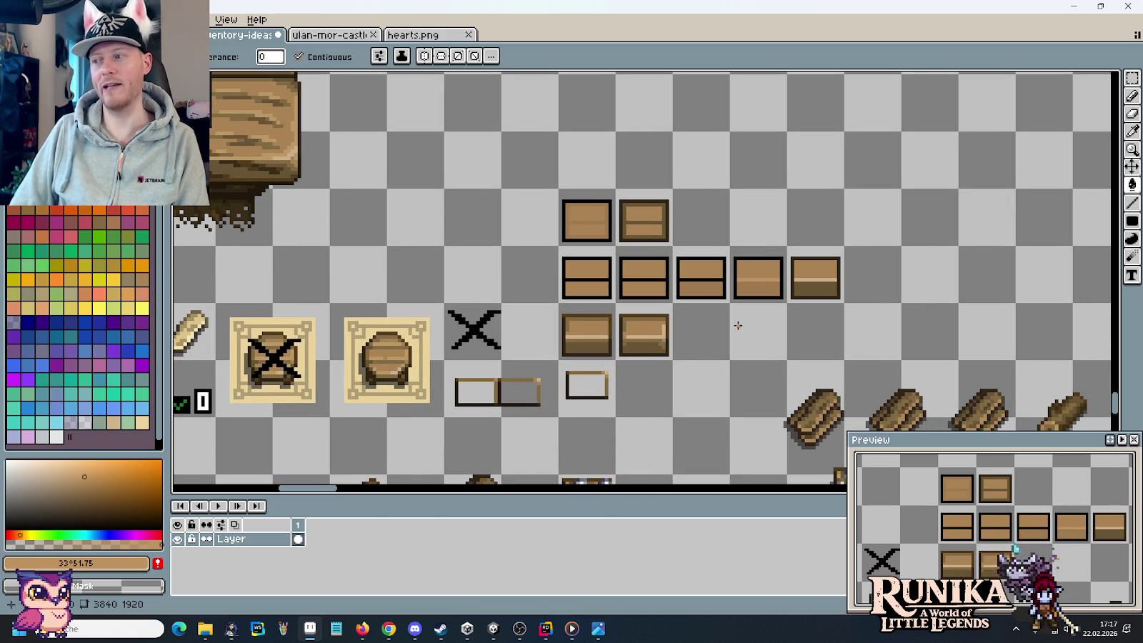
key("m")
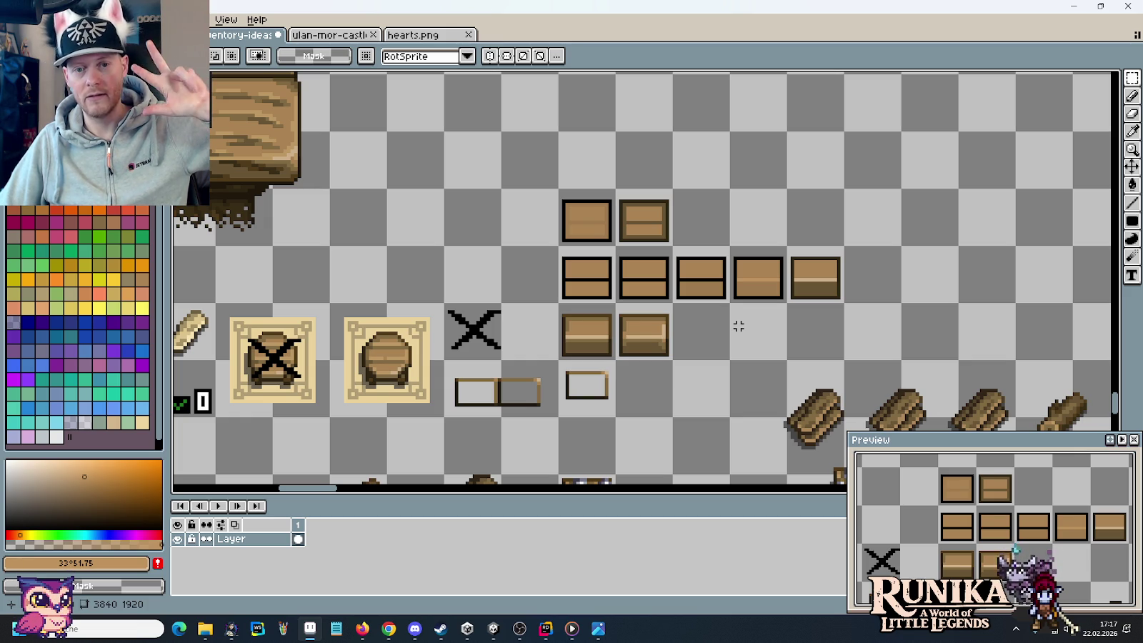
left_click_drag(615, 303, 674, 361)
left_click(762, 325)
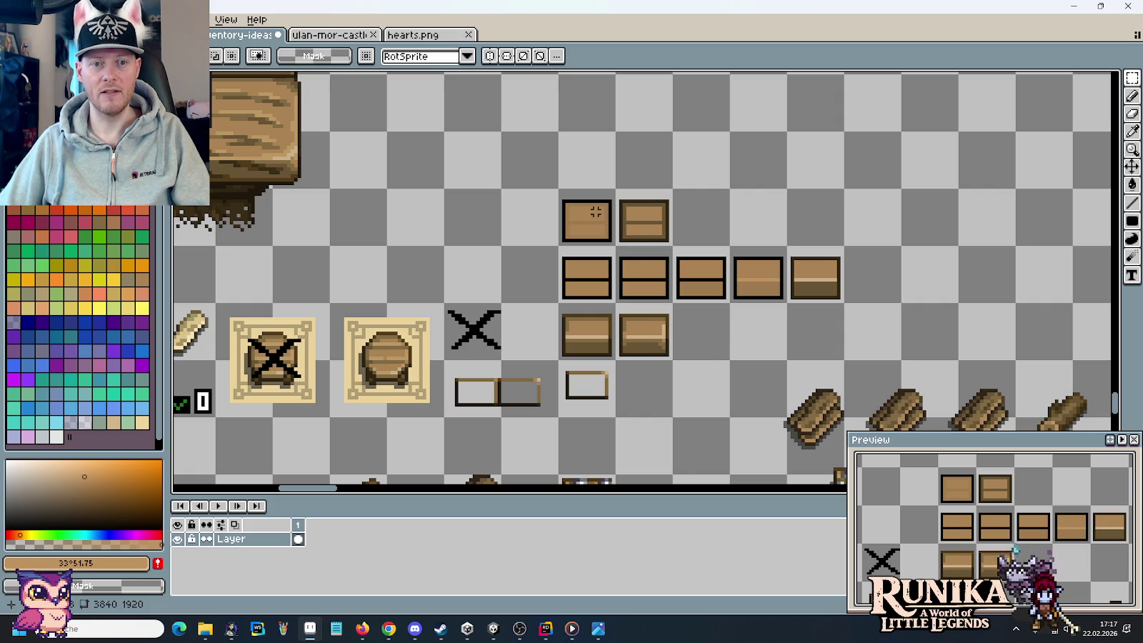
left_click_drag(592, 278, 821, 281)
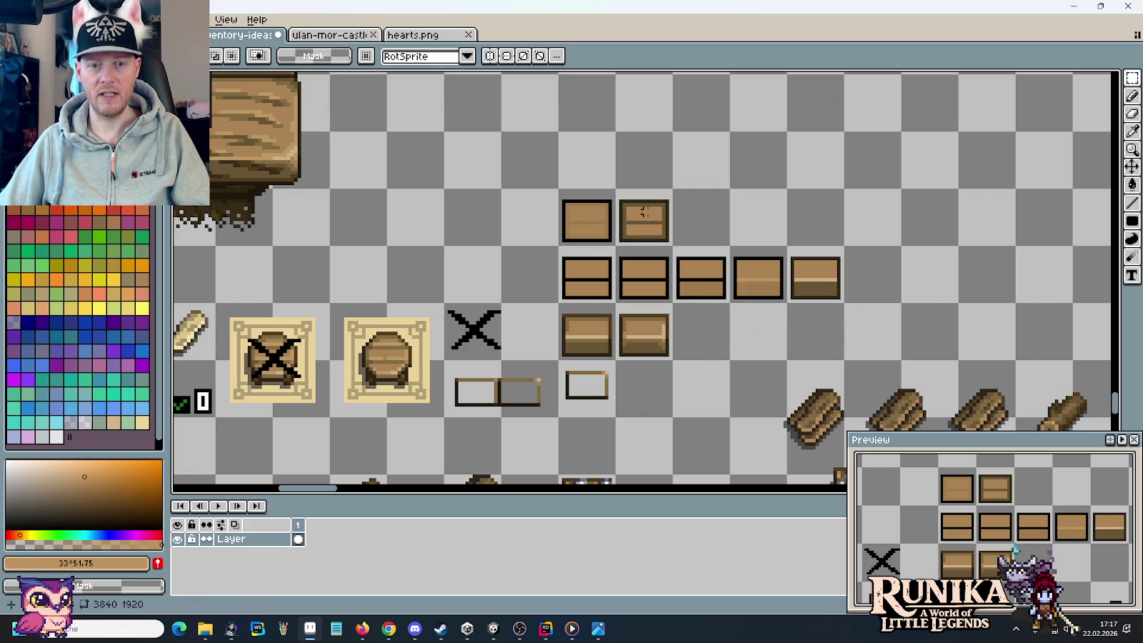
scroll(692, 287, "up", 1)
- Delete the second crate and slide the three crates to its right one cell left
scroll(755, 283, "up", 1)
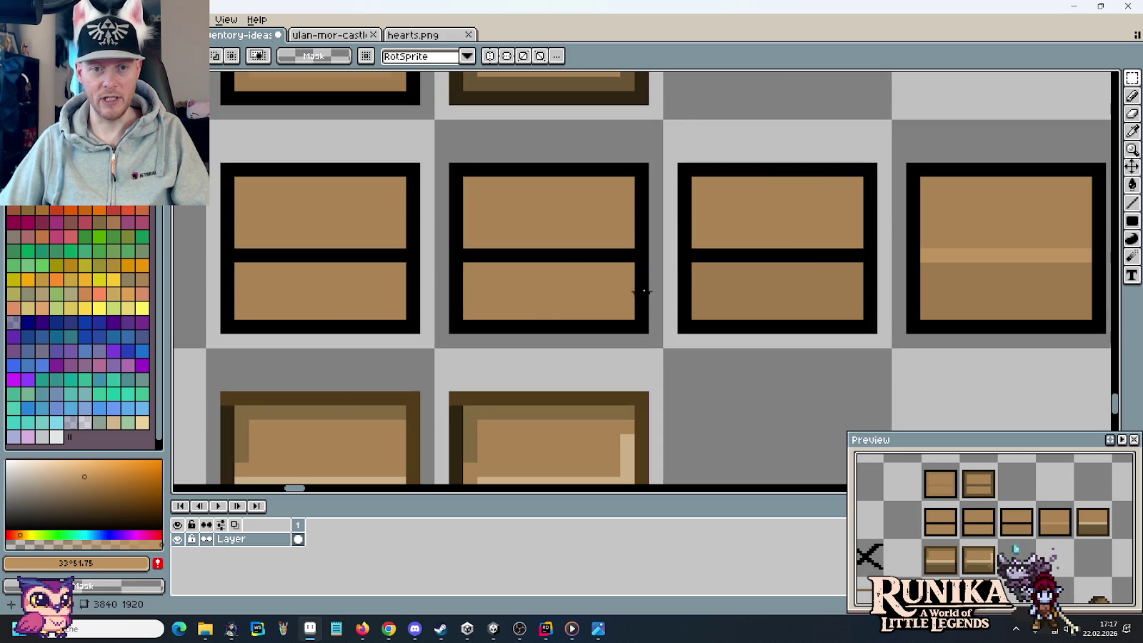
left_click(584, 276)
key("Delete")
scroll(584, 270, "down", 2)
mouse_move(609, 220)
left_mouse_down()
mouse_move(833, 295)
mouse_move(734, 271)
left_mouse_up()
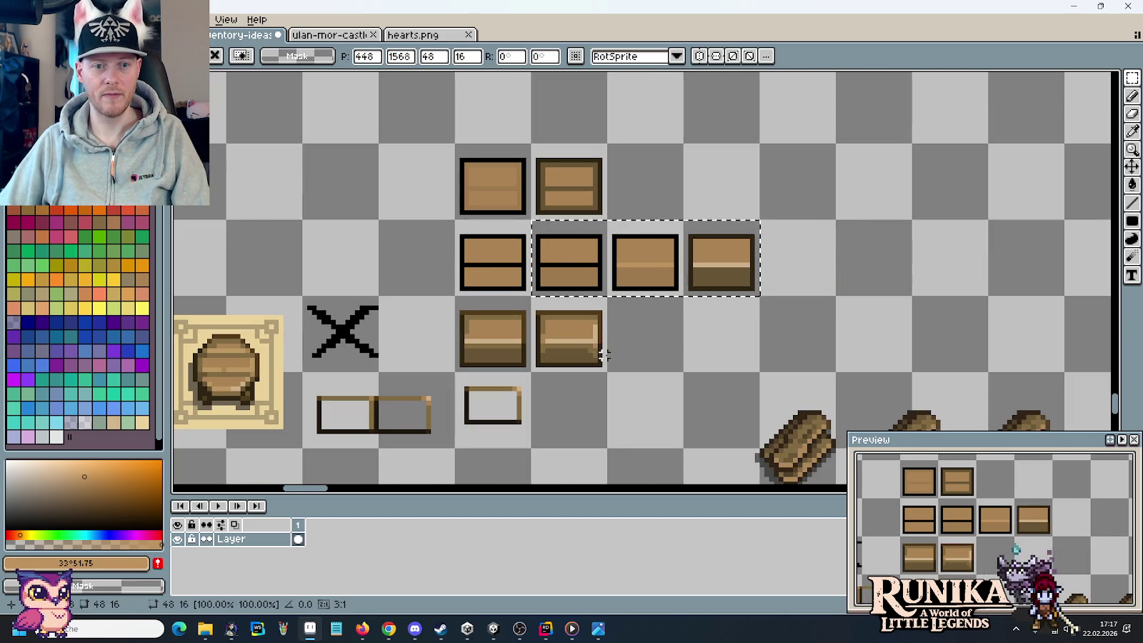
left_click(596, 354)
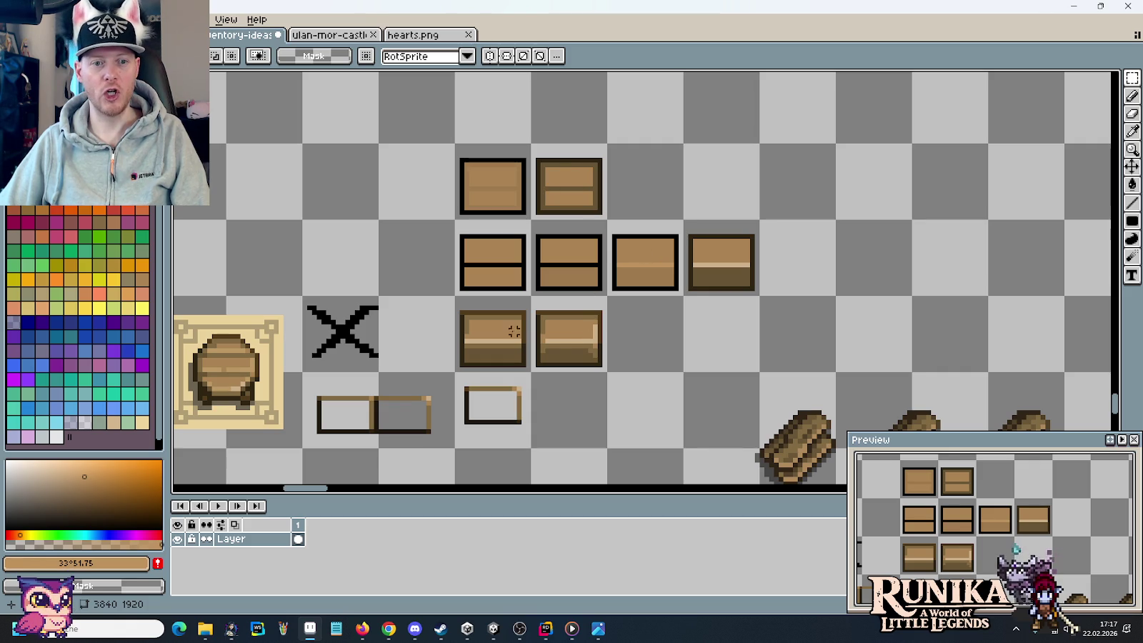
- Pan across the sprite sheet to view the barrel and plank sprites
left_click_drag(530, 299, 641, 279)
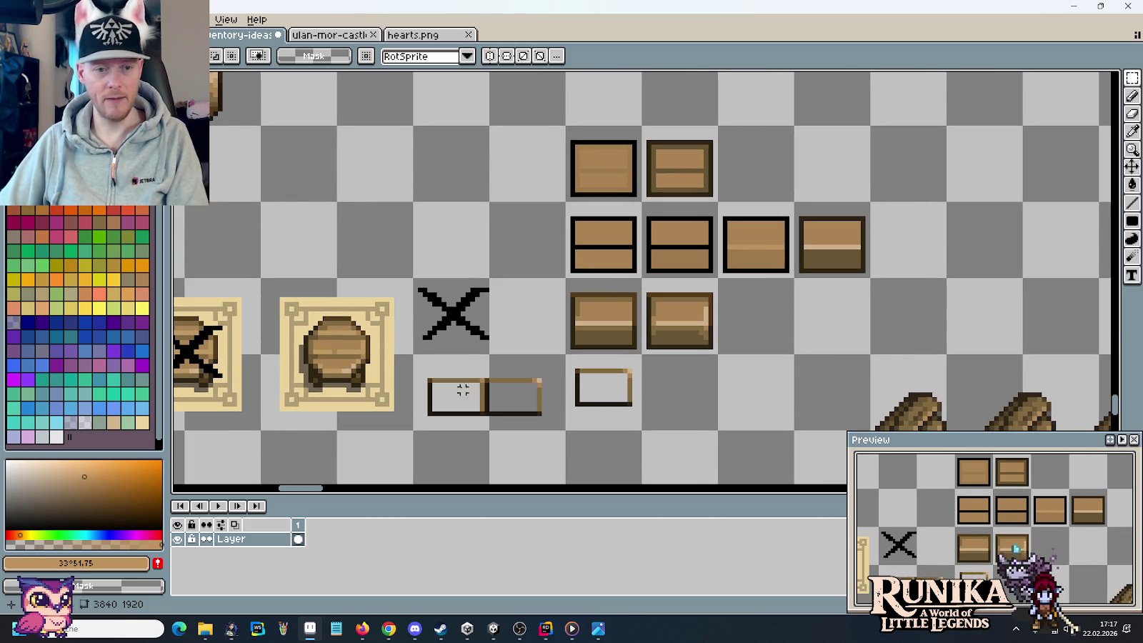
left_click_drag(331, 174, 617, 195)
scroll(617, 194, "down", 3)
mouse_move(567, 292)
left_mouse_down()
mouse_move(609, 343)
mouse_move(783, 331)
mouse_move(556, 128)
left_mouse_up()
scroll(782, 332, "down", 2)
- Pick the navy #000080 colour from the Kristall label text
left_click_drag(914, 440, 628, 314)
scroll(628, 314, "up", 3)
scroll(628, 314, "up", 2)
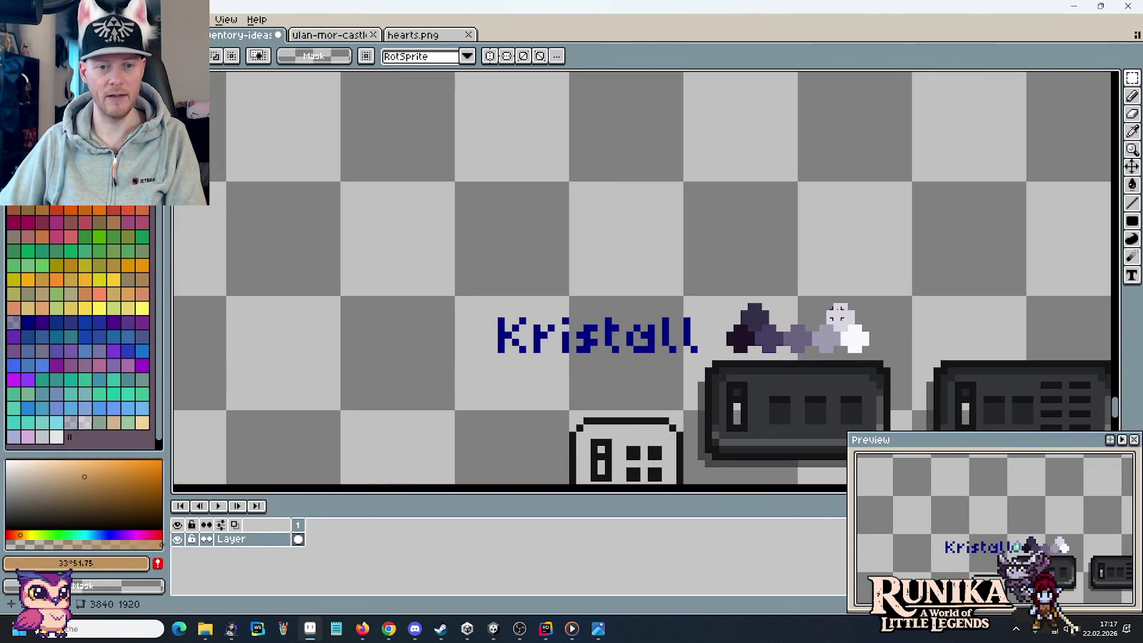
left_click_drag(839, 314, 666, 250)
key("i")
left_click(518, 267)
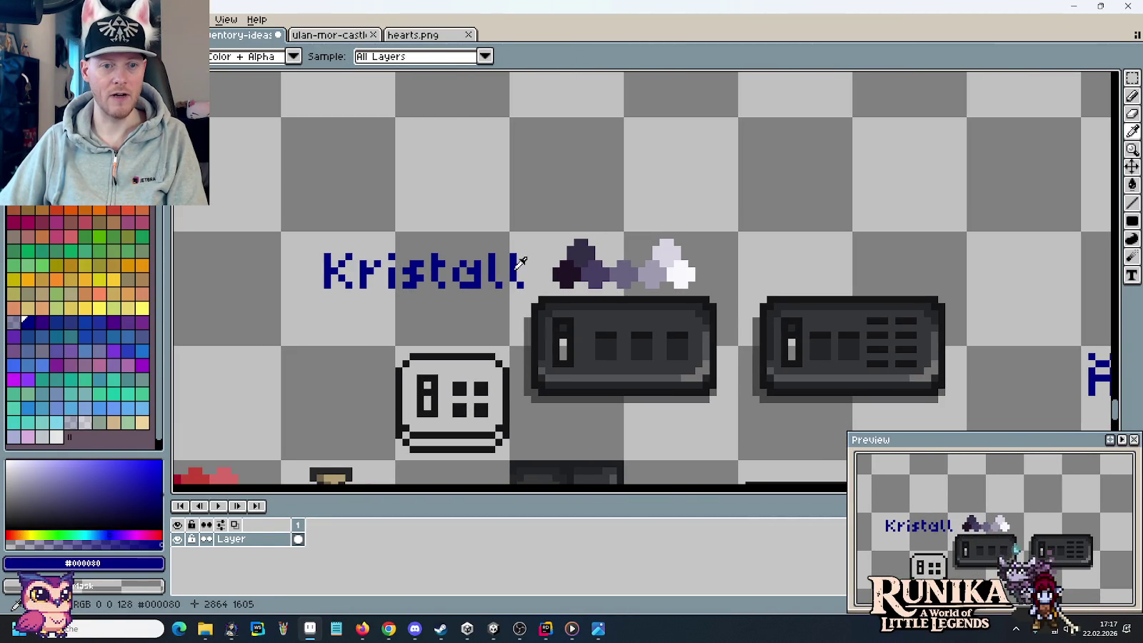
- Draw a navy pixel with the Pencil in the empty cell left of the chest rows
scroll(519, 266, "down", 2)
scroll(740, 265, "down", 2)
scroll(428, 214, "up", 1)
left_click_drag(354, 203, 786, 250)
scroll(604, 301, "up", 5)
scroll(757, 434, "down", 2)
scroll(712, 421, "up", 3)
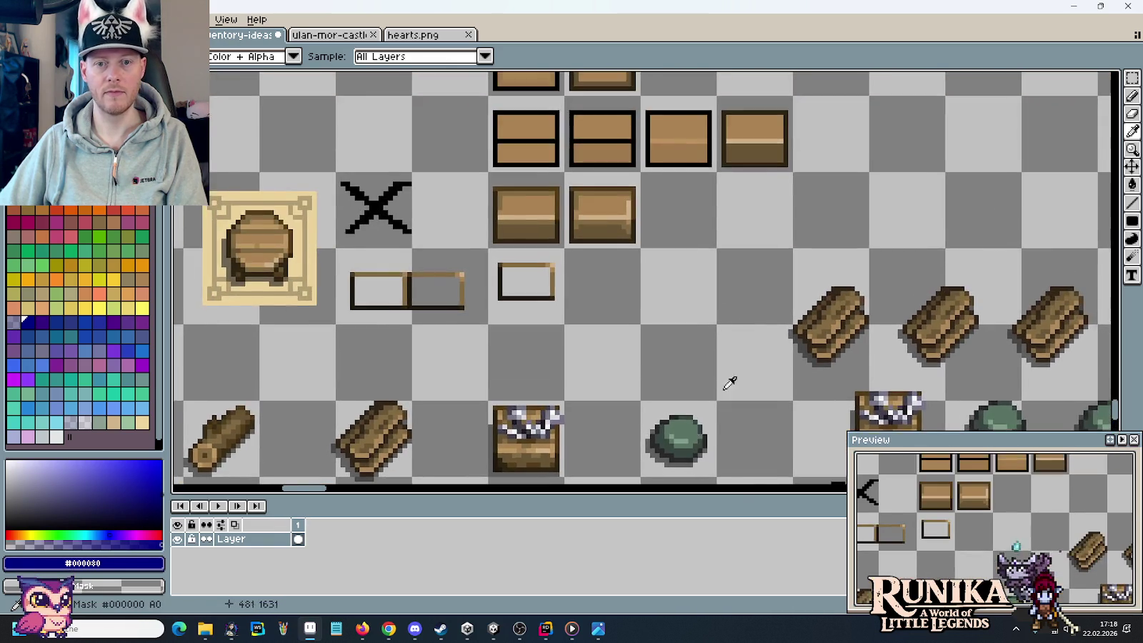
scroll(465, 224, "up", 2)
key("b")
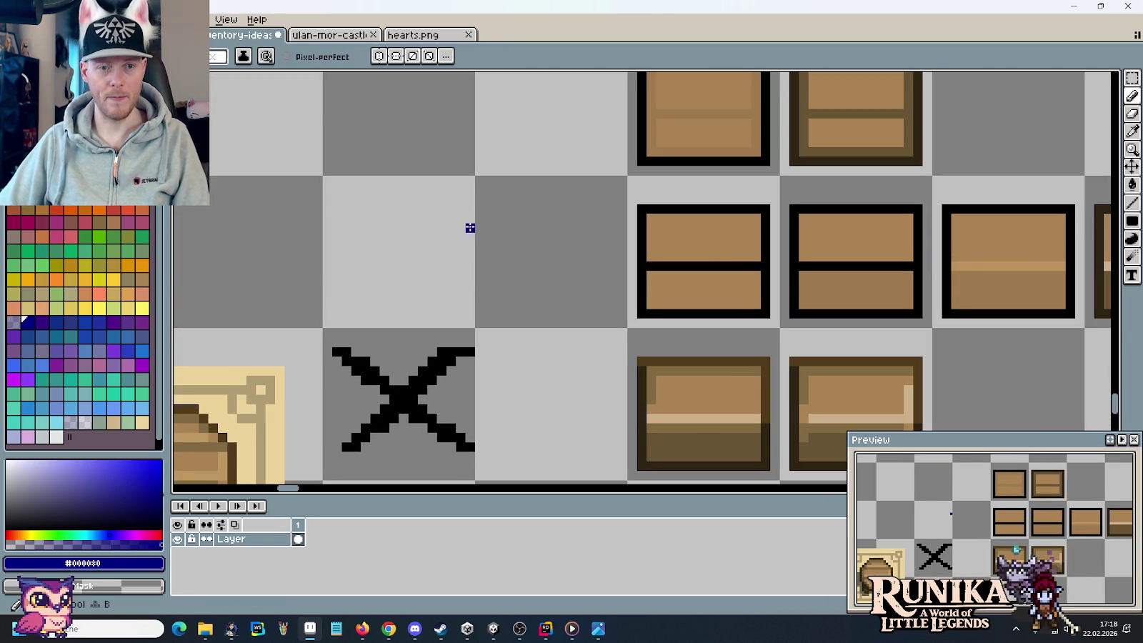
left_click(488, 227)
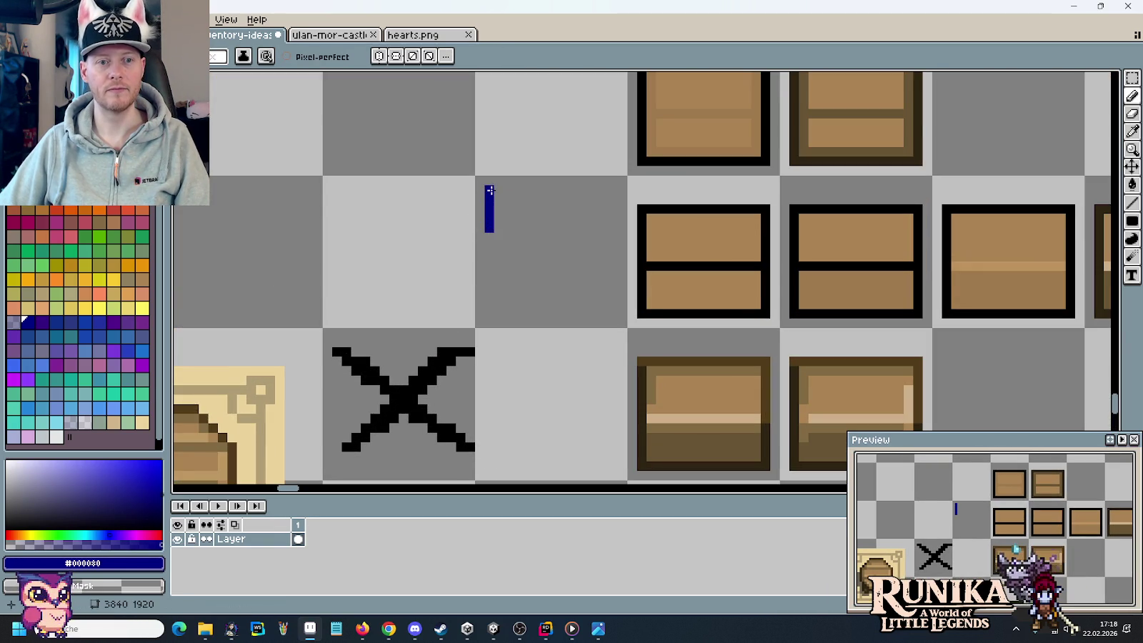